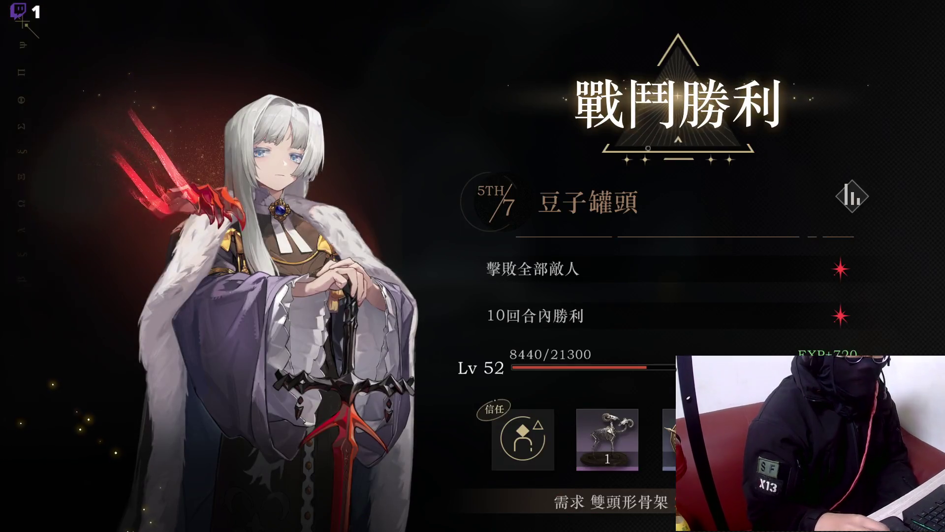
Close the game's battle victory screen to get back to the Blender motorized box model
{"action": "left_click", "coordinate": [750, 276]}
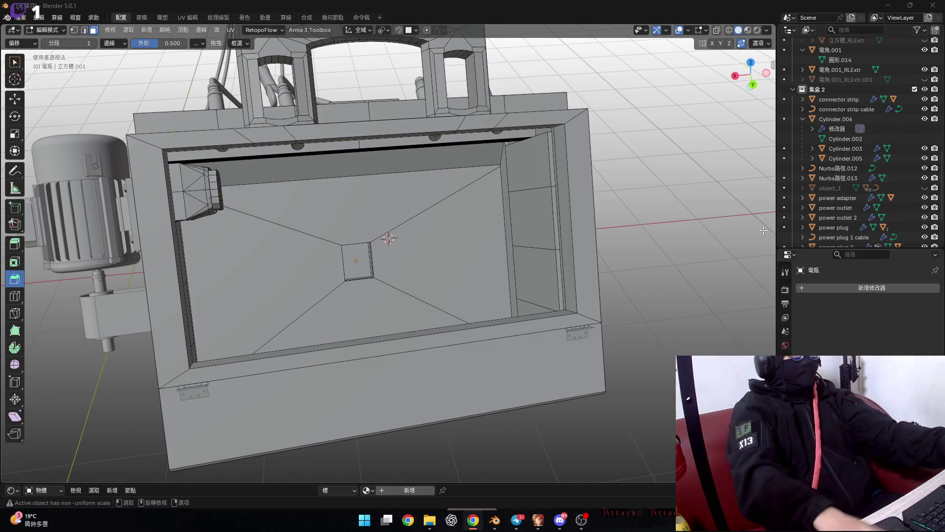
{"action": "scroll", "coordinate": [443, 246], "scroll_direction": "down", "scroll_amount": 5}
{"action": "mouse_move", "coordinate": [418, 246]}
{"action": "middle_mouse_down"}
{"action": "mouse_move", "coordinate": [455, 251]}
{"action": "mouse_move", "coordinate": [398, 246]}
{"action": "middle_mouse_up"}
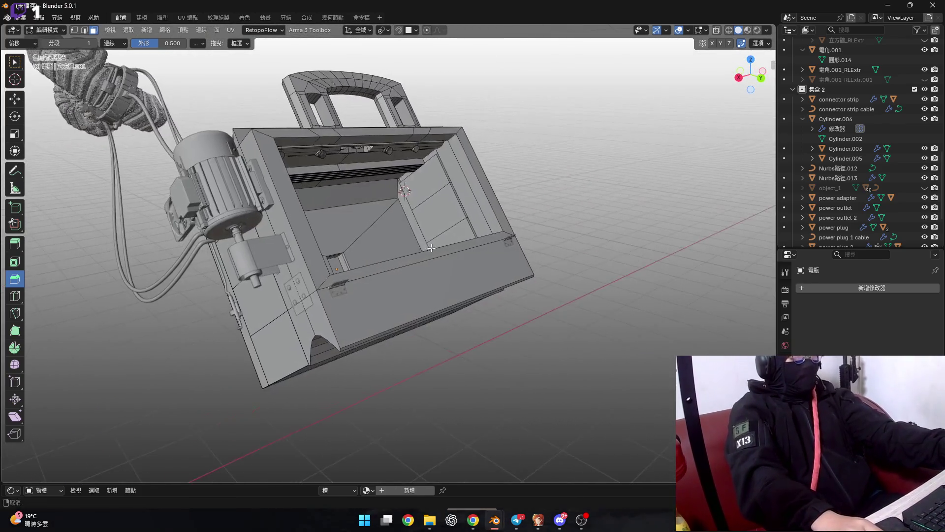
{"action": "scroll", "coordinate": [398, 247], "scroll_direction": "up", "scroll_amount": 4}
{"action": "key", "text": "Tab"}
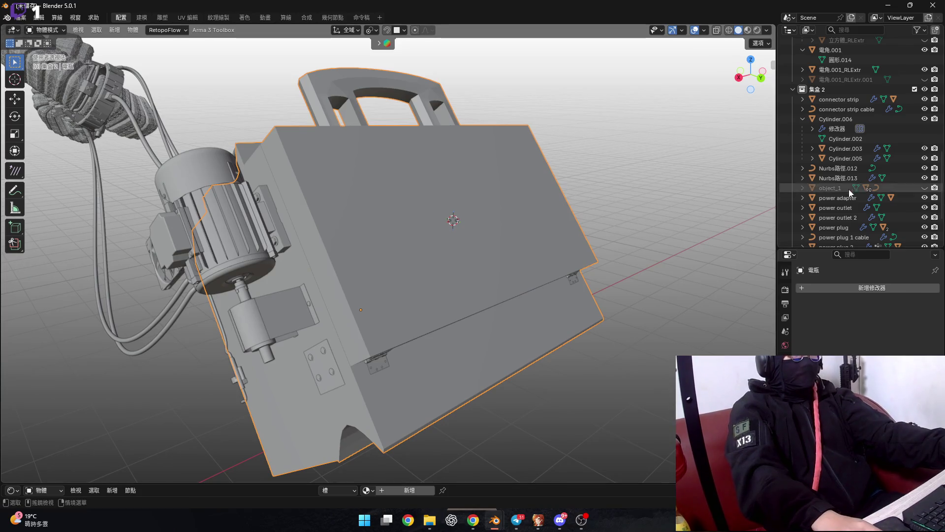
{"action": "scroll", "coordinate": [492, 212], "scroll_direction": "down", "scroll_amount": 3}
{"action": "mouse_move", "coordinate": [492, 212]}
{"action": "middle_mouse_down"}
{"action": "mouse_move", "coordinate": [480, 207]}
{"action": "mouse_move", "coordinate": [422, 238]}
{"action": "mouse_move", "coordinate": [141, 263]}
{"action": "middle_mouse_up"}
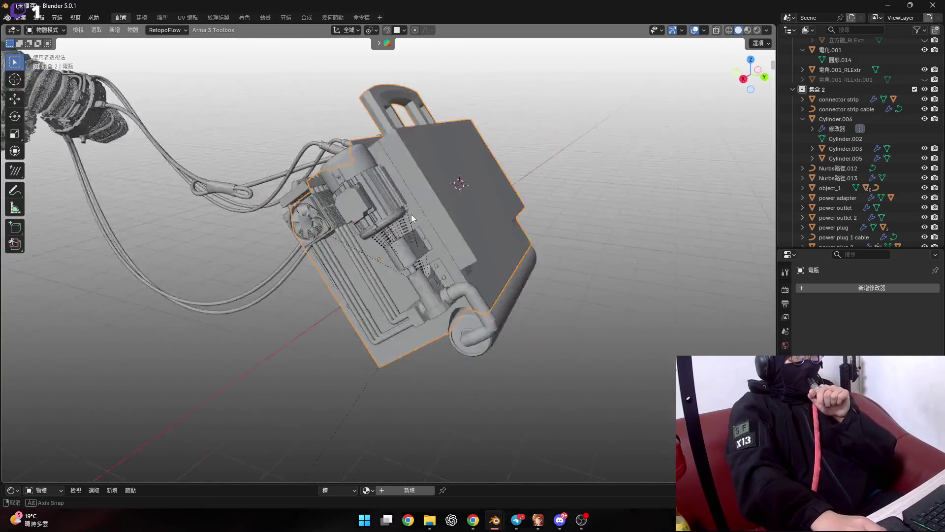
{"action": "scroll", "coordinate": [168, 258], "scroll_direction": "up", "scroll_amount": 4}
{"action": "mouse_move", "coordinate": [294, 267]}
{"action": "middle_mouse_down"}
{"action": "mouse_move", "coordinate": [280, 238]}
{"action": "mouse_move", "coordinate": [272, 258]}
{"action": "middle_mouse_up"}
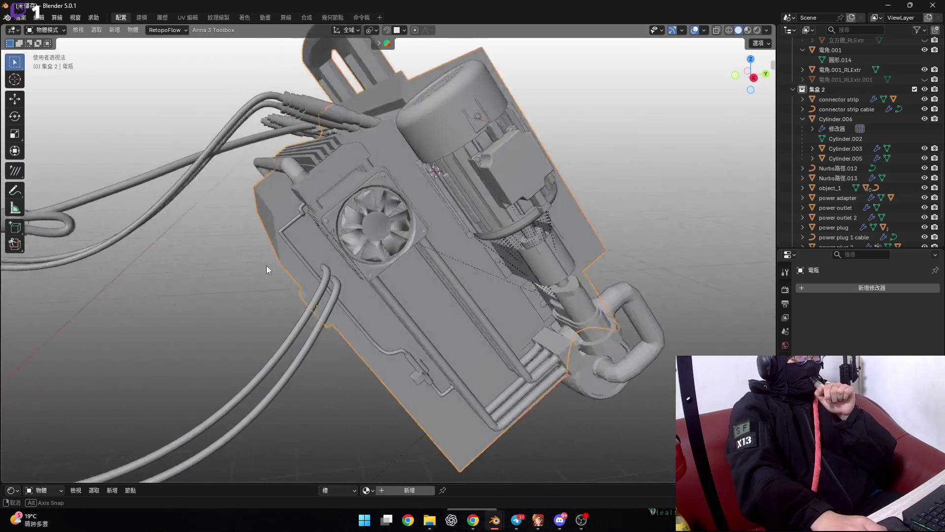
{"action": "mouse_move", "coordinate": [468, 250]}
{"action": "middle_mouse_down"}
{"action": "mouse_move", "coordinate": [354, 268]}
{"action": "mouse_move", "coordinate": [427, 247]}
{"action": "mouse_move", "coordinate": [550, 304]}
{"action": "mouse_move", "coordinate": [323, 207]}
{"action": "mouse_move", "coordinate": [357, 214]}
{"action": "middle_mouse_up"}
{"action": "key", "text": "Tab"}
{"action": "scroll", "coordinate": [549, 305], "scroll_direction": "up", "scroll_amount": 3}
{"action": "scroll", "coordinate": [323, 207], "scroll_direction": "up", "scroll_amount": 5}
{"action": "scroll", "coordinate": [340, 212], "scroll_direction": "down", "scroll_amount": 5}
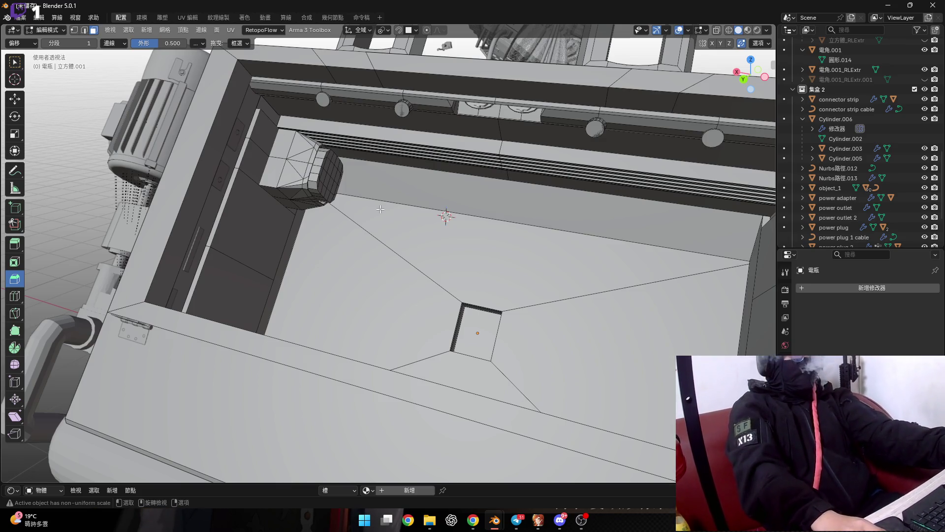
{"action": "scroll", "coordinate": [381, 208], "scroll_direction": "down", "scroll_amount": 3}
{"action": "mouse_move", "coordinate": [380, 209]}
{"action": "middle_mouse_down"}
{"action": "mouse_move", "coordinate": [312, 239]}
{"action": "mouse_move", "coordinate": [279, 270]}
{"action": "mouse_move", "coordinate": [293, 280]}
{"action": "mouse_move", "coordinate": [268, 279]}
{"action": "mouse_move", "coordinate": [313, 287]}
{"action": "middle_mouse_up"}
{"action": "scroll", "coordinate": [382, 212], "scroll_direction": "up", "scroll_amount": 3}
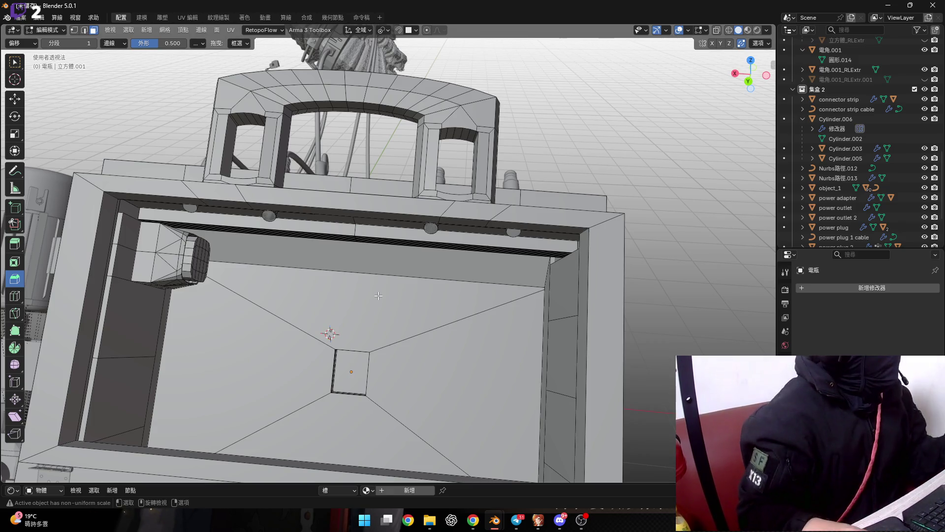
{"action": "scroll", "coordinate": [382, 267], "scroll_direction": "up", "scroll_amount": 2}
{"action": "scroll", "coordinate": [384, 271], "scroll_direction": "up", "scroll_amount": 2}
{"action": "middle_click_drag", "start_coordinate": [386, 276], "coordinate": [391, 286]}
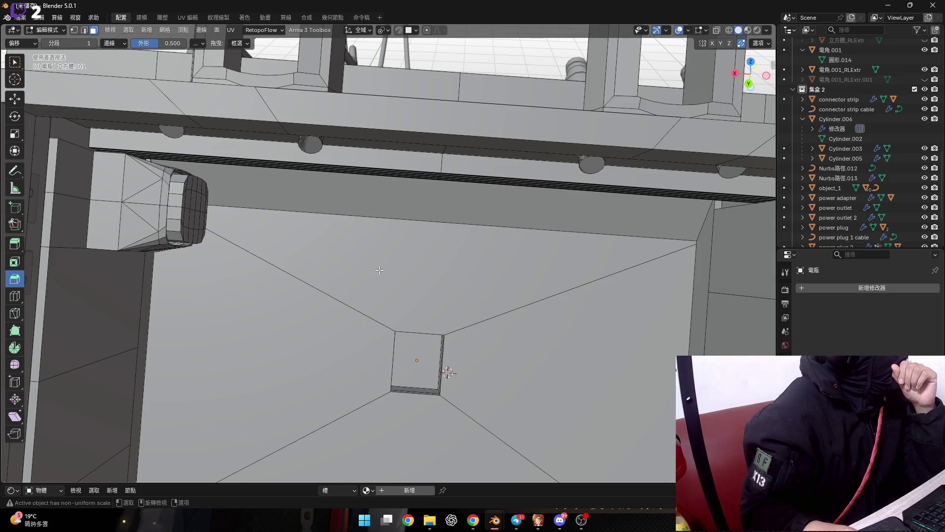
{"action": "left_click", "coordinate": [81, 295]}
Frame the box's inner wall faces and keep only the left wall face selected
{"action": "scroll", "coordinate": [569, 265], "scroll_direction": "down", "scroll_amount": 2}
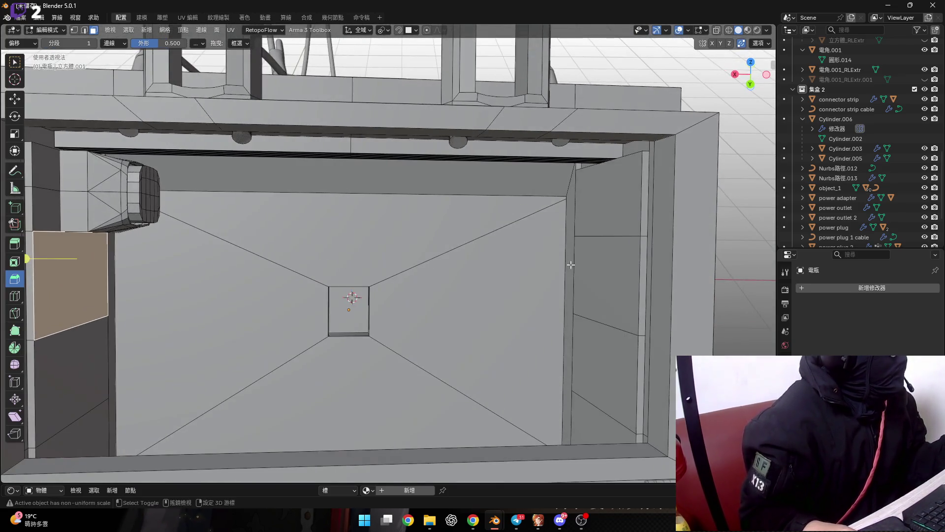
{"action": "left_click", "coordinate": [595, 263], "text": "shift"}
{"action": "key", "text": "KP_Decimal"}
{"action": "left_click", "coordinate": [119, 286]}
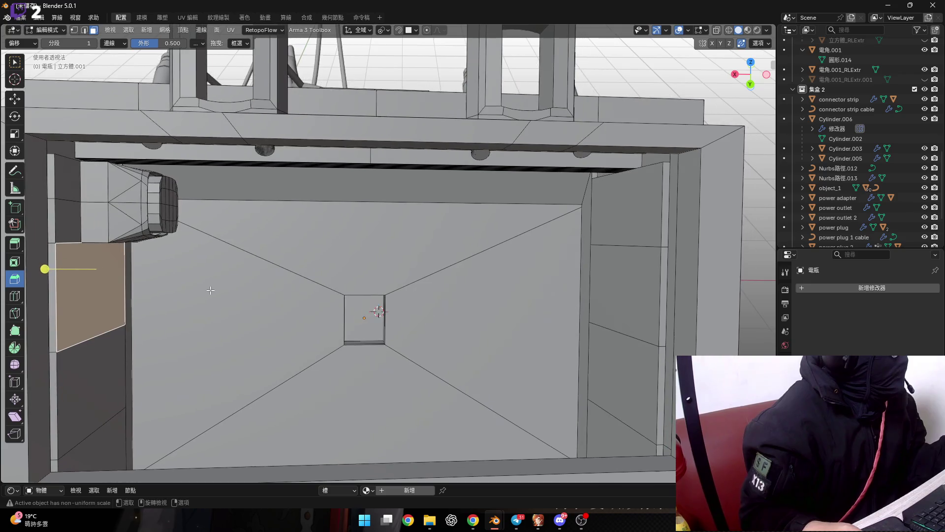
Duplicate the left wall face, slide it inward along X, and extrude it into a slab
{"action": "key", "text": "shift+d"}
{"action": "key", "text": "x"}
{"action": "key", "text": "x"}
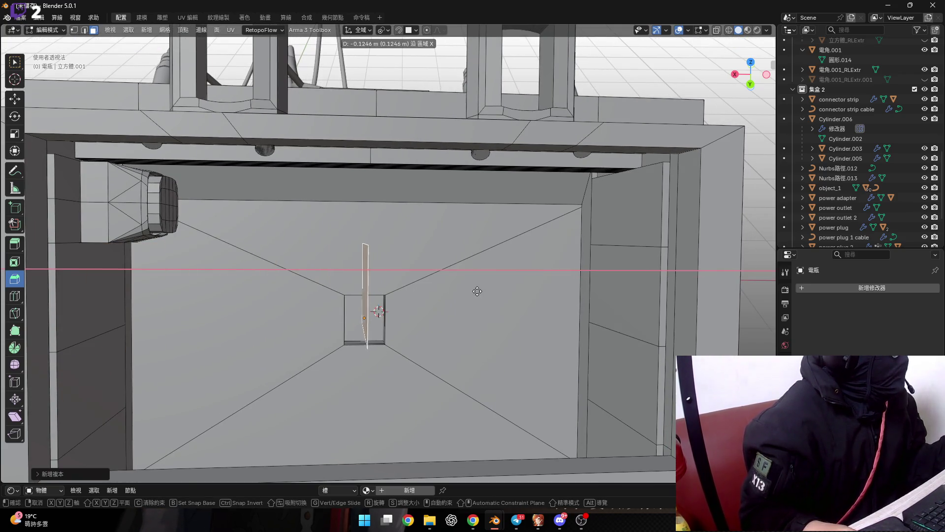
{"action": "left_click", "coordinate": [233, 291]}
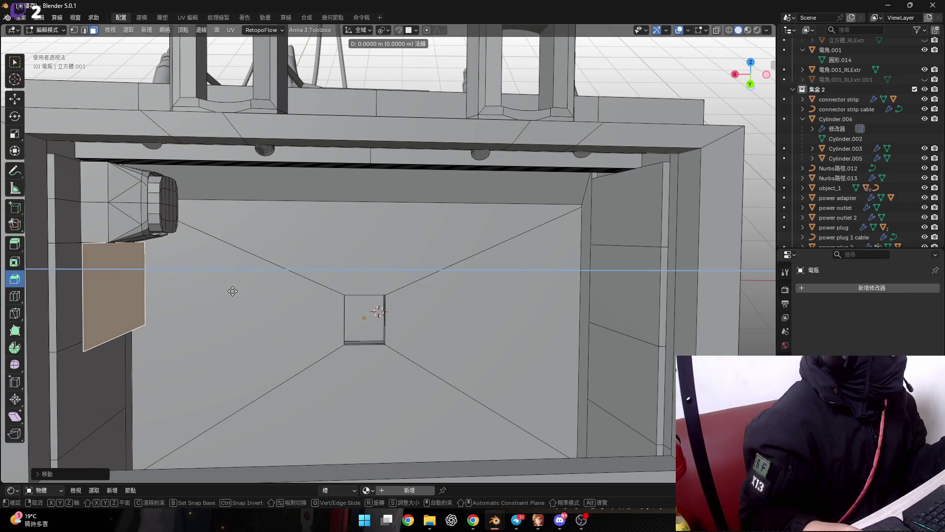
{"action": "key", "text": "e"}
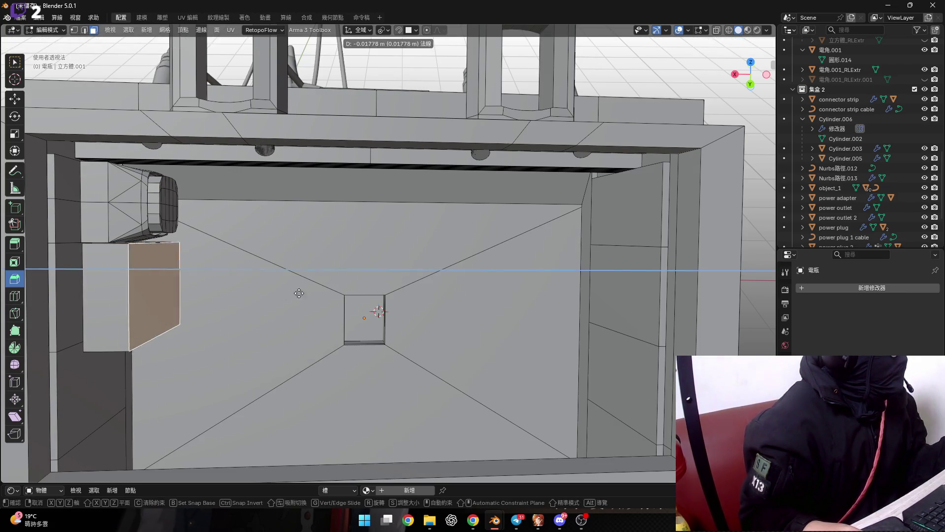
{"action": "left_click", "coordinate": [727, 278]}
{"action": "mouse_move", "coordinate": [555, 271]}
{"action": "middle_mouse_down"}
{"action": "mouse_move", "coordinate": [579, 280]}
{"action": "mouse_move", "coordinate": [561, 274]}
{"action": "mouse_move", "coordinate": [566, 282]}
{"action": "middle_mouse_up"}
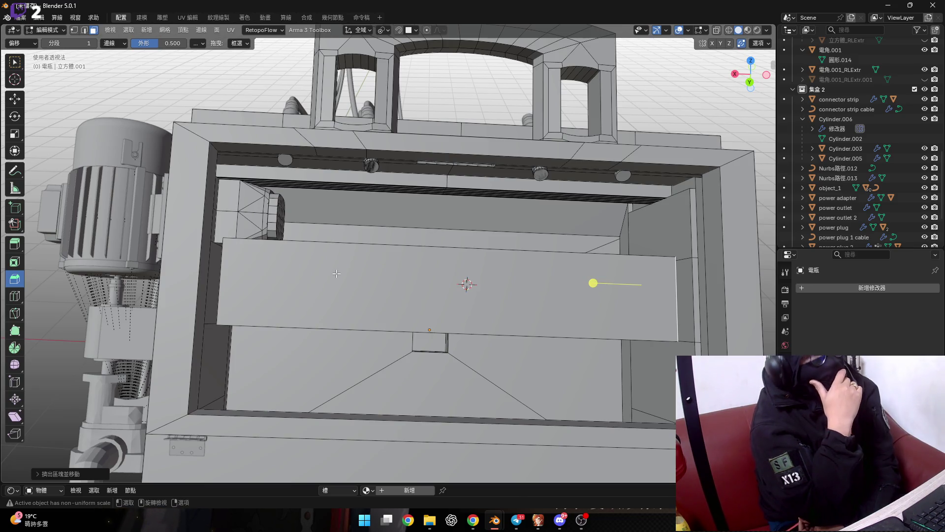
{"action": "mouse_move", "coordinate": [337, 274]}
{"action": "middle_mouse_down"}
{"action": "mouse_move", "coordinate": [444, 214]}
{"action": "mouse_move", "coordinate": [464, 227]}
{"action": "mouse_move", "coordinate": [442, 276]}
{"action": "mouse_move", "coordinate": [386, 229]}
{"action": "middle_mouse_up"}
{"action": "scroll", "coordinate": [429, 222], "scroll_direction": "up", "scroll_amount": 5}
{"action": "scroll", "coordinate": [445, 215], "scroll_direction": "down", "scroll_amount": 5}
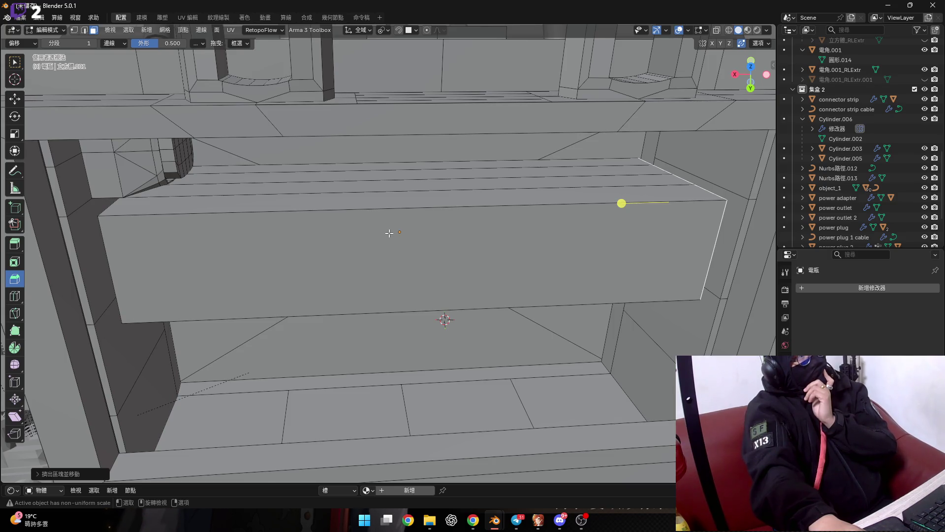
{"action": "mouse_move", "coordinate": [395, 226]}
{"action": "middle_mouse_down", "text": "shift"}
{"action": "mouse_move", "coordinate": [433, 288]}
{"action": "mouse_move", "coordinate": [303, 245]}
{"action": "middle_mouse_up", "text": "shift"}
Undo the previous extrusion and reselect the matching left and right wall faces
{"action": "key", "text": "ctrl+z"}
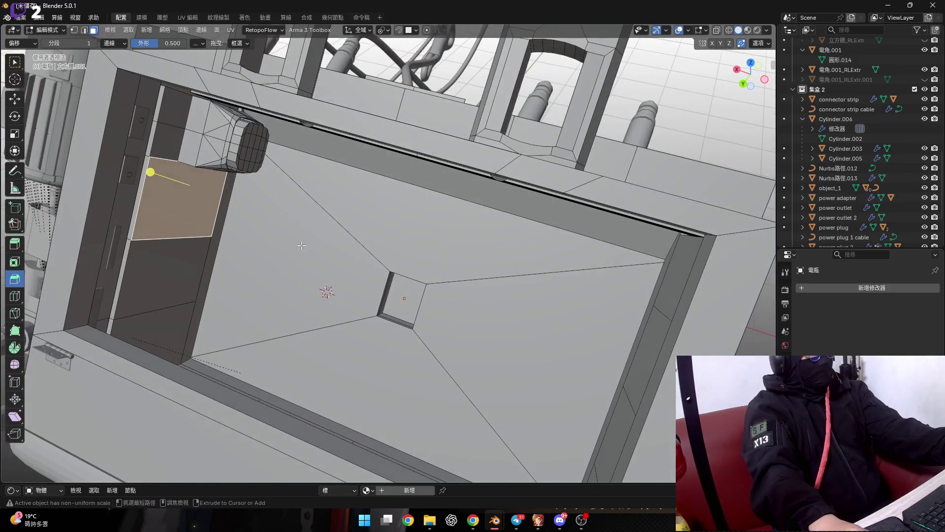
{"action": "scroll", "coordinate": [290, 245], "scroll_direction": "down", "scroll_amount": 3}
{"action": "left_click", "coordinate": [674, 345], "text": "shift"}
{"action": "scroll", "coordinate": [194, 261], "scroll_direction": "up", "scroll_amount": 3}
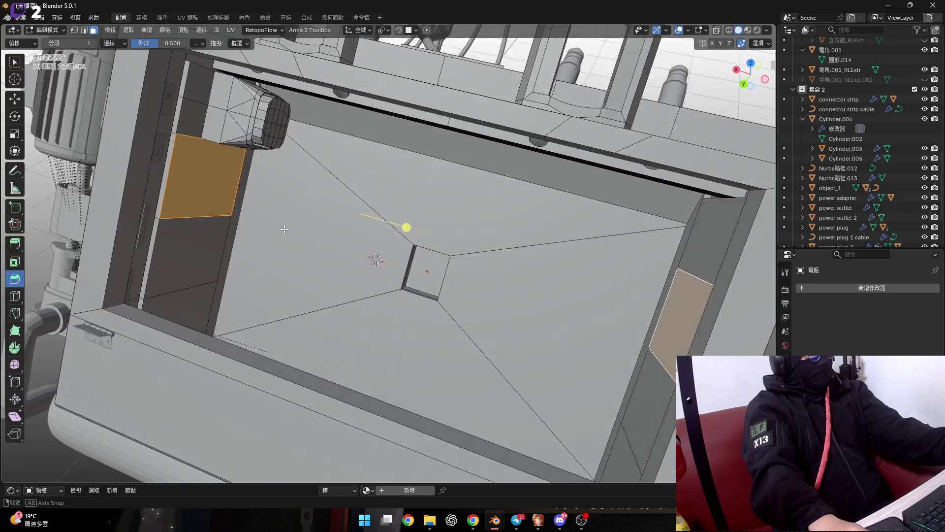
{"action": "scroll", "coordinate": [194, 260], "scroll_direction": "up", "scroll_amount": 2}
{"action": "middle_click_drag", "start_coordinate": [194, 260], "coordinate": [248, 257]}
Duplicate the wall face and move the copy inward along its local X axis
{"action": "key", "text": "shift+d"}
{"action": "key", "text": "Escape"}
{"action": "key", "text": "g"}
{"action": "key", "text": "x"}
{"action": "key", "text": "x"}
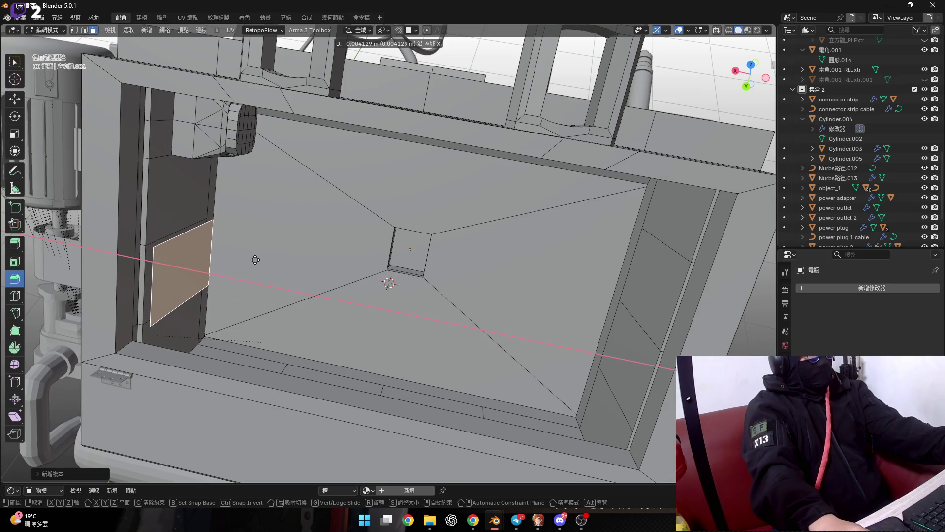
{"action": "left_click", "coordinate": [262, 262]}
{"action": "middle_click_drag", "start_coordinate": [262, 262], "coordinate": [251, 266]}
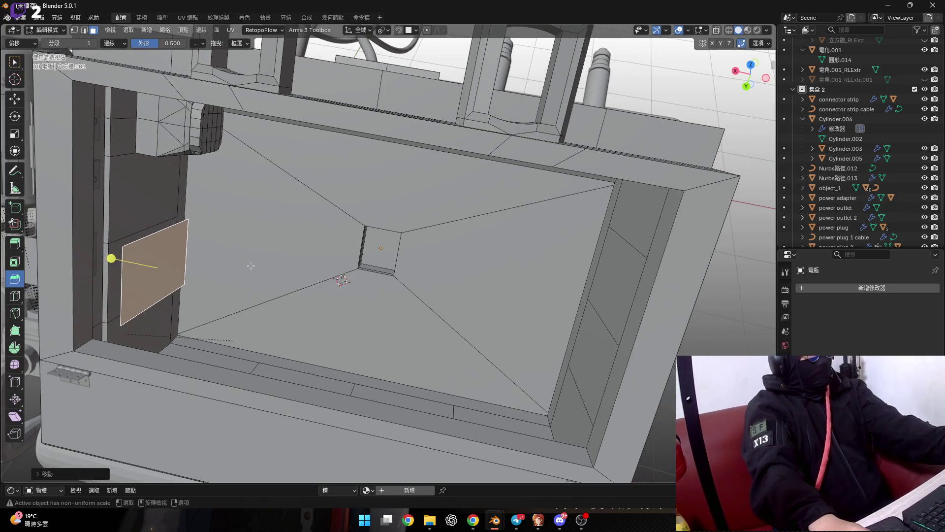
Extrude the copied face into a long panel spanning the box interior
{"action": "key", "text": "e"}
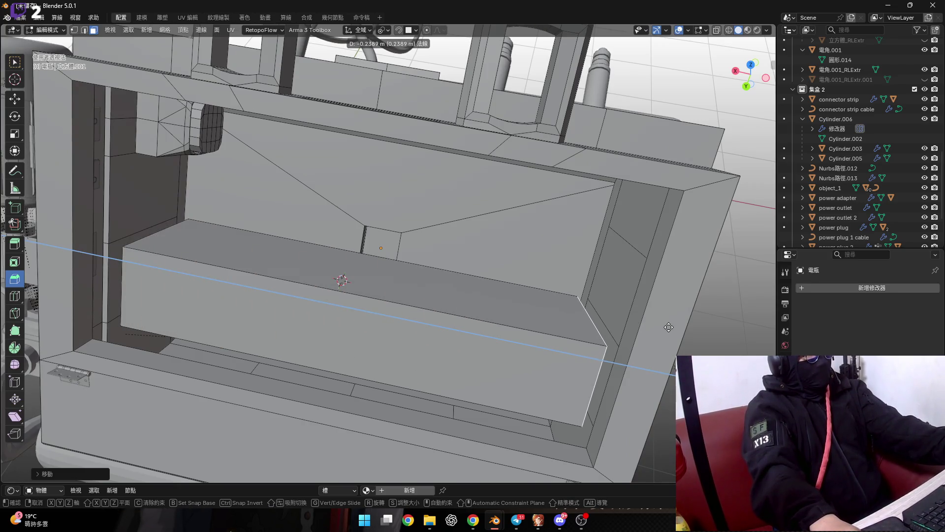
{"action": "left_click", "coordinate": [669, 327]}
{"action": "middle_click_drag", "start_coordinate": [669, 326], "coordinate": [413, 272]}
Slide the panel's long top face along its local Y axis
{"action": "left_click_drag", "start_coordinate": [415, 272], "coordinate": [409, 271]}
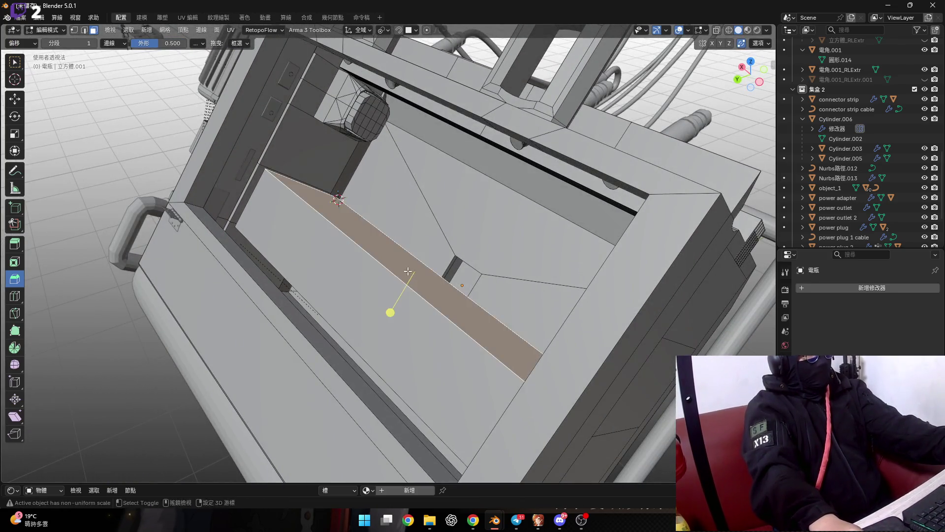
{"action": "middle_click_drag", "start_coordinate": [408, 272], "coordinate": [418, 280]}
{"action": "scroll", "coordinate": [419, 281], "scroll_direction": "up", "scroll_amount": 2}
{"action": "key", "text": "g"}
{"action": "key", "text": "z"}
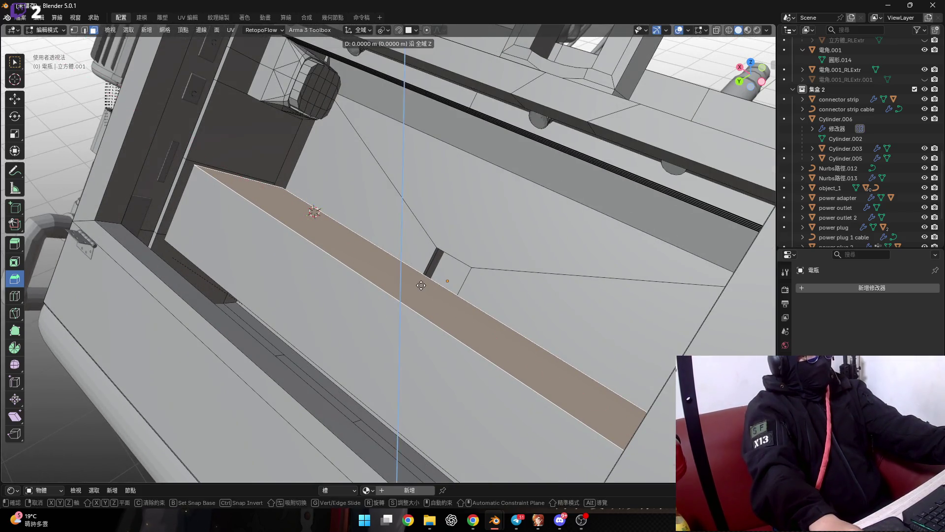
{"action": "key", "text": "y"}
{"action": "key", "text": "y"}
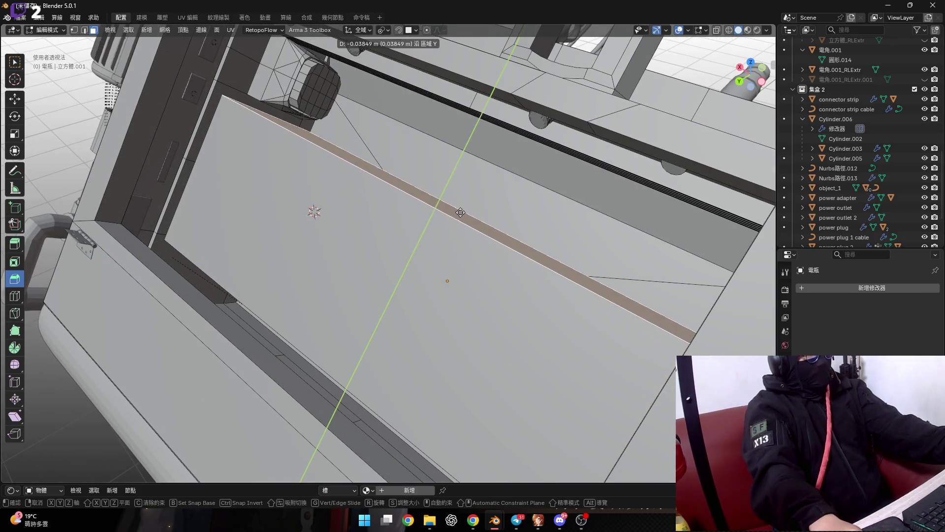
{"action": "left_click", "coordinate": [461, 210]}
Move the large adjoining panel face along local Y to reshape the panel
{"action": "scroll", "coordinate": [462, 211], "scroll_direction": "down", "scroll_amount": 3}
{"action": "mouse_move", "coordinate": [461, 210]}
{"action": "middle_mouse_down"}
{"action": "mouse_move", "coordinate": [280, 266]}
{"action": "mouse_move", "coordinate": [364, 198]}
{"action": "middle_mouse_up"}
{"action": "scroll", "coordinate": [280, 266], "scroll_direction": "up", "scroll_amount": 4}
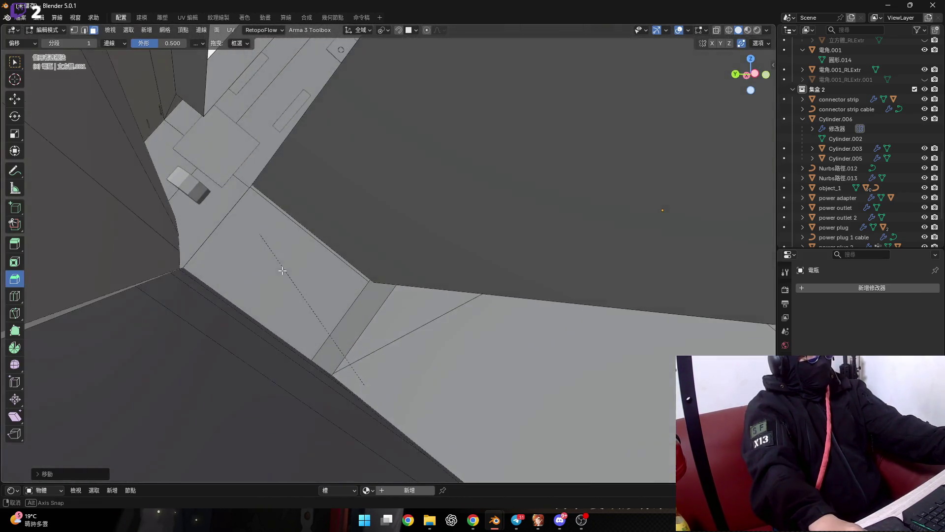
{"action": "left_click", "coordinate": [364, 197]}
{"action": "key", "text": "g"}
{"action": "key", "text": "y"}
{"action": "key", "text": "y"}
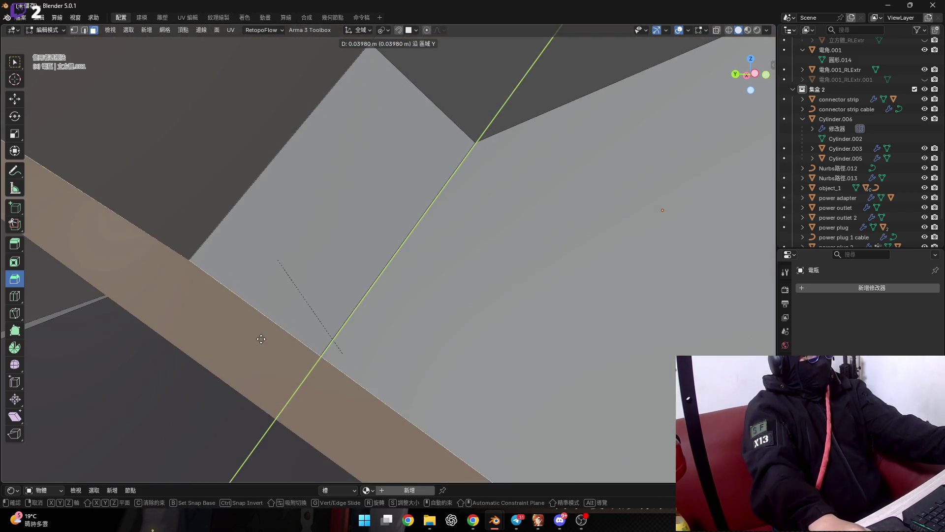
{"action": "left_click", "coordinate": [314, 311]}
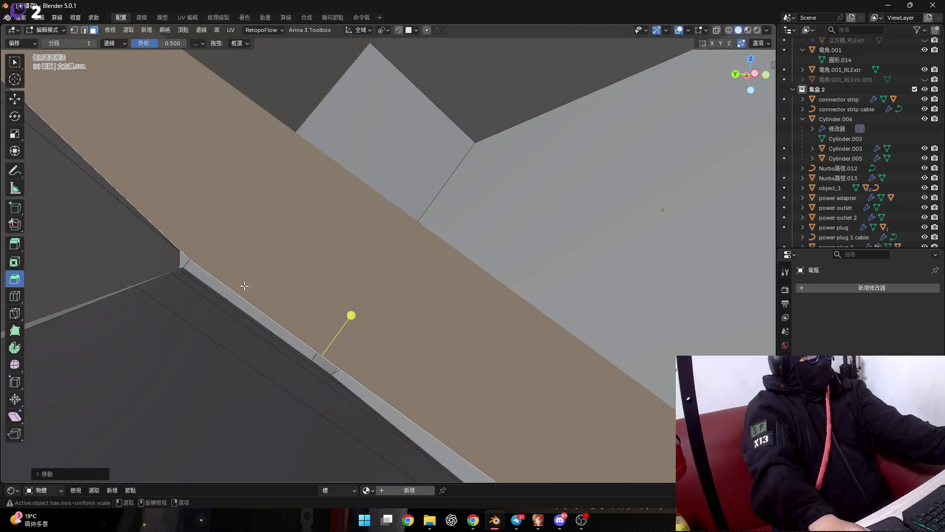
Bevel the inner panel's long edge with one wide segment, forming a broad sloping face
{"action": "middle_click_drag", "start_coordinate": [315, 312], "coordinate": [406, 285]}
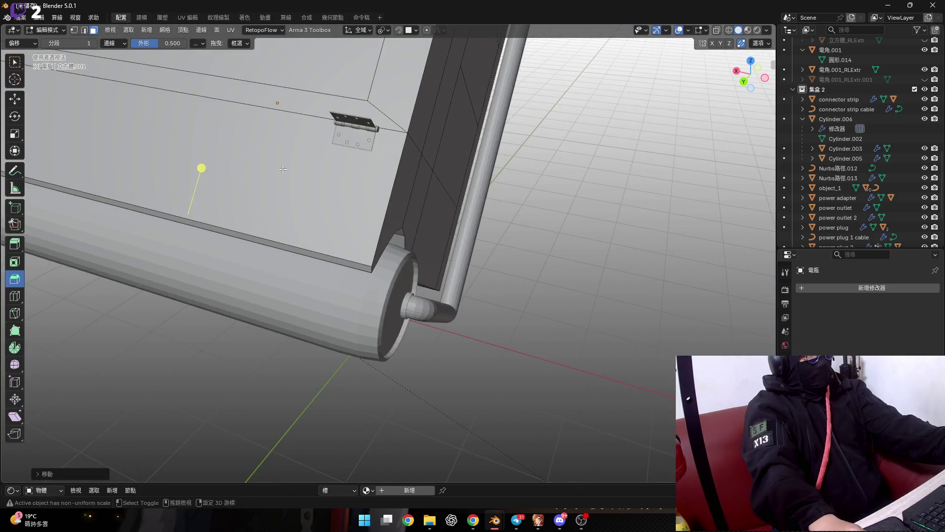
{"action": "scroll", "coordinate": [407, 285], "scroll_direction": "down", "scroll_amount": 5}
{"action": "middle_click_drag", "start_coordinate": [407, 285], "coordinate": [433, 320]}
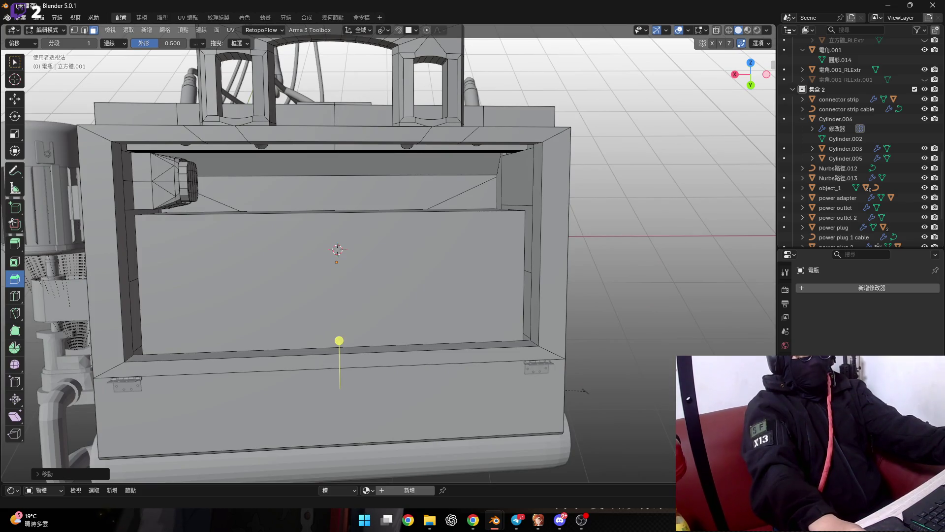
{"action": "scroll", "coordinate": [425, 253], "scroll_direction": "up", "scroll_amount": 6}
{"action": "middle_click_drag", "start_coordinate": [433, 266], "coordinate": [425, 252]}
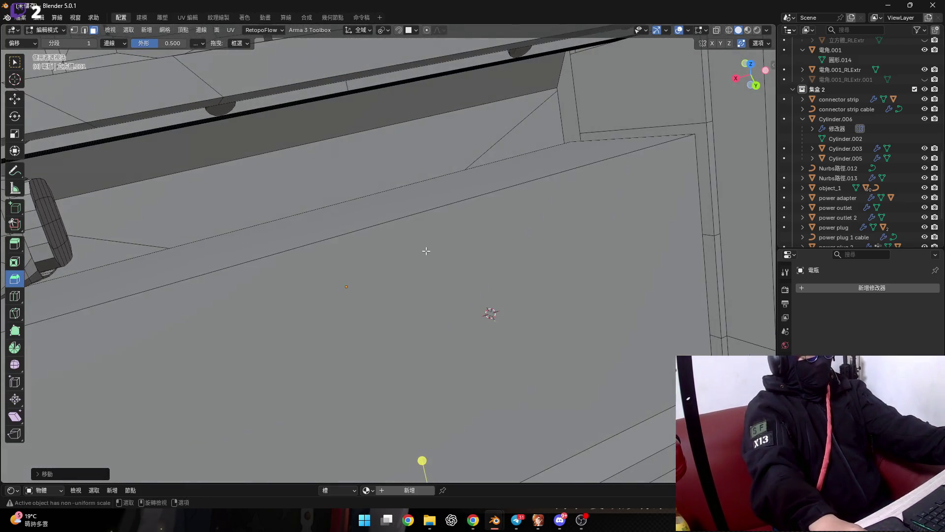
{"action": "key", "text": "2"}
{"action": "left_click", "coordinate": [427, 216]}
{"action": "scroll", "coordinate": [433, 246], "scroll_direction": "down", "scroll_amount": 2}
{"action": "scroll", "coordinate": [428, 275], "scroll_direction": "down", "scroll_amount": 3}
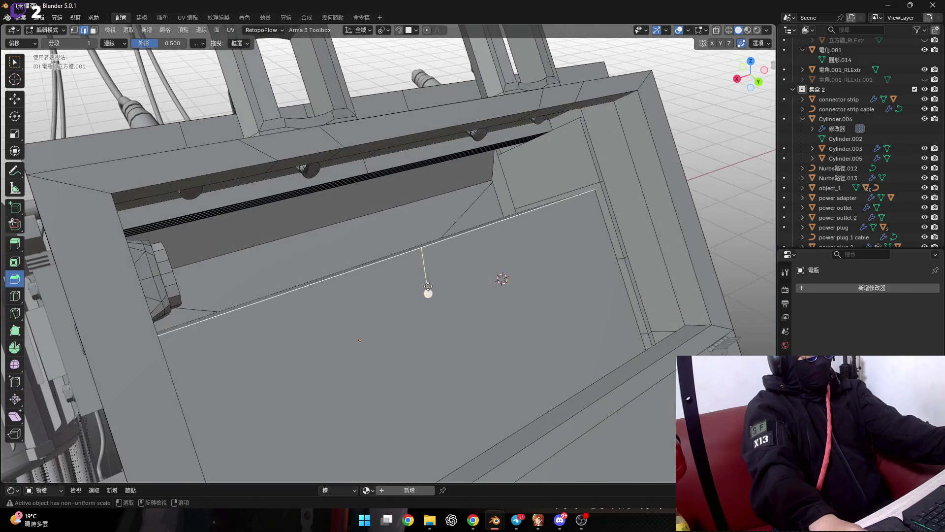
{"action": "left_click_drag", "start_coordinate": [428, 287], "coordinate": [427, 290]}
{"action": "scroll", "coordinate": [426, 289], "scroll_direction": "up", "scroll_amount": 2}
{"action": "middle_click_drag", "start_coordinate": [426, 289], "coordinate": [426, 285]}
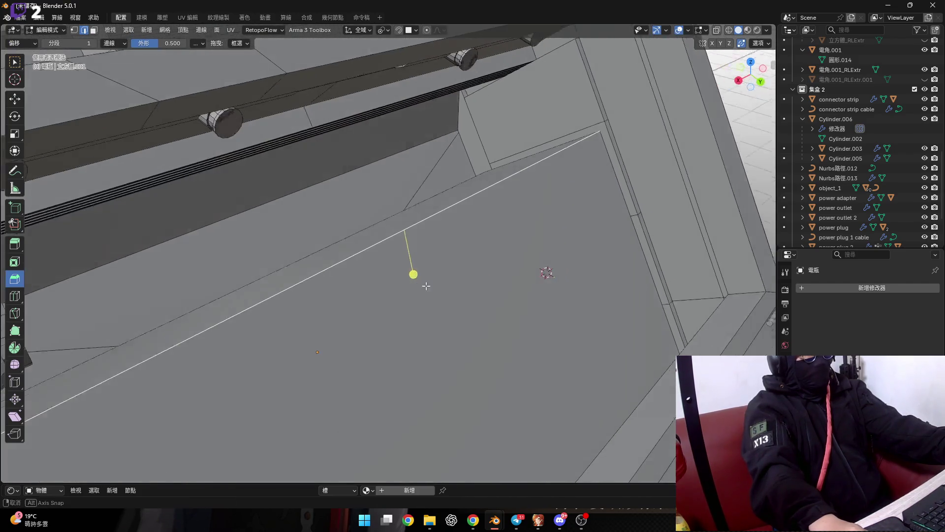
{"action": "left_click_drag", "start_coordinate": [425, 285], "coordinate": [444, 468]}
{"action": "mouse_move", "coordinate": [408, 361]}
{"action": "middle_mouse_down"}
{"action": "mouse_move", "coordinate": [365, 307]}
{"action": "mouse_move", "coordinate": [317, 302]}
{"action": "middle_mouse_up"}
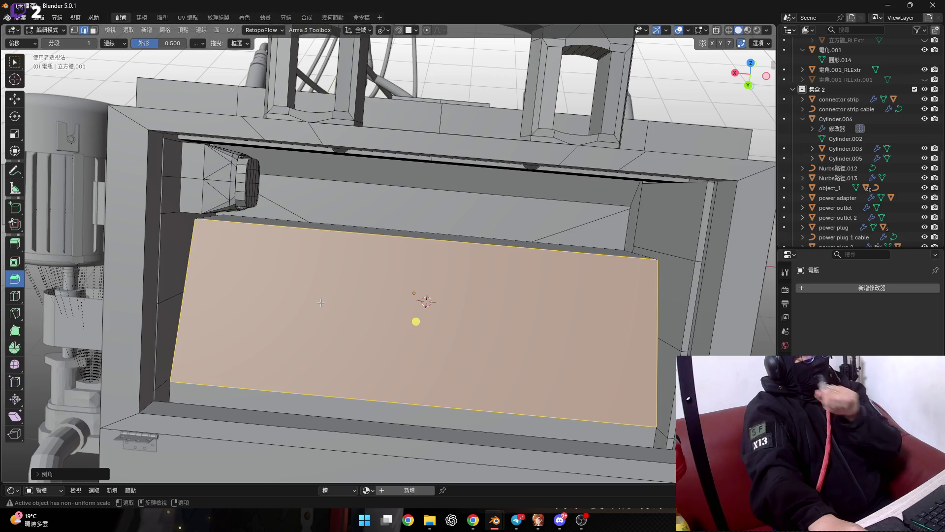
Subdivide the sloped panel face three times
{"action": "mouse_move", "coordinate": [320, 303]}
{"action": "middle_mouse_down"}
{"action": "mouse_move", "coordinate": [284, 212]}
{"action": "mouse_move", "coordinate": [345, 209]}
{"action": "mouse_move", "coordinate": [325, 208]}
{"action": "mouse_move", "coordinate": [299, 275]}
{"action": "mouse_move", "coordinate": [224, 251]}
{"action": "mouse_move", "coordinate": [238, 246]}
{"action": "mouse_move", "coordinate": [236, 231]}
{"action": "mouse_move", "coordinate": [253, 234]}
{"action": "middle_mouse_up"}
{"action": "right_click", "coordinate": [284, 211]}
{"action": "left_click", "coordinate": [284, 209]}
{"action": "right_click", "coordinate": [345, 210]}
{"action": "left_click", "coordinate": [344, 203]}
{"action": "right_click", "coordinate": [325, 208]}
{"action": "left_click", "coordinate": [296, 209]}
Add loop cuts through the left and right columns to densify the grid
{"action": "left_click", "coordinate": [224, 251]}
{"action": "left_click", "coordinate": [175, 223]}
{"action": "left_click", "coordinate": [233, 230]}
{"action": "left_click", "coordinate": [236, 231]}
{"action": "left_click", "coordinate": [254, 235]}
{"action": "left_click", "coordinate": [392, 236]}
{"action": "left_click", "coordinate": [460, 237]}
{"action": "scroll", "coordinate": [508, 237], "scroll_direction": "down", "scroll_amount": 3}
{"action": "middle_click_drag", "start_coordinate": [508, 236], "coordinate": [146, 266]}
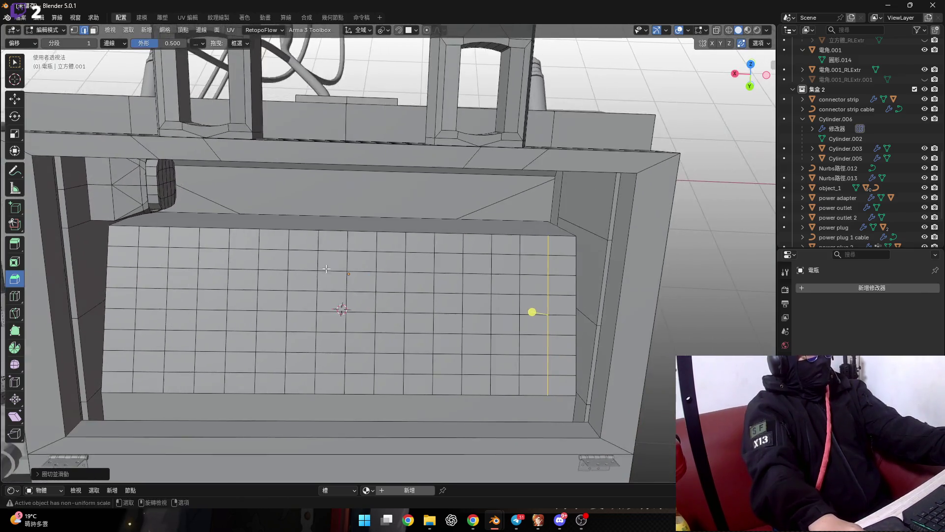
Vertex-bevel alternate vertices along one grid row into eight diamonds at 0.751 m offset
{"action": "key", "text": "1"}
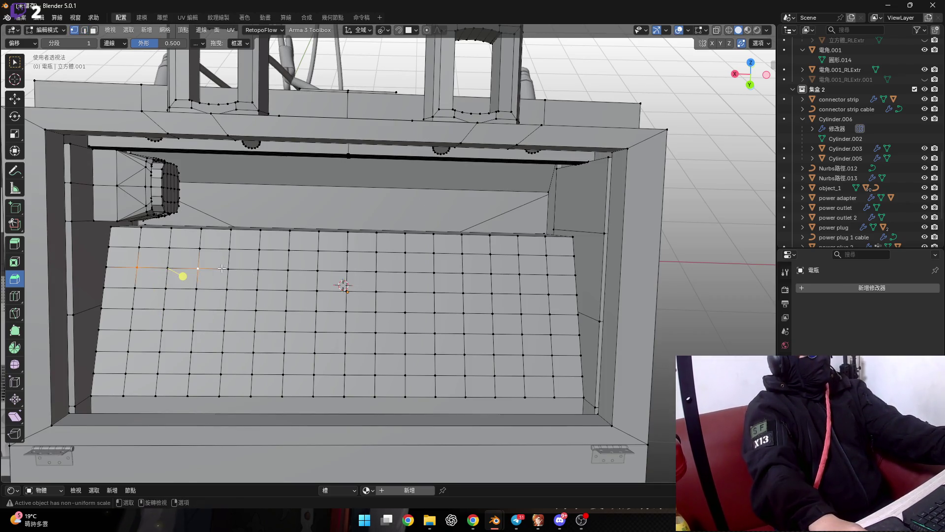
{"action": "middle_click_drag", "start_coordinate": [223, 267], "coordinate": [256, 274]}
{"action": "scroll", "coordinate": [256, 273], "scroll_direction": "up", "scroll_amount": 3}
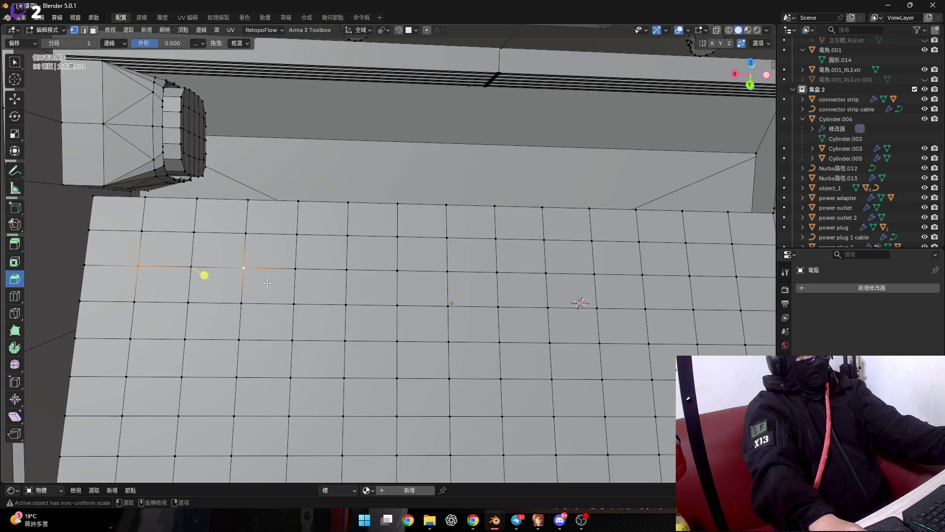
{"action": "middle_click_drag", "start_coordinate": [267, 284], "coordinate": [273, 278], "text": "shift"}
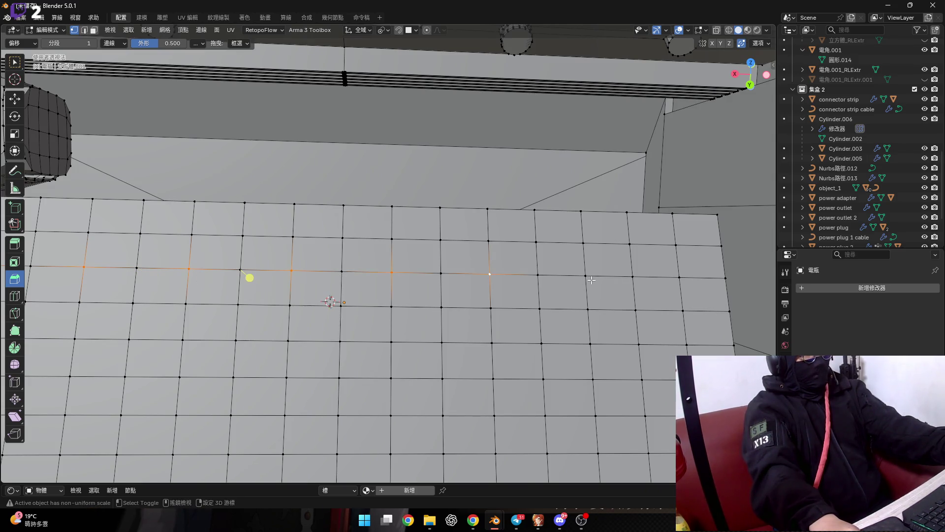
{"action": "scroll", "coordinate": [673, 278], "scroll_direction": "down", "scroll_amount": 3}
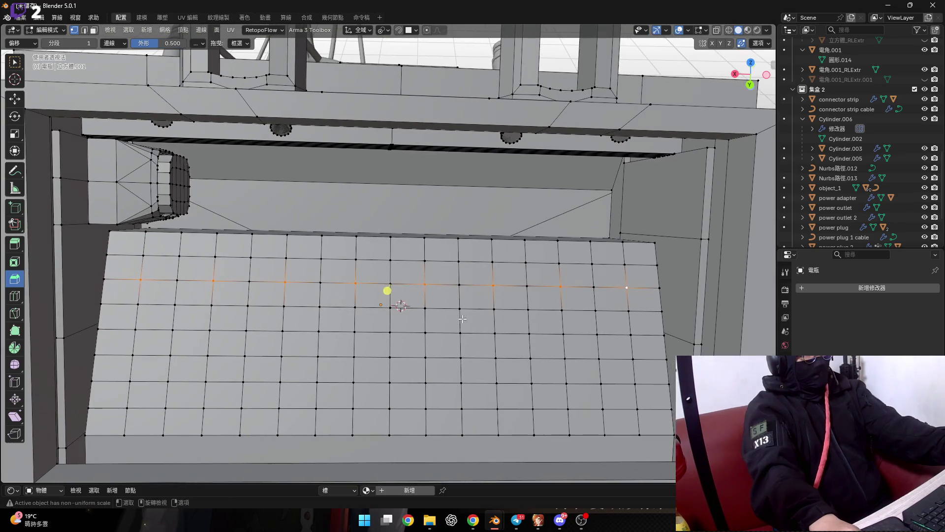
{"action": "key", "text": "ctrl+b"}
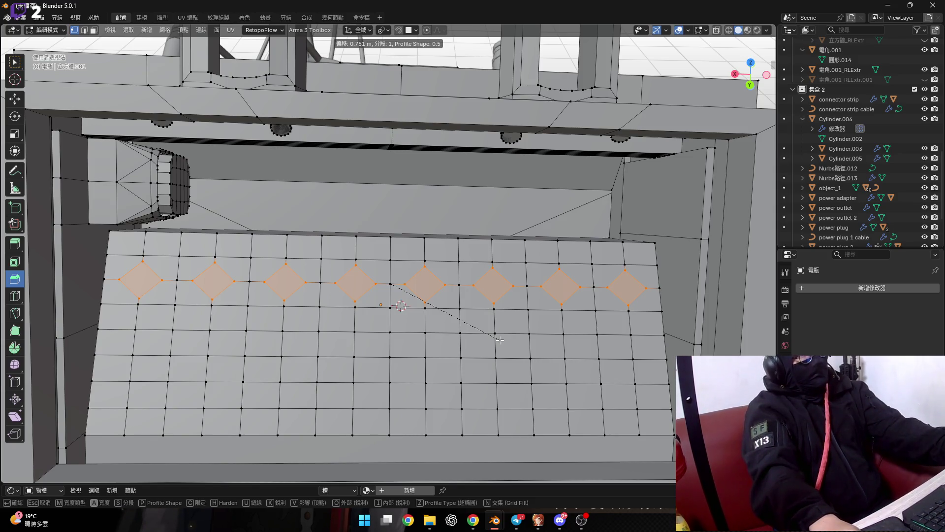
Confirm the diamond bevel, cancel a stray loop cut, then undo the bevel
{"action": "left_click", "coordinate": [500, 340]}
{"action": "scroll", "coordinate": [216, 284], "scroll_direction": "up", "scroll_amount": 4}
{"action": "middle_click_drag", "start_coordinate": [216, 284], "coordinate": [242, 283], "text": "shift"}
{"action": "key", "text": "ctrl+r"}
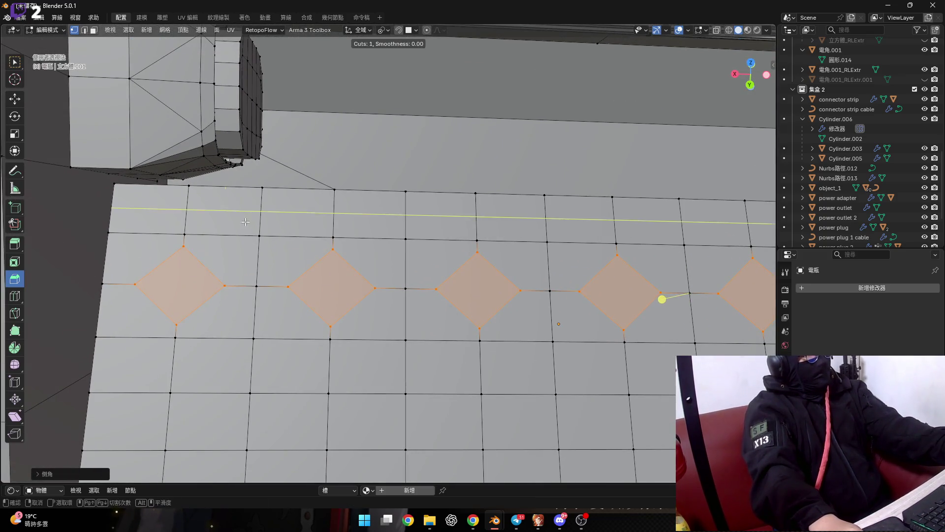
{"action": "scroll", "coordinate": [247, 264], "scroll_direction": "down", "scroll_amount": 5}
{"action": "scroll", "coordinate": [247, 264], "scroll_direction": "down", "scroll_amount": 2}
{"action": "key", "text": "Escape"}
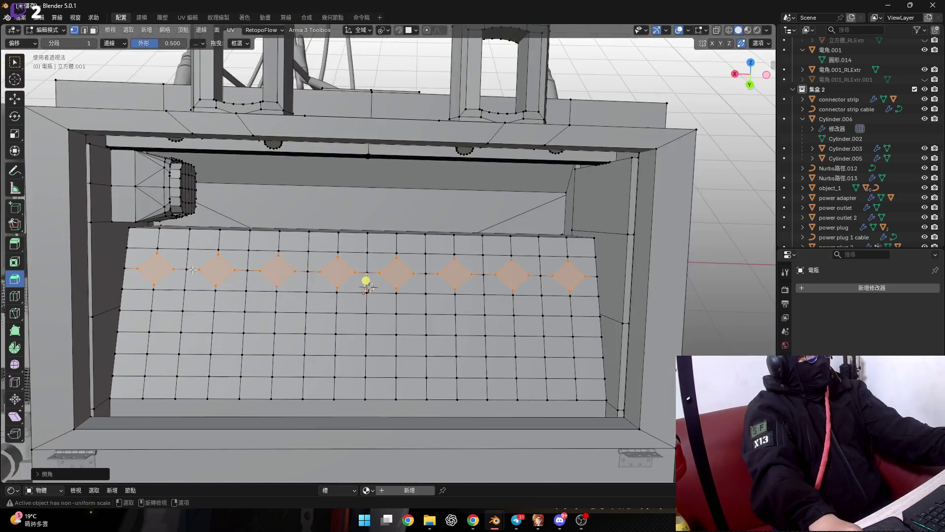
{"action": "key", "text": "ctrl+z"}
{"action": "scroll", "coordinate": [232, 271], "scroll_direction": "up", "scroll_amount": 1}
Extend the vertex selection on the plain grid, briefly trying circle select
{"action": "left_click", "coordinate": [179, 311], "text": "shift"}
{"action": "middle_click_drag", "start_coordinate": [296, 312], "coordinate": [268, 303], "text": "shift"}
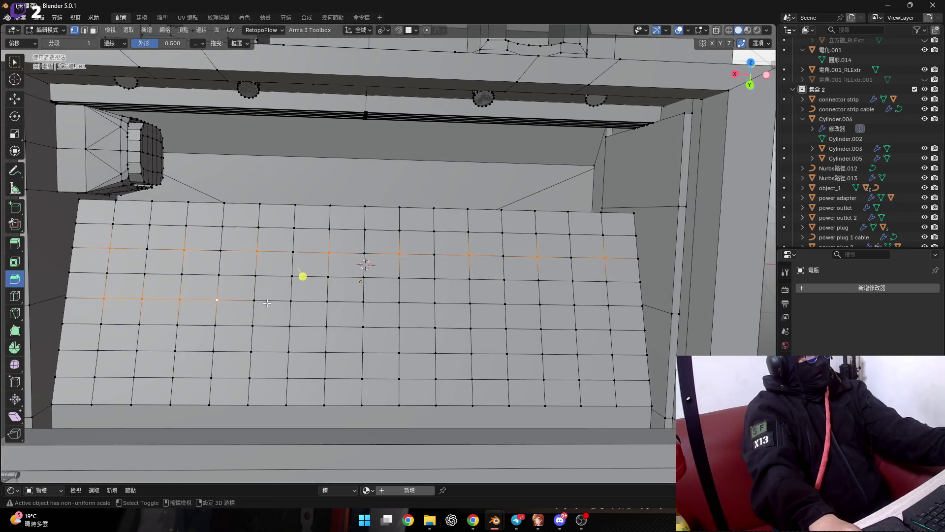
{"action": "scroll", "coordinate": [188, 307], "scroll_direction": "up", "scroll_amount": 2}
{"action": "key", "text": "c"}
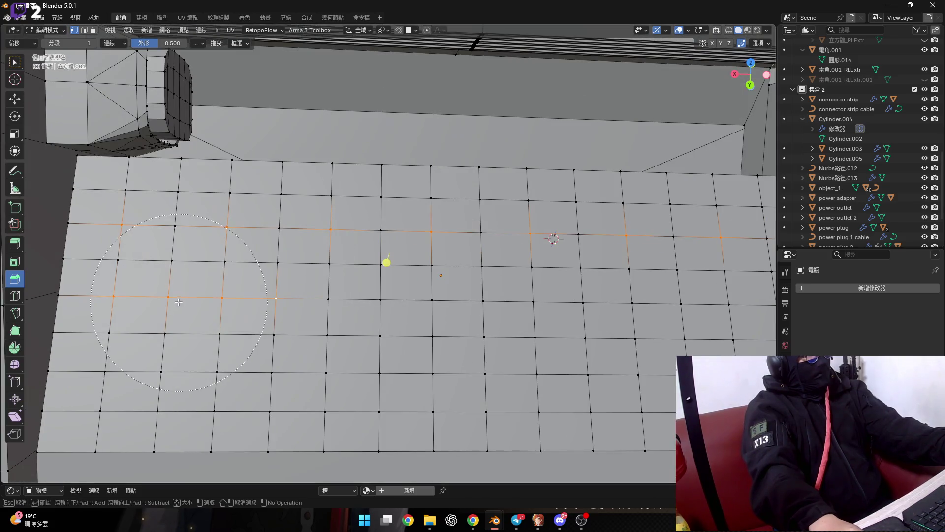
{"action": "key", "text": "Escape"}
{"action": "middle_click_drag", "start_coordinate": [182, 304], "coordinate": [176, 310], "text": "shift"}
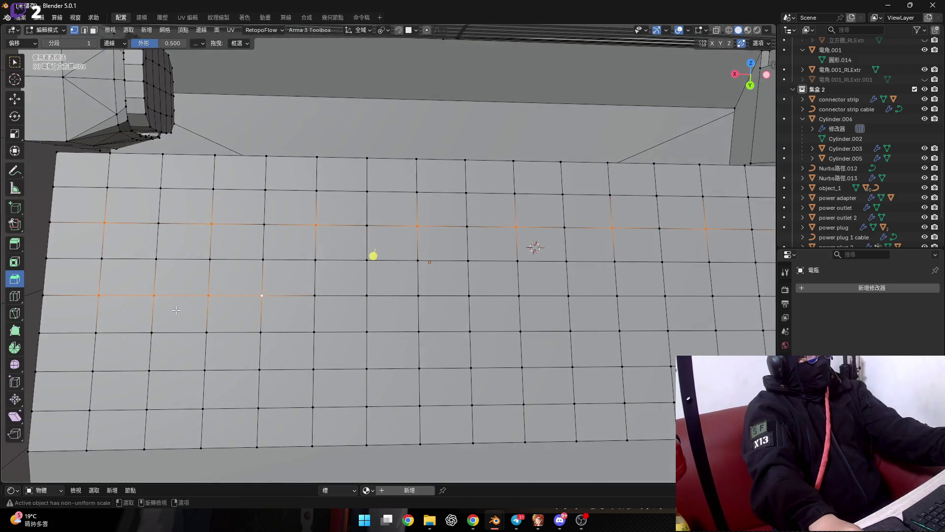
{"action": "scroll", "coordinate": [176, 310], "scroll_direction": "down", "scroll_amount": 1}
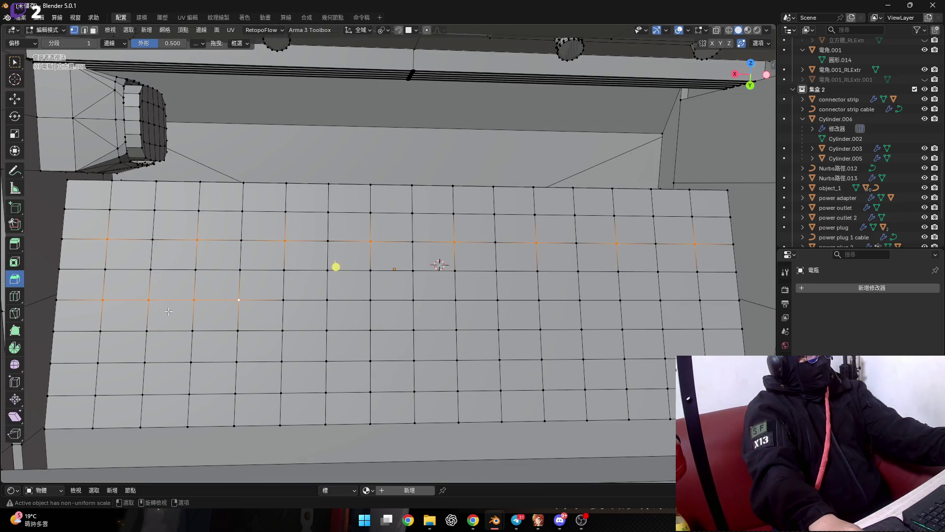
Select a full loop across the grid and grow it down three more rows
{"action": "key", "text": "2"}
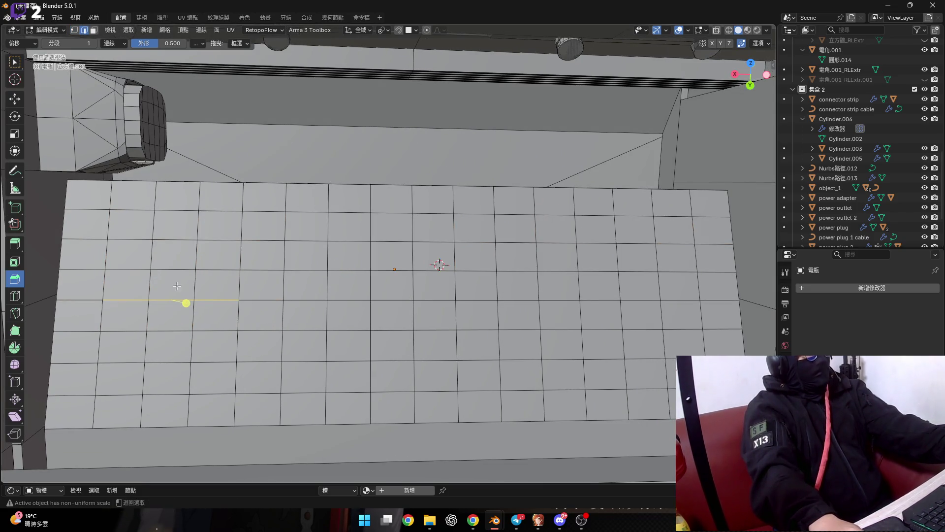
{"action": "key", "text": "1"}
{"action": "left_click", "coordinate": [295, 241], "text": "alt+shift"}
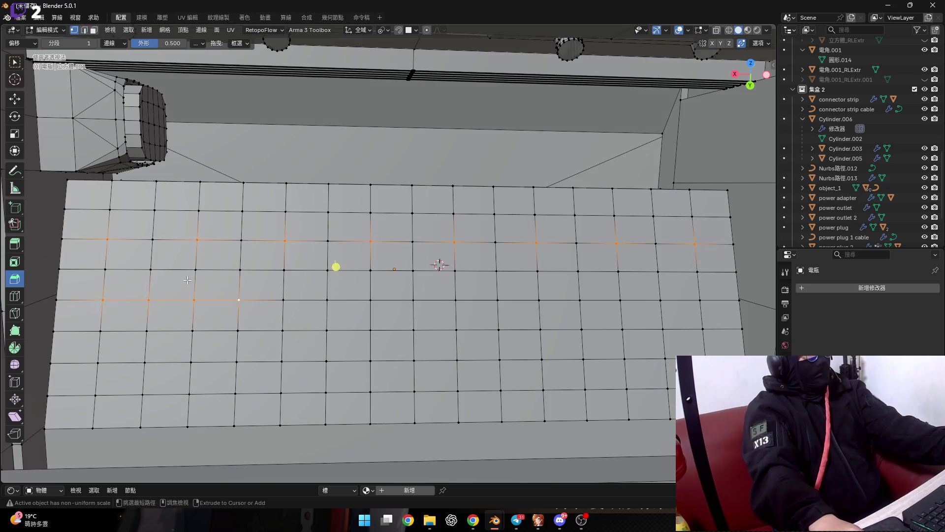
{"action": "left_click", "coordinate": [282, 298], "text": "alt+shift"}
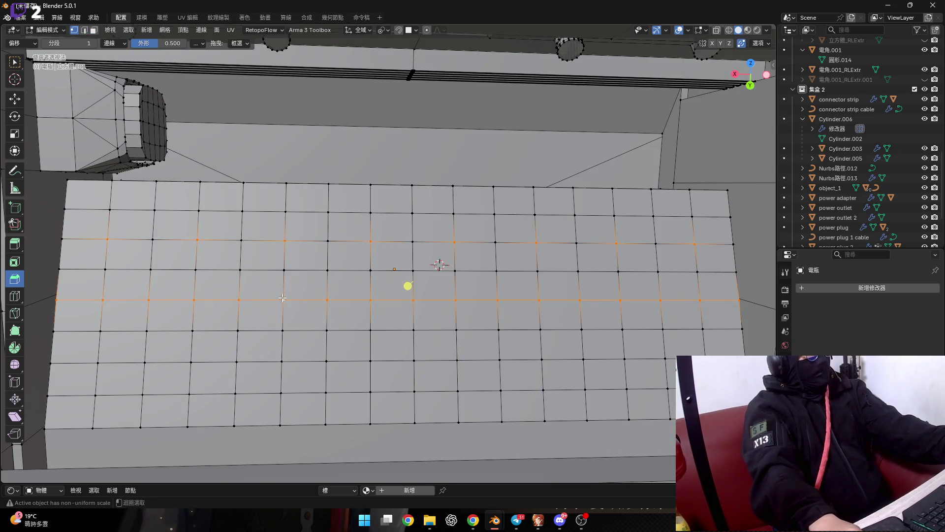
{"action": "left_click", "coordinate": [207, 330], "text": "alt+shift"}
{"action": "left_click", "coordinate": [202, 361], "text": "alt+shift"}
{"action": "left_click", "coordinate": [197, 393], "text": "alt+shift"}
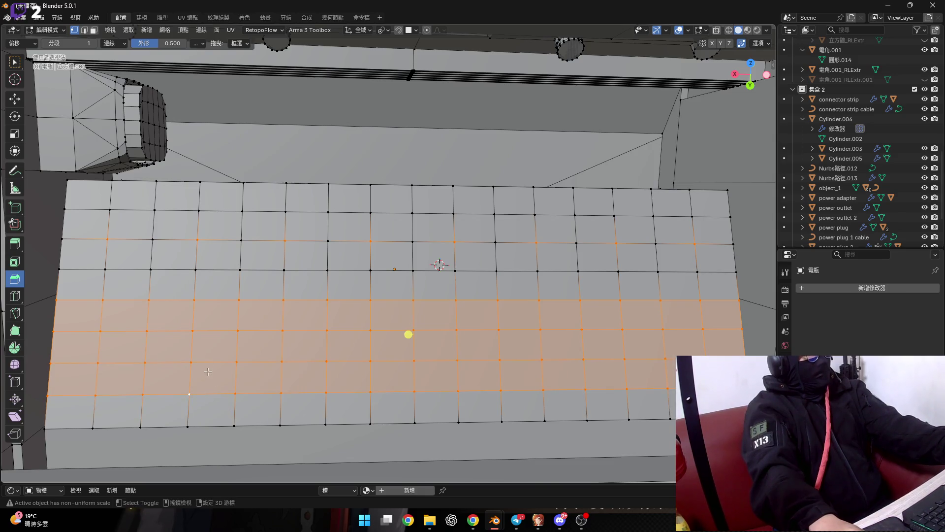
{"action": "middle_click_drag", "start_coordinate": [180, 307], "coordinate": [190, 299], "text": "shift"}
Circle-deselect the left columns of the selected band
{"action": "key", "text": "c"}
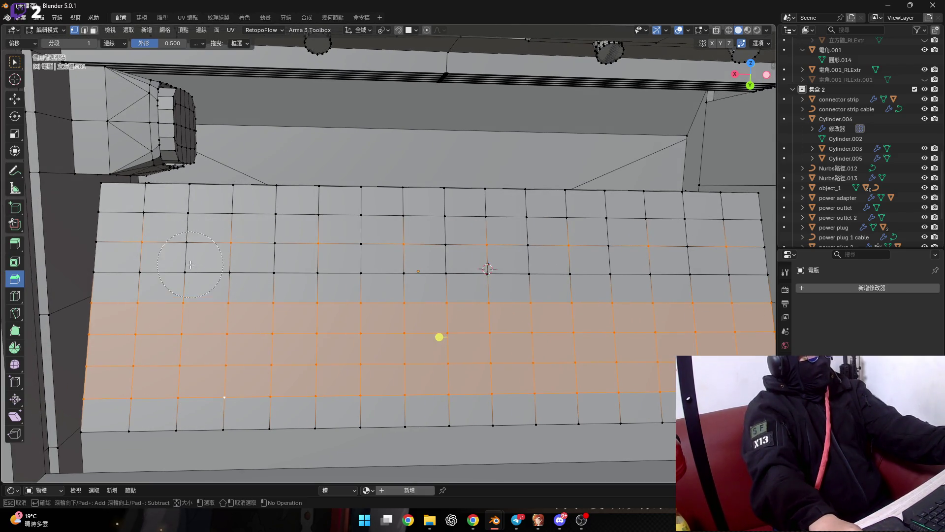
{"action": "left_click_drag", "start_coordinate": [138, 305], "coordinate": [148, 389], "text": "shift"}
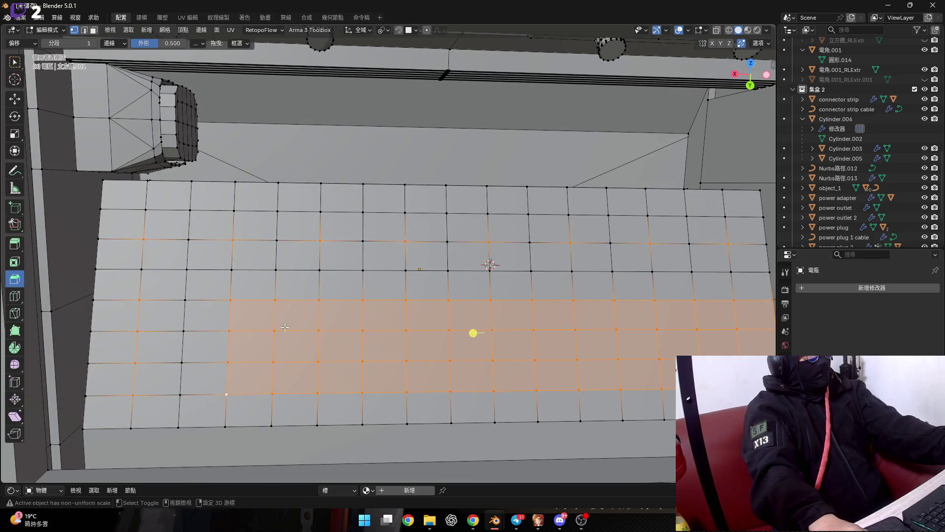
{"action": "middle_click_drag", "start_coordinate": [272, 251], "coordinate": [223, 263], "text": "shift"}
{"action": "middle_click_drag", "start_coordinate": [285, 345], "coordinate": [222, 341], "text": "shift"}
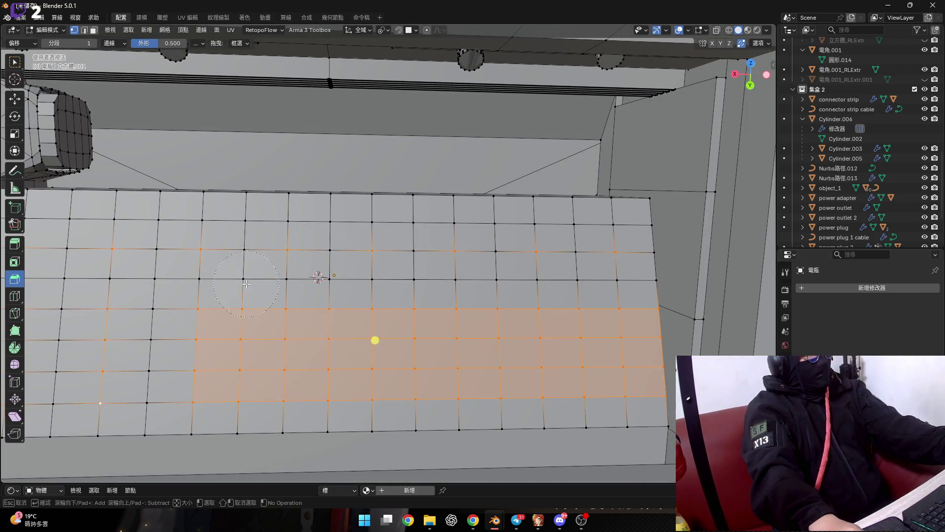
{"action": "left_click_drag", "start_coordinate": [254, 307], "coordinate": [345, 375], "text": "shift"}
{"action": "key", "text": "Escape"}
{"action": "middle_click_drag", "start_coordinate": [323, 388], "coordinate": [215, 372], "text": "shift"}
Continue circle-deselecting the remaining left faces of the band
{"action": "key", "text": "c"}
{"action": "left_click_drag", "start_coordinate": [313, 288], "coordinate": [302, 379], "text": "shift"}
{"action": "key", "text": "Escape"}
{"action": "middle_click_drag", "start_coordinate": [384, 275], "coordinate": [337, 272], "text": "shift"}
{"action": "key", "text": "c"}
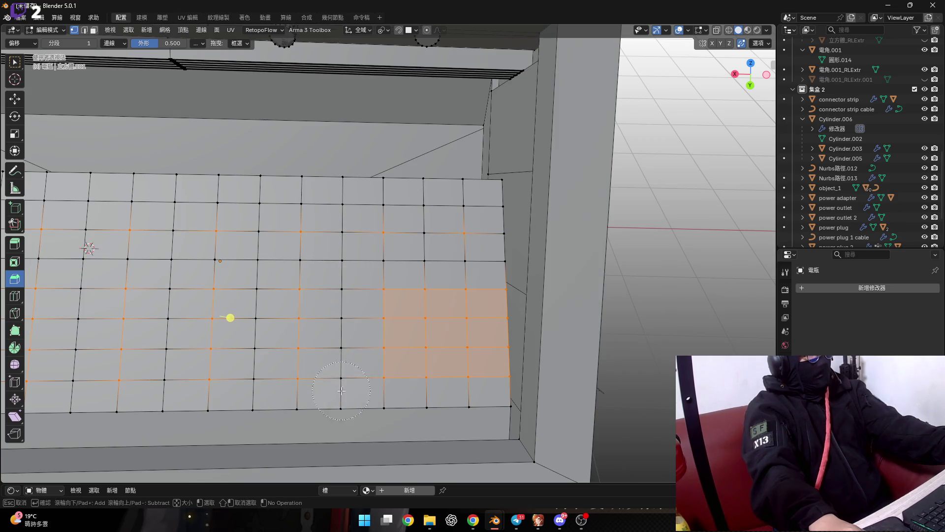
{"action": "middle_click_drag", "start_coordinate": [341, 390], "coordinate": [276, 389], "text": "shift"}
{"action": "left_click_drag", "start_coordinate": [345, 276], "coordinate": [354, 389], "text": "shift"}
{"action": "key", "text": "Escape"}
{"action": "mouse_move", "coordinate": [375, 317]}
{"action": "middle_mouse_down", "text": "shift"}
{"action": "mouse_move", "coordinate": [405, 318]}
{"action": "mouse_move", "coordinate": [351, 319]}
{"action": "middle_mouse_up", "text": "shift"}
Vertex-bevel the selected grid vertices into small diamonds at 0.185 m offset
{"action": "key", "text": "c"}
{"action": "mouse_move", "coordinate": [416, 355]}
{"action": "middle_mouse_down"}
{"action": "mouse_move", "coordinate": [467, 373]}
{"action": "mouse_move", "coordinate": [445, 310]}
{"action": "middle_mouse_up"}
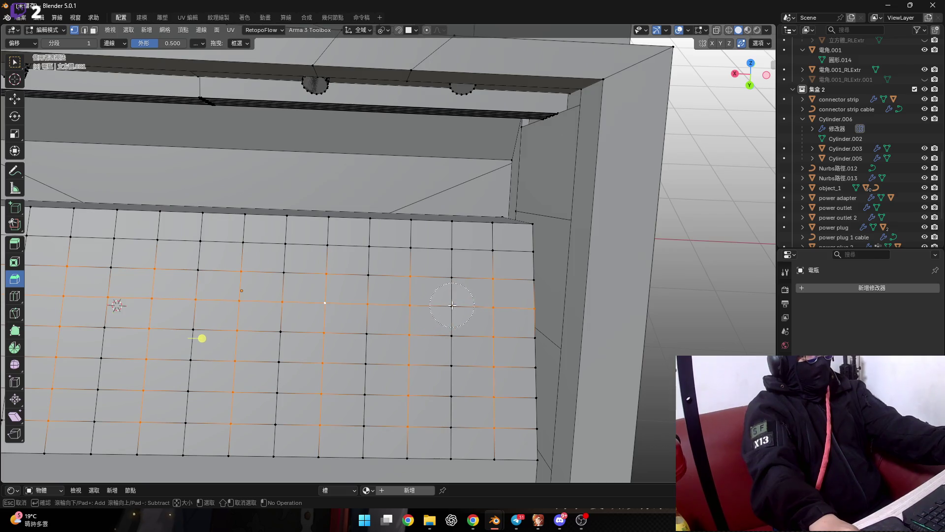
{"action": "middle_click_drag", "start_coordinate": [452, 306], "coordinate": [335, 308]}
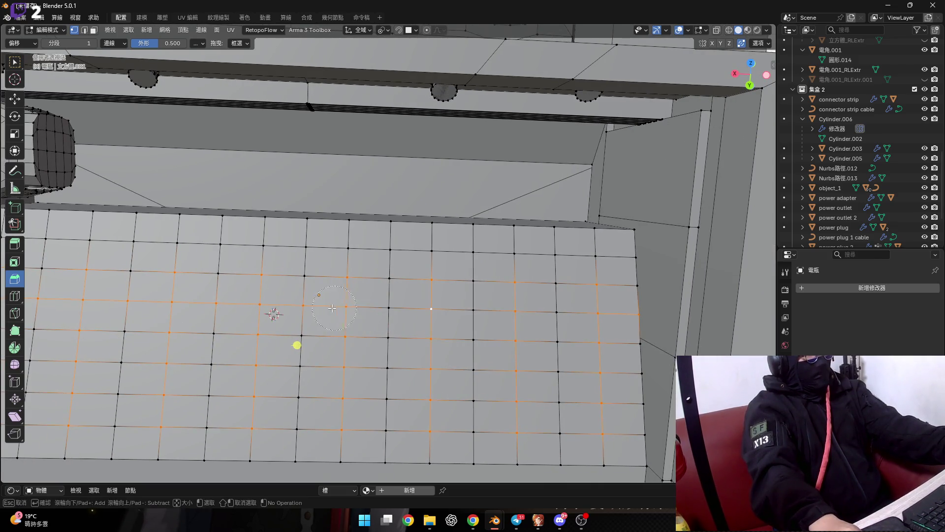
{"action": "key", "text": "Escape"}
{"action": "middle_click_drag", "start_coordinate": [117, 301], "coordinate": [306, 305], "text": "shift"}
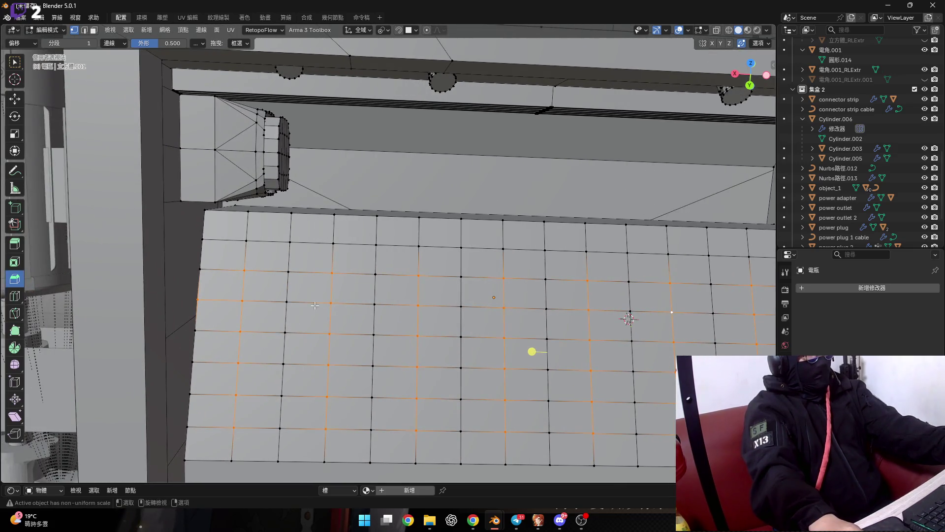
{"action": "scroll", "coordinate": [306, 305], "scroll_direction": "down", "scroll_amount": 8}
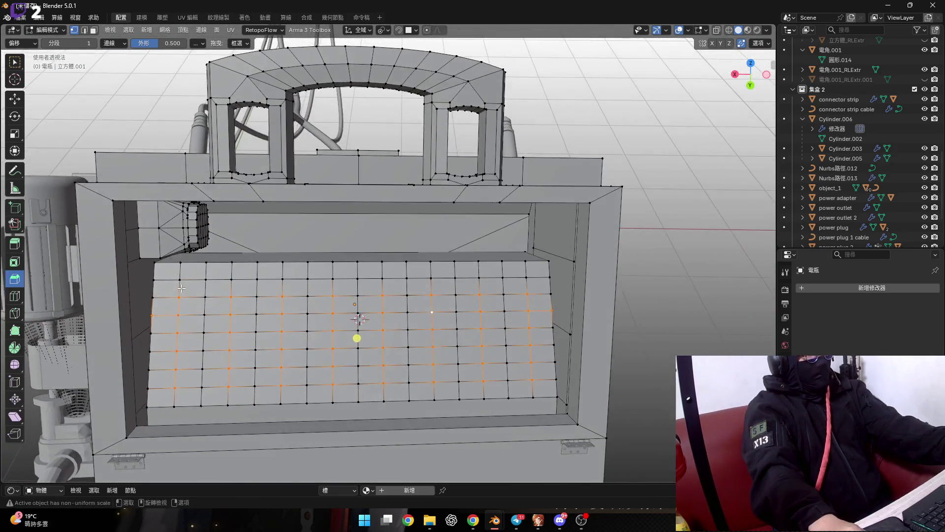
{"action": "scroll", "coordinate": [181, 289], "scroll_direction": "up", "scroll_amount": 1}
{"action": "scroll", "coordinate": [175, 293], "scroll_direction": "up", "scroll_amount": 1}
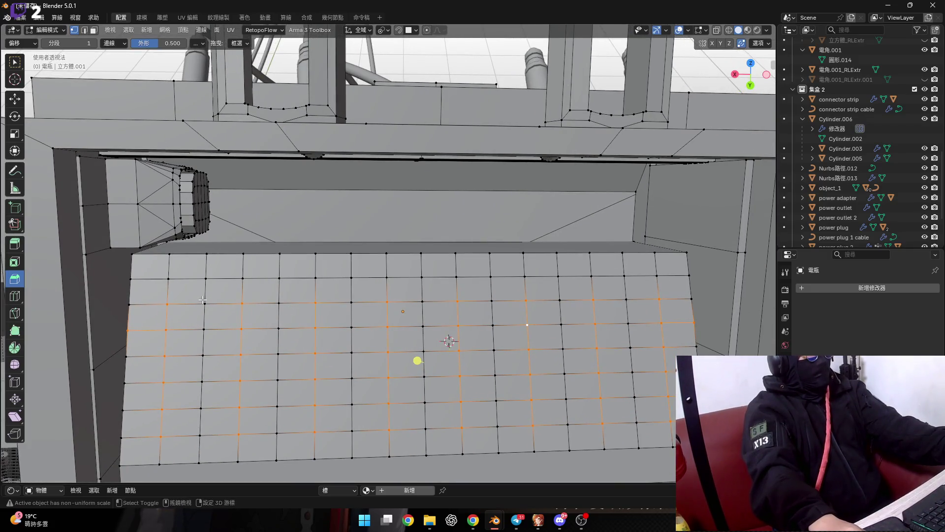
{"action": "middle_click_drag", "start_coordinate": [202, 299], "coordinate": [173, 270], "text": "shift"}
{"action": "key", "text": "ctrl+shift+b"}
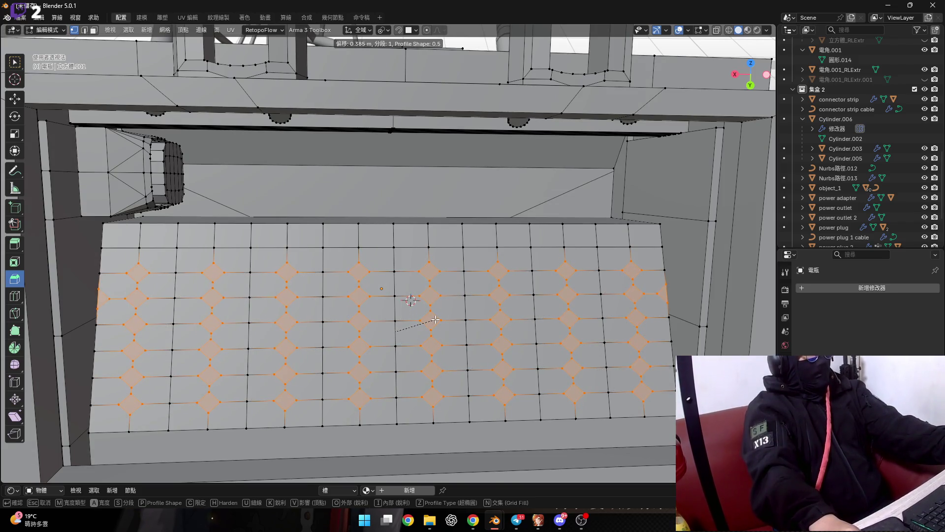
Confirm the earlier vertex bevel and begin reworking the edge-loop selection on the floor grid
{"action": "left_click", "coordinate": [392, 333]}
{"action": "scroll", "coordinate": [170, 307], "scroll_direction": "up", "scroll_amount": 1}
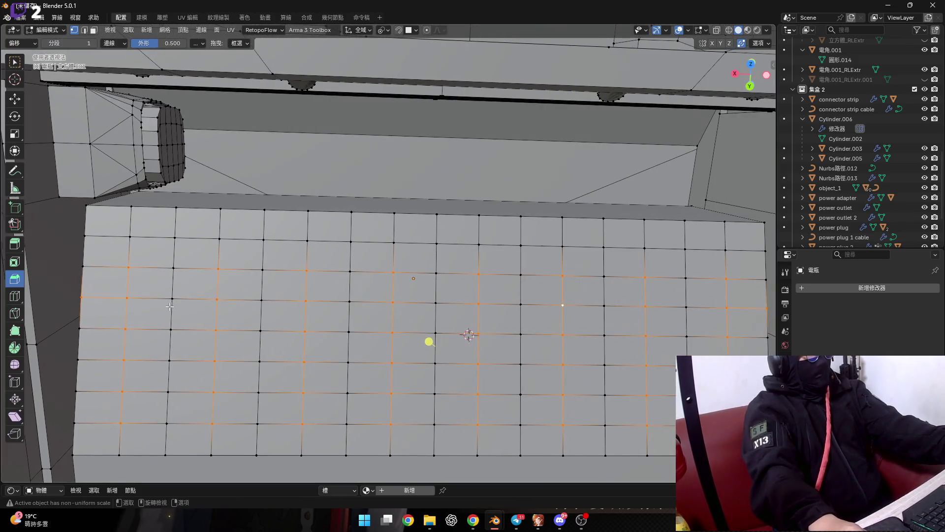
{"action": "left_click", "coordinate": [130, 298], "text": "alt+shift"}
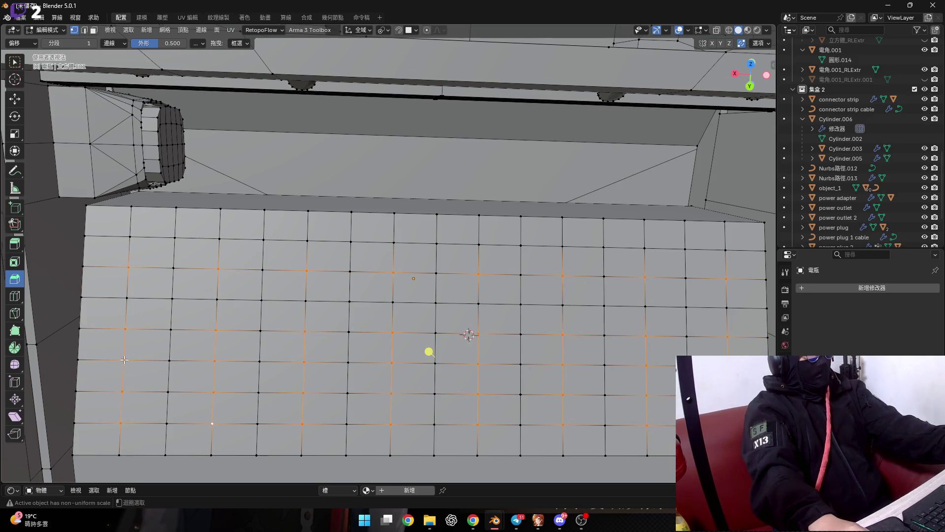
{"action": "middle_click_drag", "start_coordinate": [124, 359], "coordinate": [135, 364], "text": "shift"}
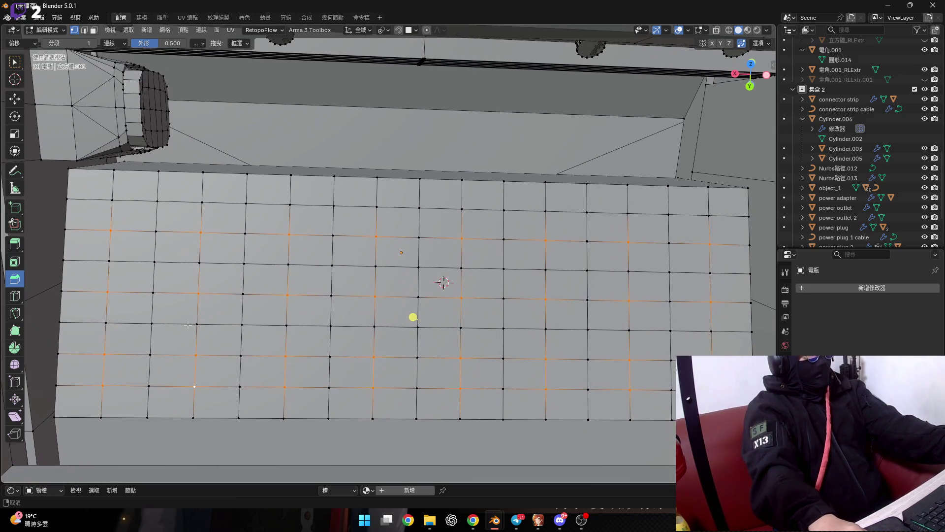
{"action": "left_click", "coordinate": [100, 390], "text": "alt+shift"}
{"action": "left_click", "coordinate": [101, 384], "text": "alt+shift"}
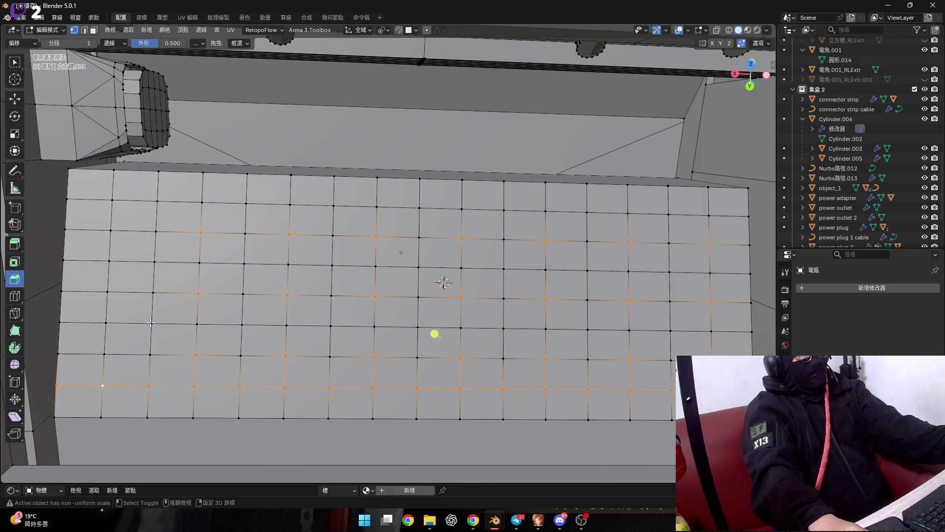
{"action": "scroll", "coordinate": [435, 335], "scroll_direction": "up", "scroll_amount": 2, "text": "shift"}
Restart the selection and pick every other horizontal edge loop across the grid
{"action": "left_click", "coordinate": [214, 309]}
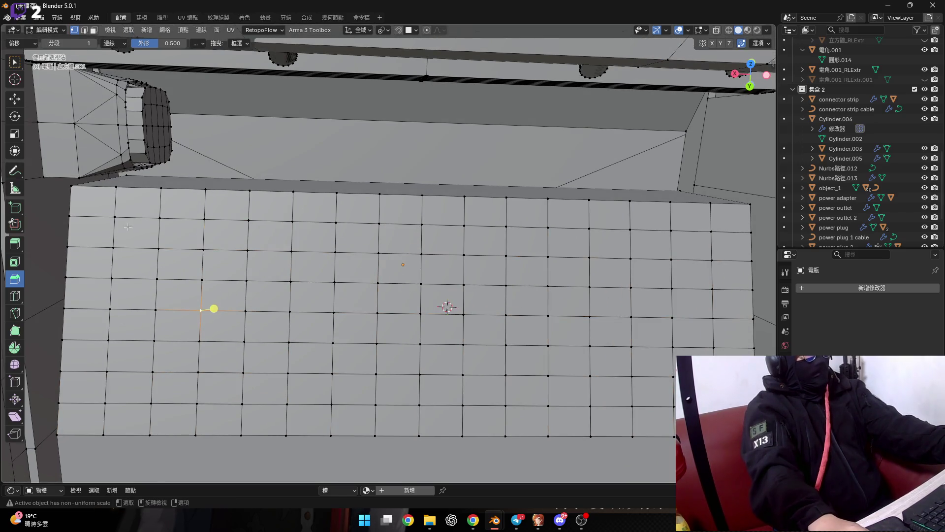
{"action": "left_click", "coordinate": [114, 217], "text": "alt+shift"}
{"action": "left_click", "coordinate": [107, 278], "text": "alt+shift"}
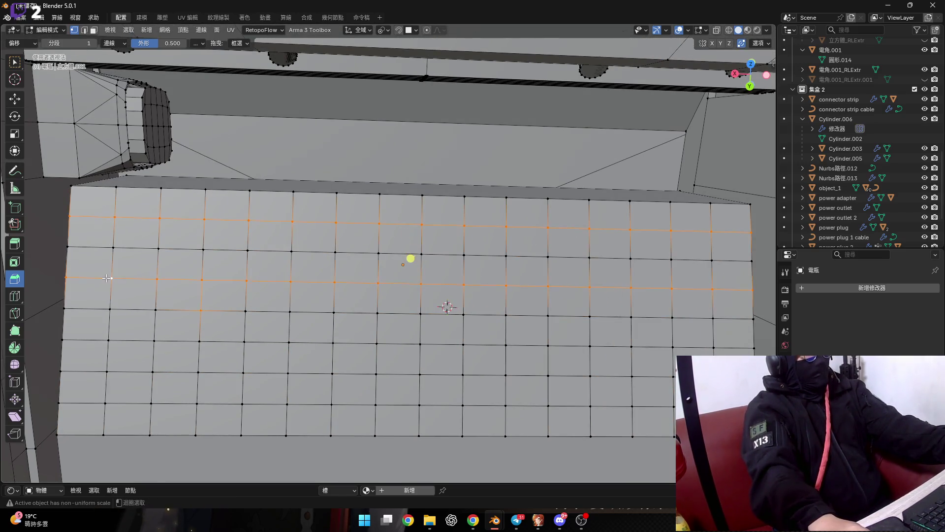
{"action": "left_click", "coordinate": [116, 307], "text": "alt+shift"}
{"action": "left_click", "coordinate": [99, 305], "text": "alt+shift"}
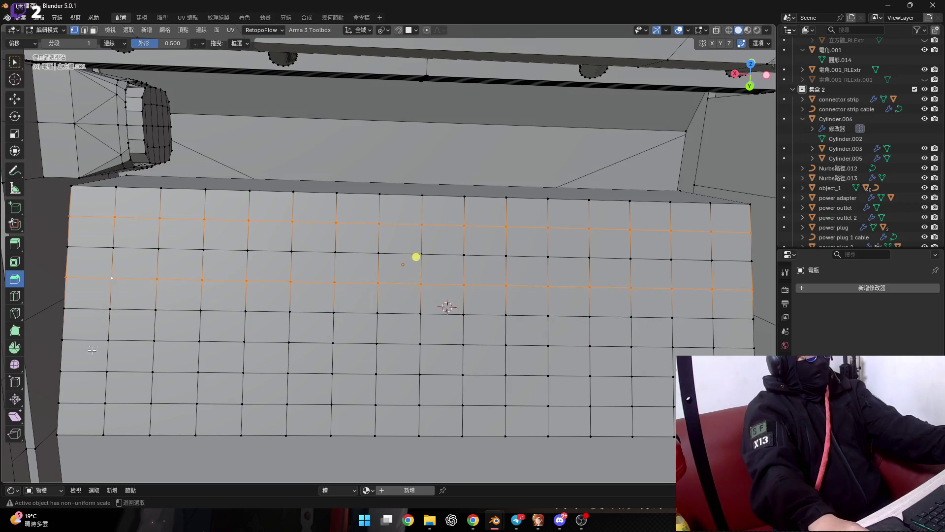
{"action": "left_click", "coordinate": [97, 355], "text": "alt+shift"}
{"action": "left_click", "coordinate": [87, 395], "text": "alt+shift"}
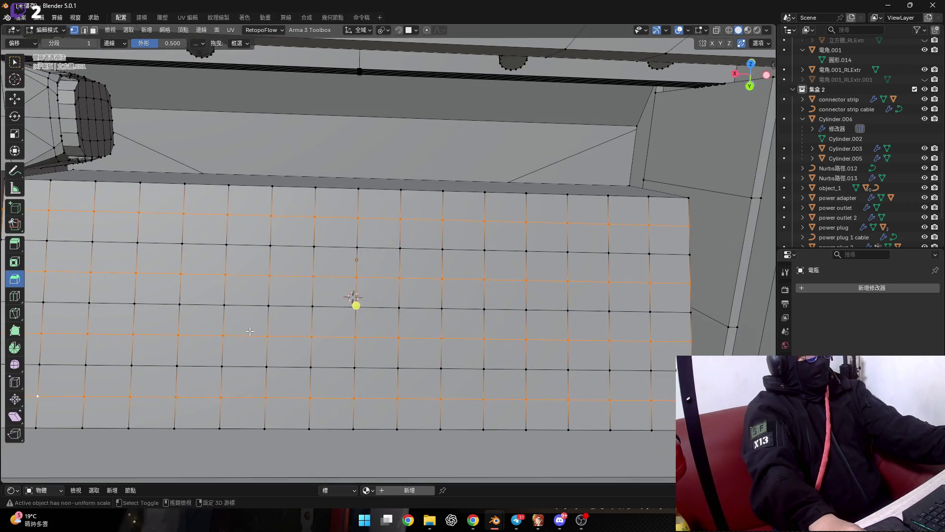
{"action": "scroll", "coordinate": [291, 315], "scroll_direction": "down", "scroll_amount": 4}
{"action": "scroll", "coordinate": [291, 316], "scroll_direction": "up", "scroll_amount": 1}
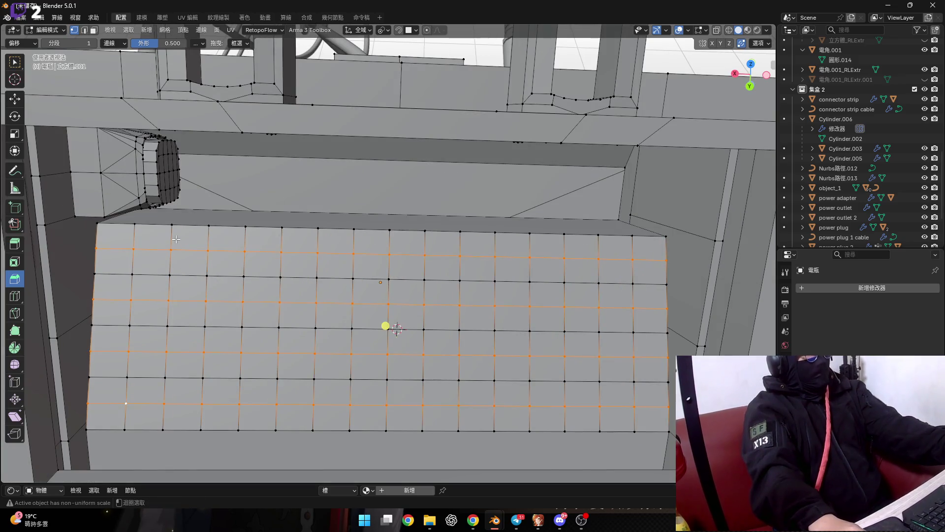
Deselect the vertical edge loops, leaving a checkerboard set of vertices
{"action": "left_click", "coordinate": [174, 239], "text": "alt+shift"}
{"action": "left_click", "coordinate": [174, 239], "text": "alt+shift"}
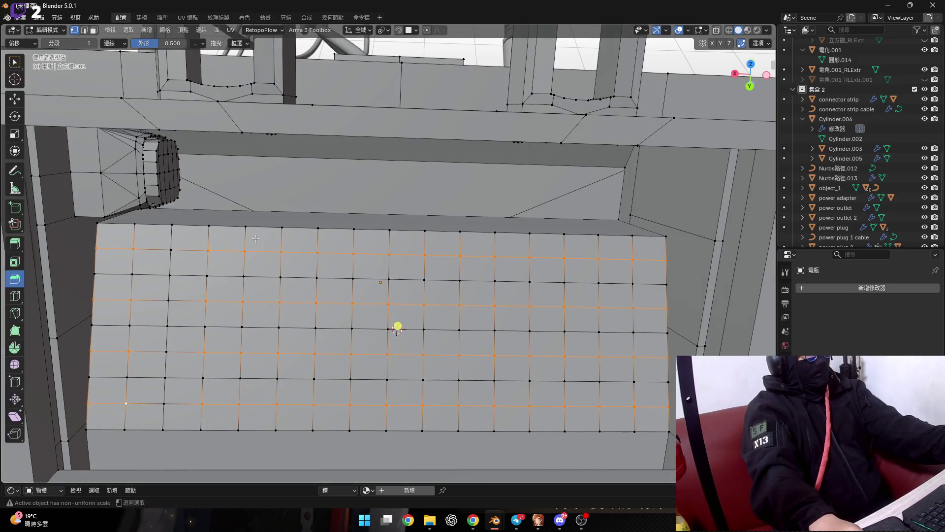
{"action": "left_click", "coordinate": [393, 241], "text": "alt+shift"}
{"action": "left_click", "coordinate": [525, 241], "text": "alt+shift"}
{"action": "left_click", "coordinate": [526, 242], "text": "alt+shift"}
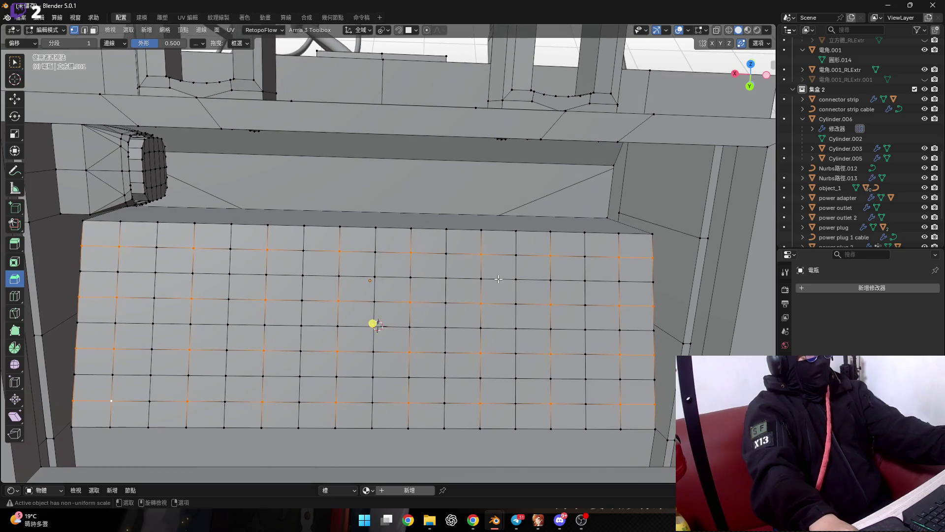
Vertex-bevel the checkerboard vertices into diamonds after one cancelled attempt
{"action": "key", "text": "ctrl+shift+b"}
{"action": "key", "text": "Escape"}
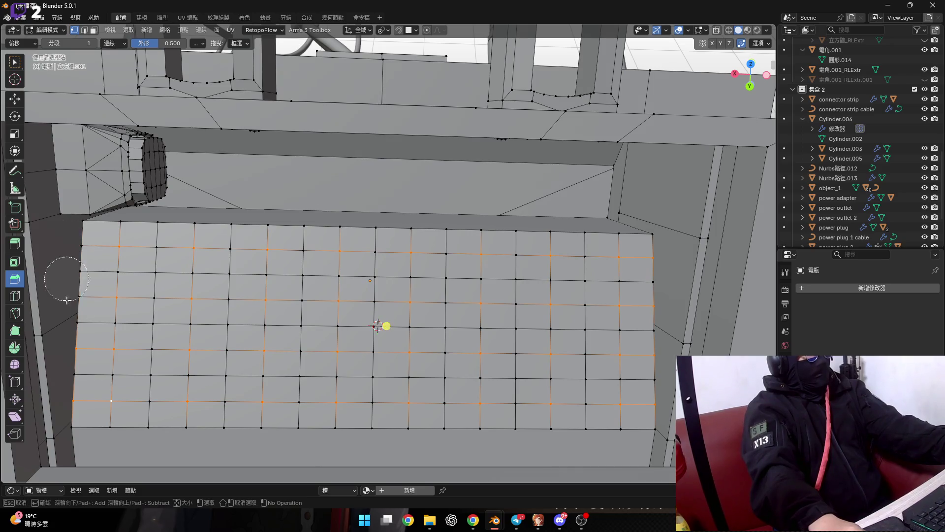
{"action": "middle_click_drag", "start_coordinate": [64, 389], "coordinate": [523, 283]}
{"action": "key", "text": "c"}
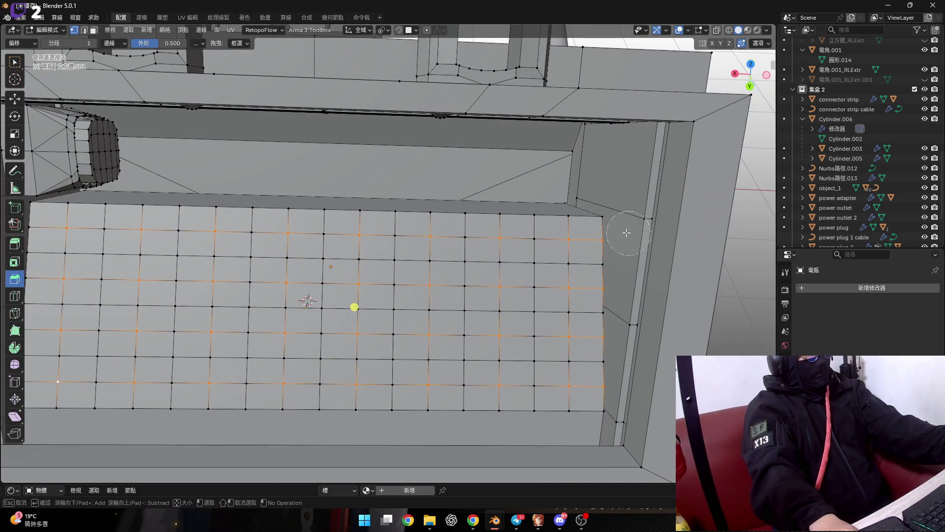
{"action": "key", "text": "Escape"}
{"action": "middle_click_drag", "start_coordinate": [325, 306], "coordinate": [350, 306]}
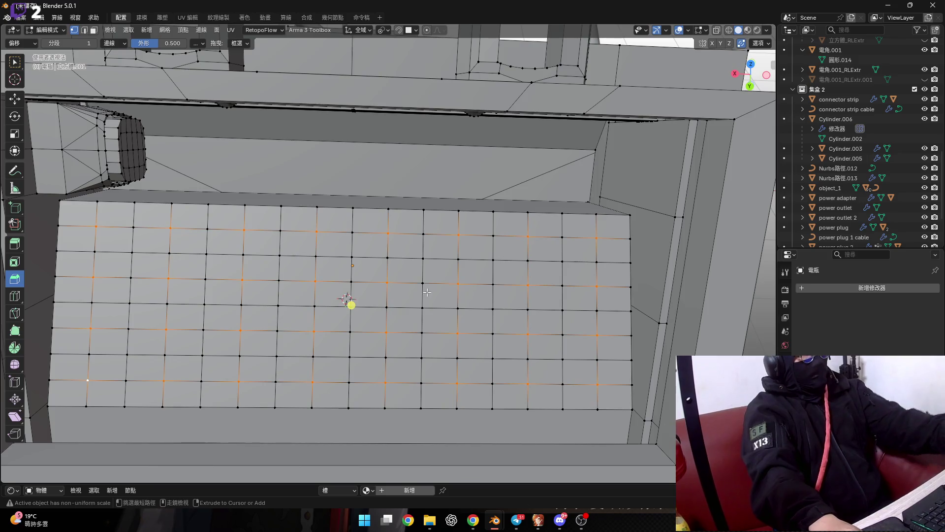
{"action": "key", "text": "ctrl+shift+b"}
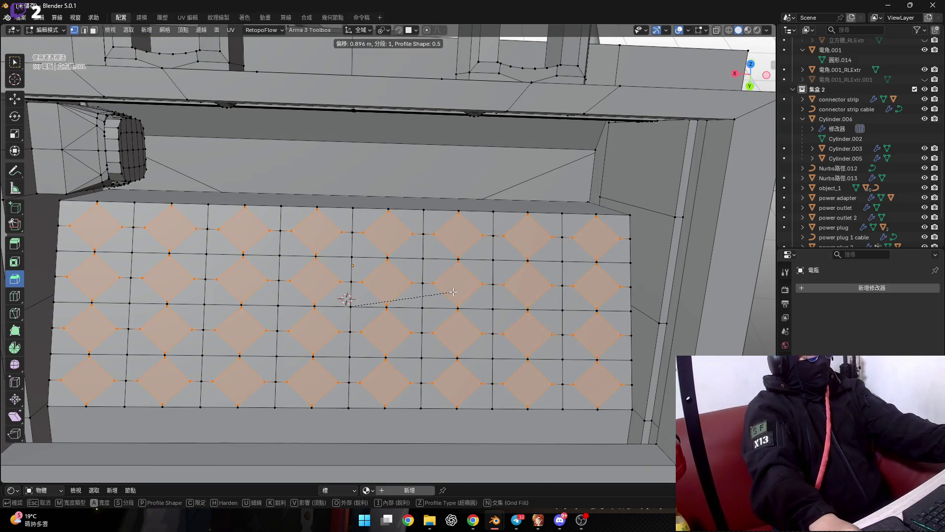
Confirm the diamond vertex bevel, review the full checkerboard floor, and begin a 0.08160 m inset
{"action": "left_click", "coordinate": [451, 291]}
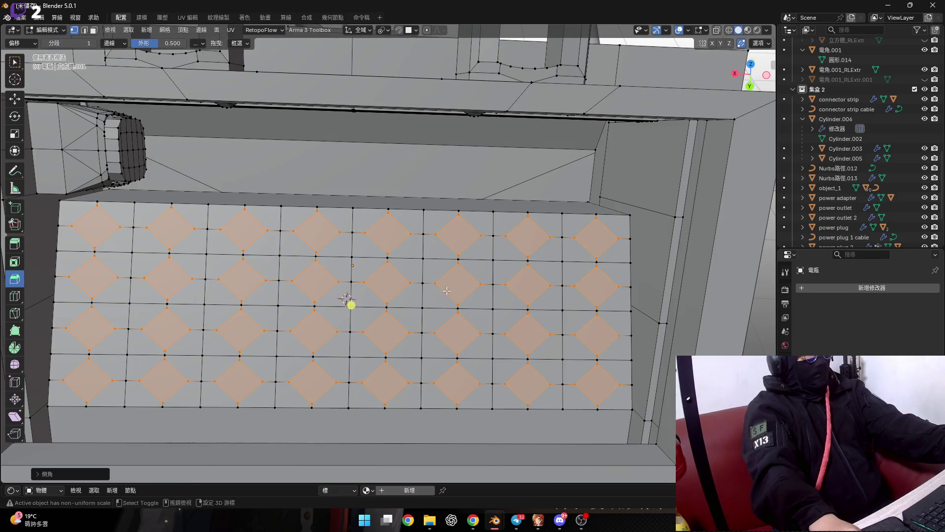
{"action": "middle_click_drag", "start_coordinate": [451, 290], "coordinate": [433, 269]}
{"action": "scroll", "coordinate": [433, 274], "scroll_direction": "up", "scroll_amount": 4}
{"action": "scroll", "coordinate": [236, 261], "scroll_direction": "down", "scroll_amount": 3}
{"action": "middle_click_drag", "start_coordinate": [237, 260], "coordinate": [262, 245]}
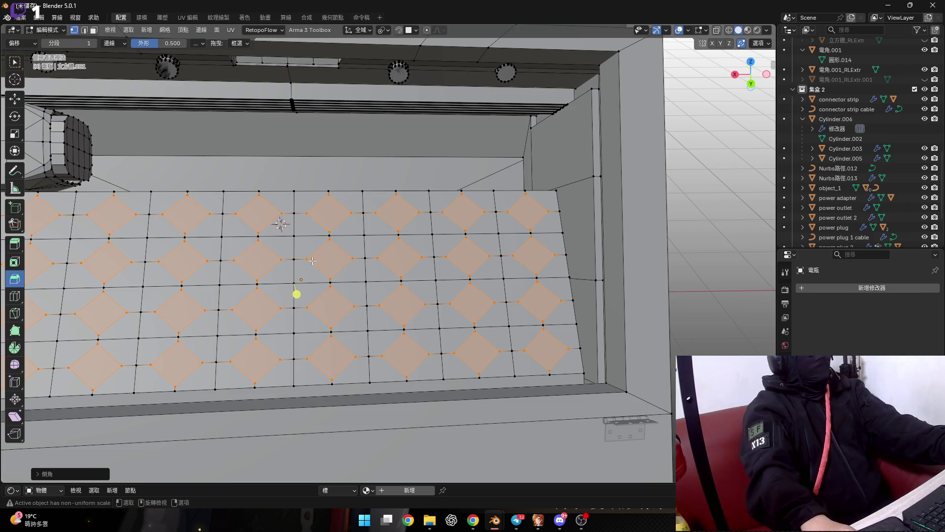
{"action": "middle_click_drag", "start_coordinate": [310, 262], "coordinate": [378, 292]}
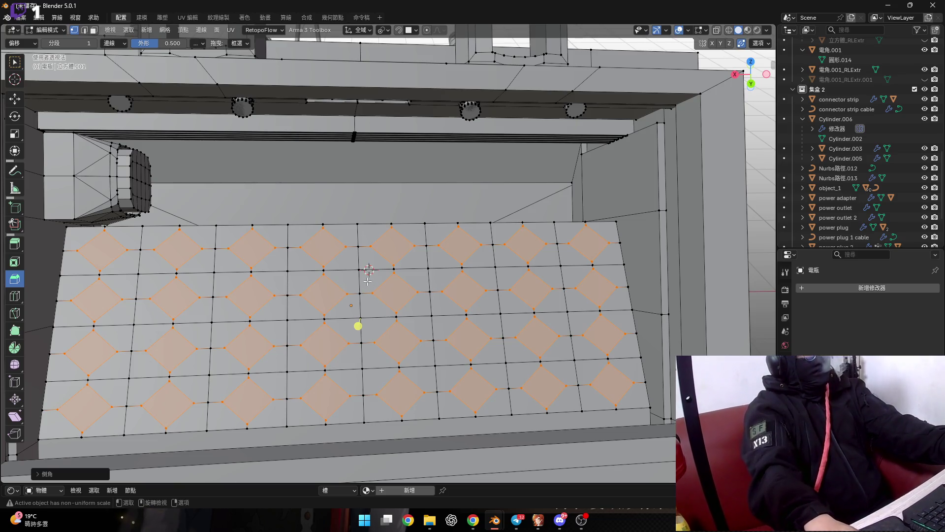
{"action": "mouse_move", "coordinate": [368, 281]}
{"action": "middle_mouse_down"}
{"action": "mouse_move", "coordinate": [404, 276]}
{"action": "mouse_move", "coordinate": [518, 330]}
{"action": "middle_mouse_up"}
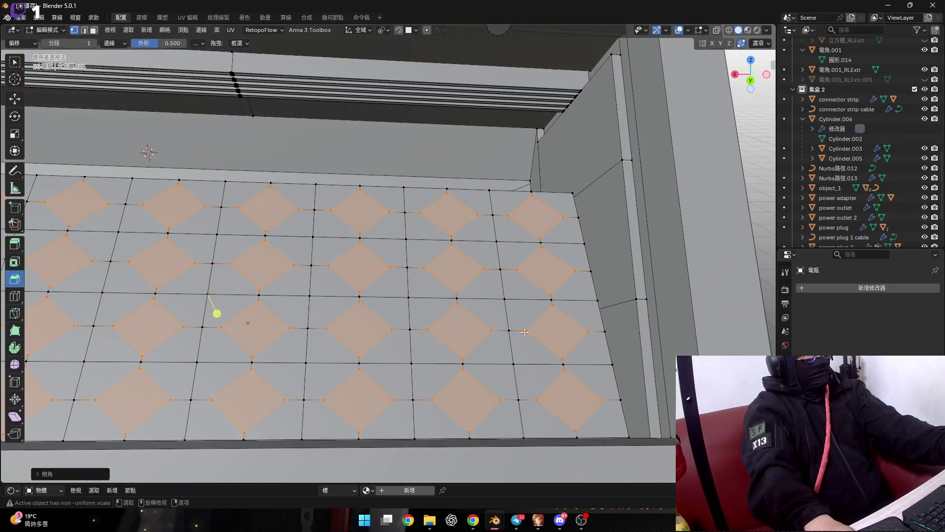
{"action": "key", "text": "i"}
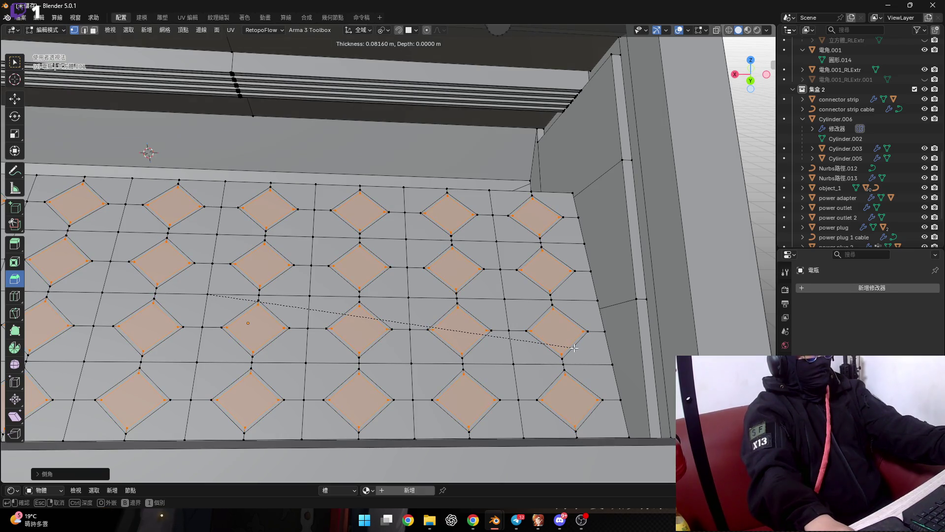
Confirm the diamond inset and push the inset faces downward along their normals into pockets
{"action": "left_click", "coordinate": [574, 348]}
{"action": "middle_click_drag", "start_coordinate": [575, 348], "coordinate": [491, 319]}
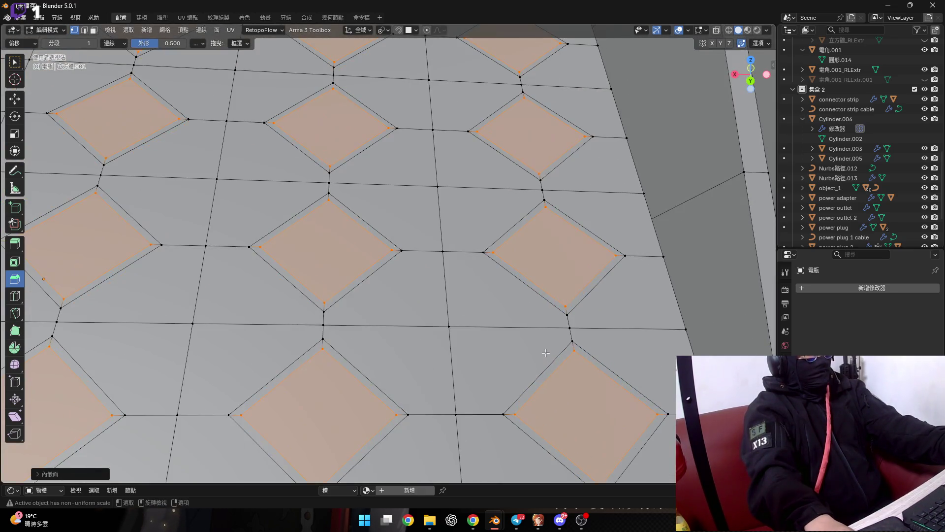
{"action": "scroll", "coordinate": [491, 319], "scroll_direction": "down", "scroll_amount": 3}
{"action": "scroll", "coordinate": [491, 319], "scroll_direction": "up", "scroll_amount": 5}
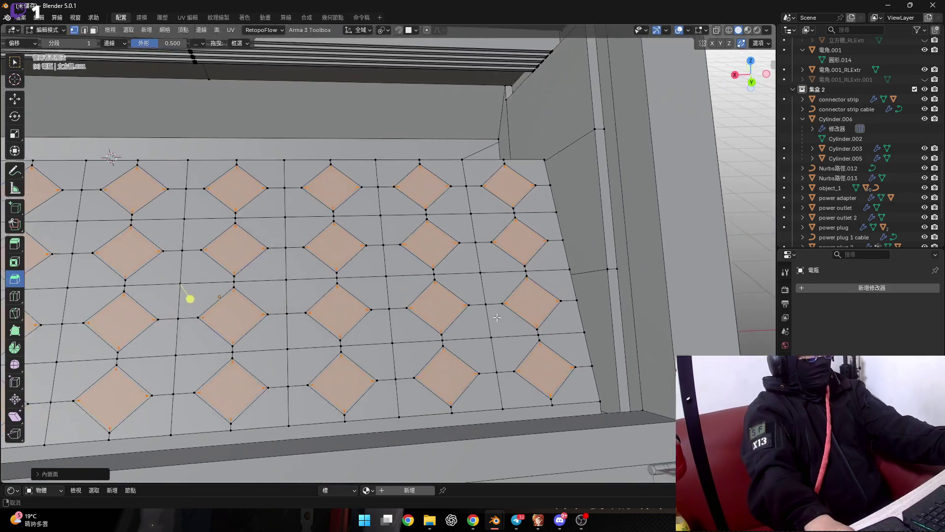
{"action": "scroll", "coordinate": [495, 332], "scroll_direction": "up", "scroll_amount": 2}
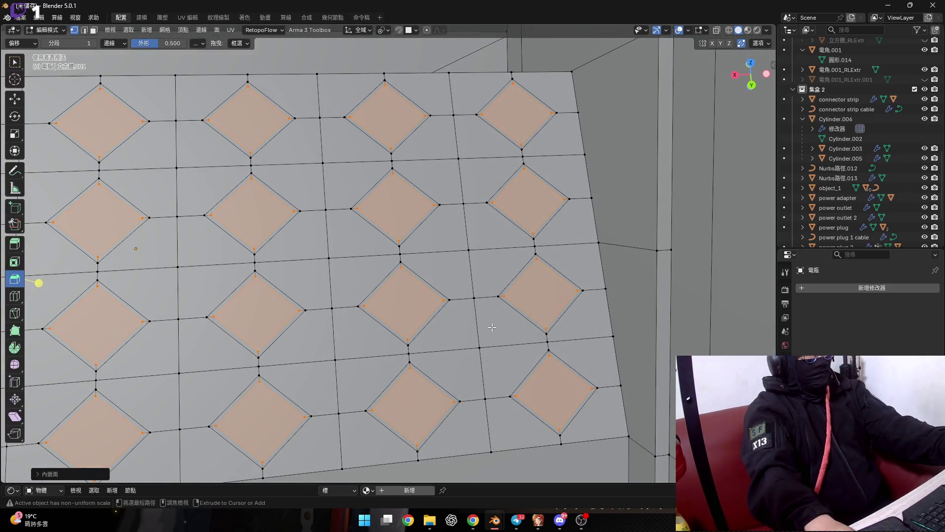
{"action": "middle_click_drag", "start_coordinate": [492, 327], "coordinate": [541, 298]}
{"action": "key", "text": "g"}
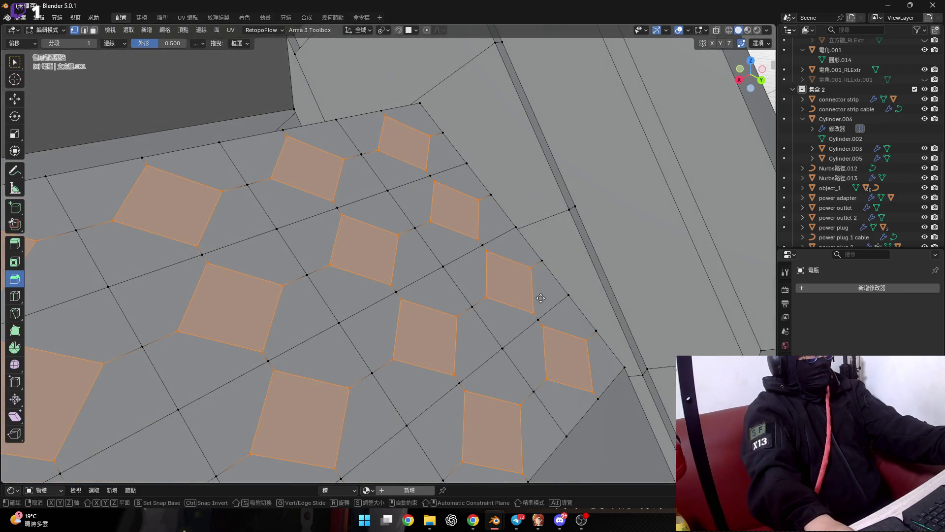
{"action": "key", "text": "z"}
{"action": "key", "text": "z"}
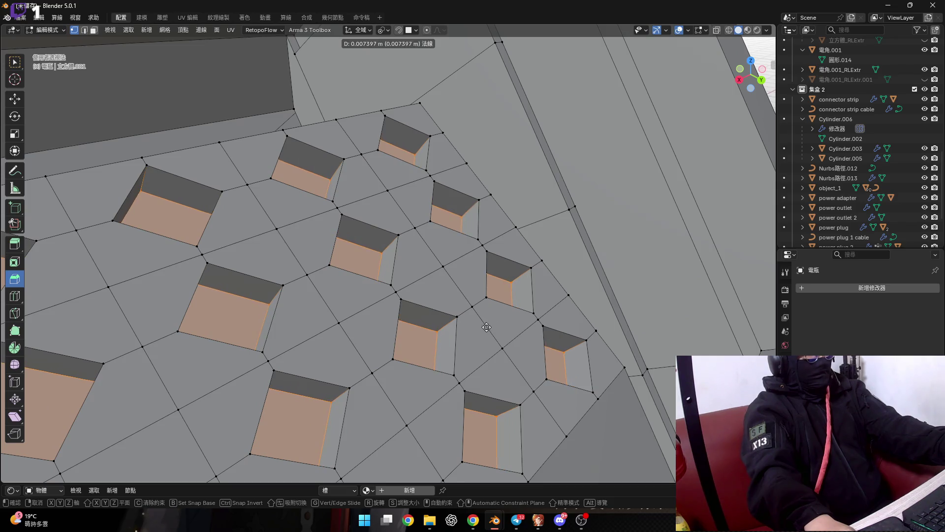
{"action": "left_click", "coordinate": [444, 358]}
{"action": "mouse_move", "coordinate": [443, 359]}
{"action": "middle_mouse_down"}
{"action": "mouse_move", "coordinate": [371, 303]}
{"action": "mouse_move", "coordinate": [397, 227]}
{"action": "middle_mouse_up"}
{"action": "scroll", "coordinate": [371, 303], "scroll_direction": "down", "scroll_amount": 5}
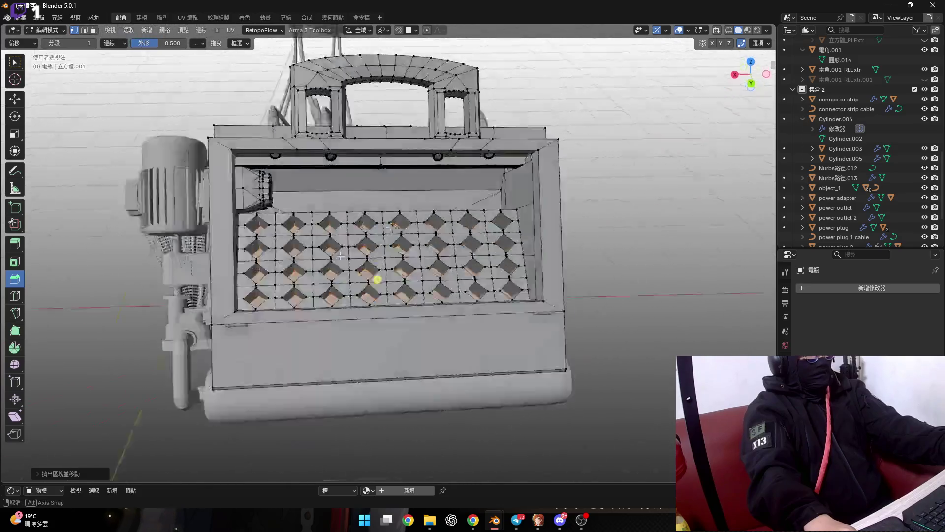
Switch to a see-through side orthographic view and frame the selected panel geometry
{"action": "left_click", "coordinate": [750, 76]}
{"action": "key", "text": "alt+z"}
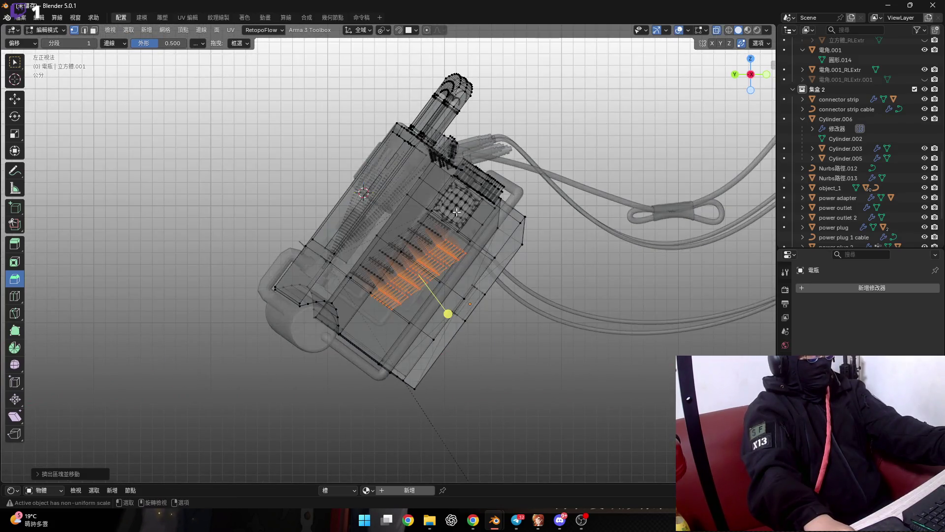
{"action": "scroll", "coordinate": [445, 253], "scroll_direction": "up", "scroll_amount": 4}
{"action": "mouse_move", "coordinate": [444, 252]}
{"action": "middle_mouse_down"}
{"action": "mouse_move", "coordinate": [511, 239]}
{"action": "mouse_move", "coordinate": [566, 197]}
{"action": "middle_mouse_up"}
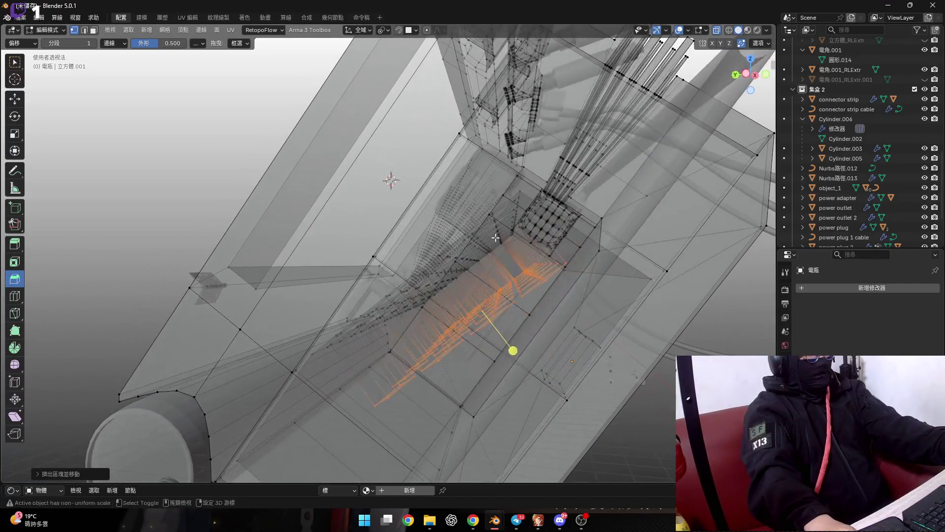
{"action": "left_click", "coordinate": [717, 30]}
{"action": "key", "text": "KP_Decimal"}
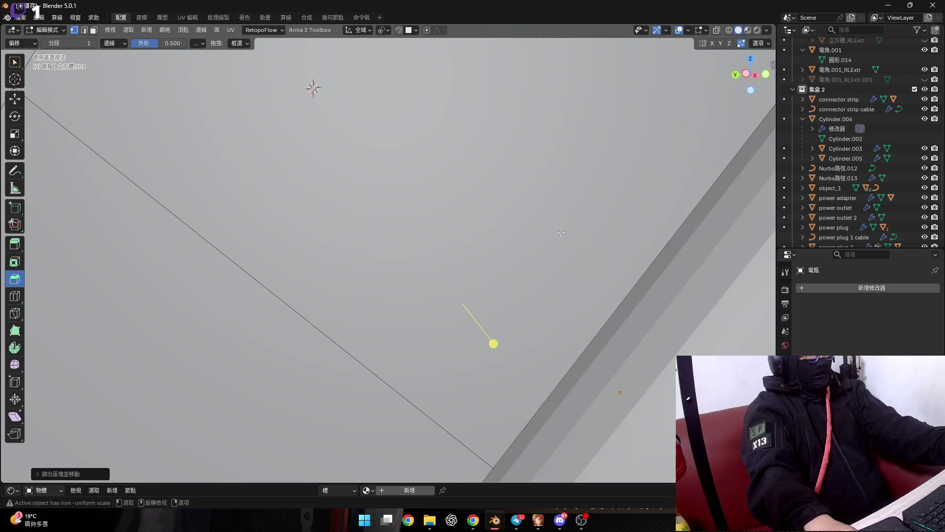
{"action": "left_click", "coordinate": [717, 30]}
{"action": "mouse_move", "coordinate": [492, 235]}
{"action": "middle_mouse_down"}
{"action": "mouse_move", "coordinate": [499, 308]}
{"action": "mouse_move", "coordinate": [457, 192]}
{"action": "middle_mouse_up"}
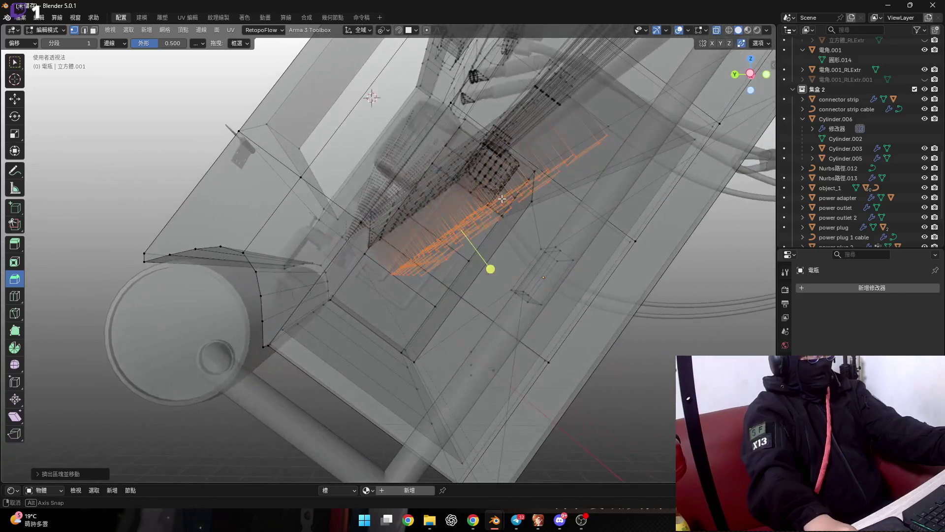
{"action": "middle_click_drag", "start_coordinate": [457, 192], "coordinate": [503, 224]}
Move the selected geometry along Z and extrude the diamond faces along their normals
{"action": "key", "text": "g"}
{"action": "key", "text": "z"}
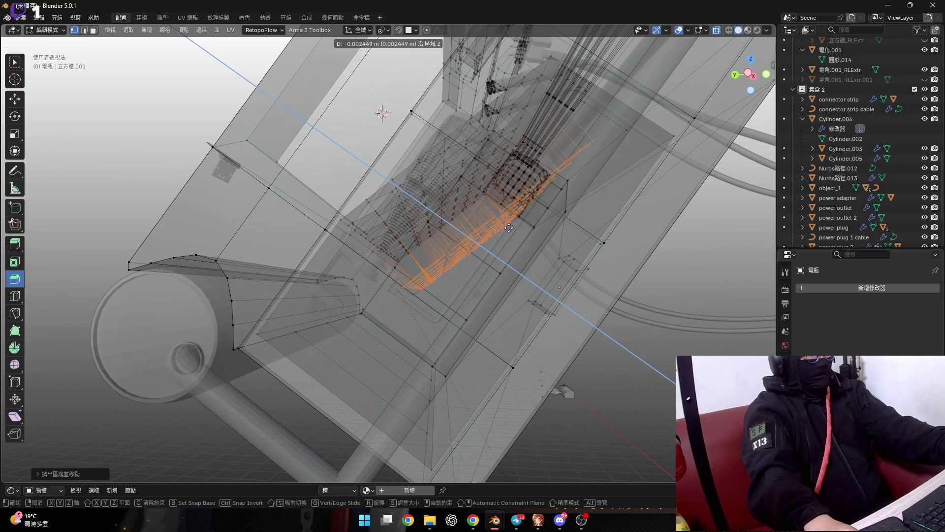
{"action": "left_click", "coordinate": [510, 229]}
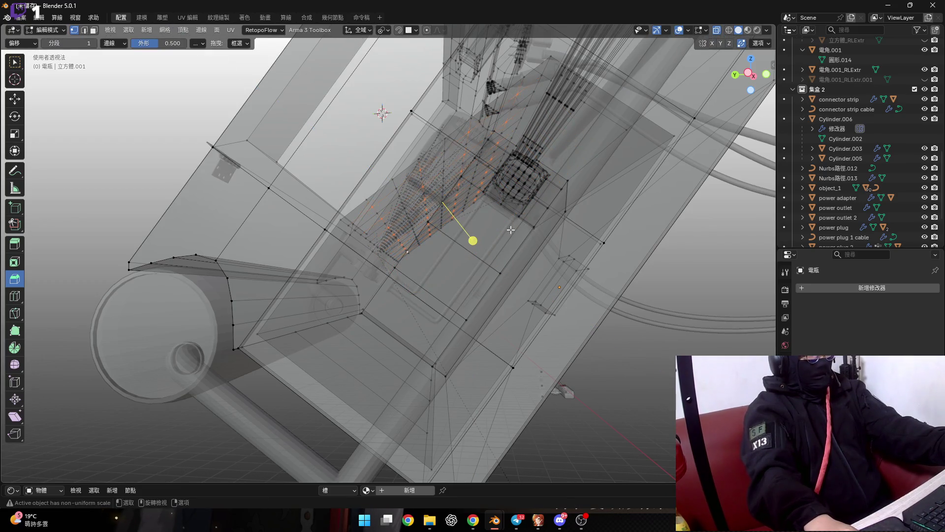
{"action": "key", "text": "e"}
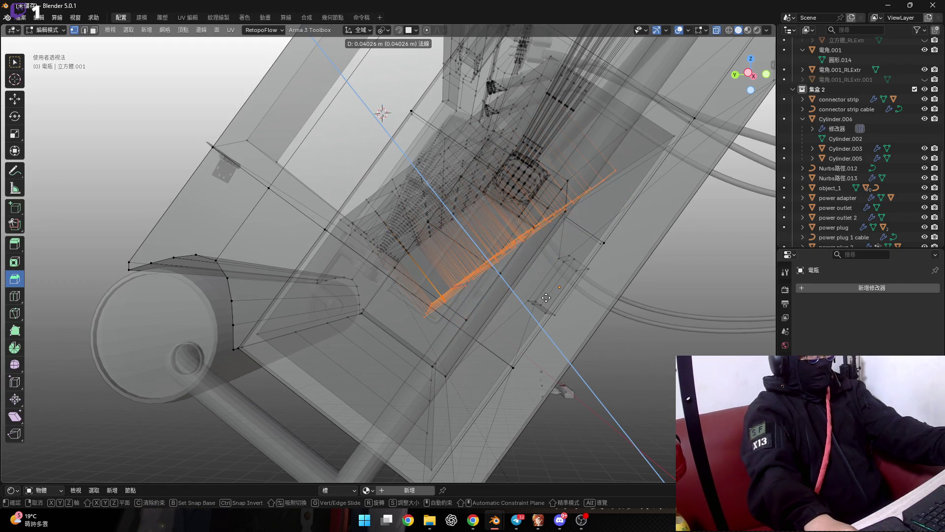
{"action": "left_click", "coordinate": [552, 302]}
{"action": "mouse_move", "coordinate": [552, 301]}
{"action": "middle_mouse_down"}
{"action": "mouse_move", "coordinate": [593, 294]}
{"action": "mouse_move", "coordinate": [698, 54]}
{"action": "middle_mouse_up"}
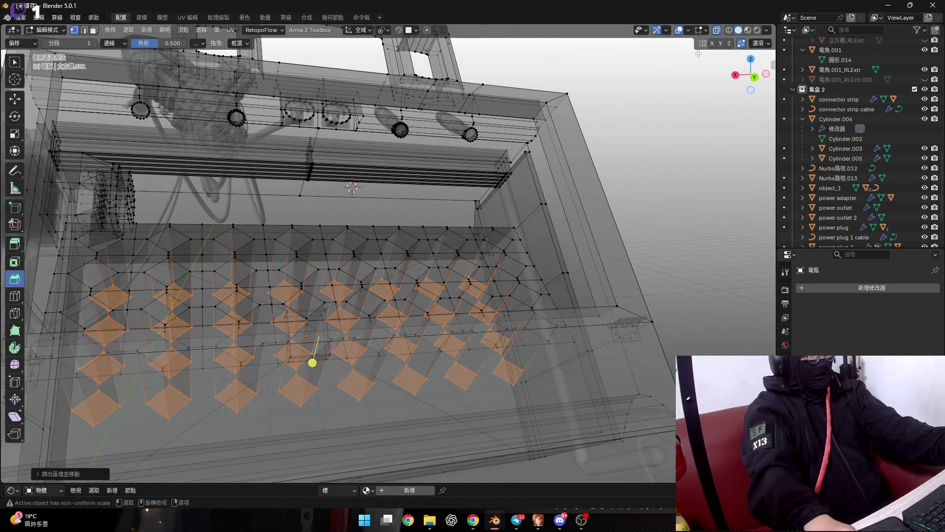
Return to solid display, undo the extrusion and diamond bevel, and start a new grid-point bevel
{"action": "left_click", "coordinate": [717, 30]}
{"action": "scroll", "coordinate": [348, 250], "scroll_direction": "up", "scroll_amount": 5}
{"action": "mouse_move", "coordinate": [348, 249]}
{"action": "middle_mouse_down"}
{"action": "mouse_move", "coordinate": [422, 290]}
{"action": "mouse_move", "coordinate": [393, 300]}
{"action": "middle_mouse_up"}
{"action": "scroll", "coordinate": [422, 291], "scroll_direction": "down", "scroll_amount": 3}
{"action": "key", "text": "ctrl+z"}
{"action": "key", "text": "ctrl+z"}
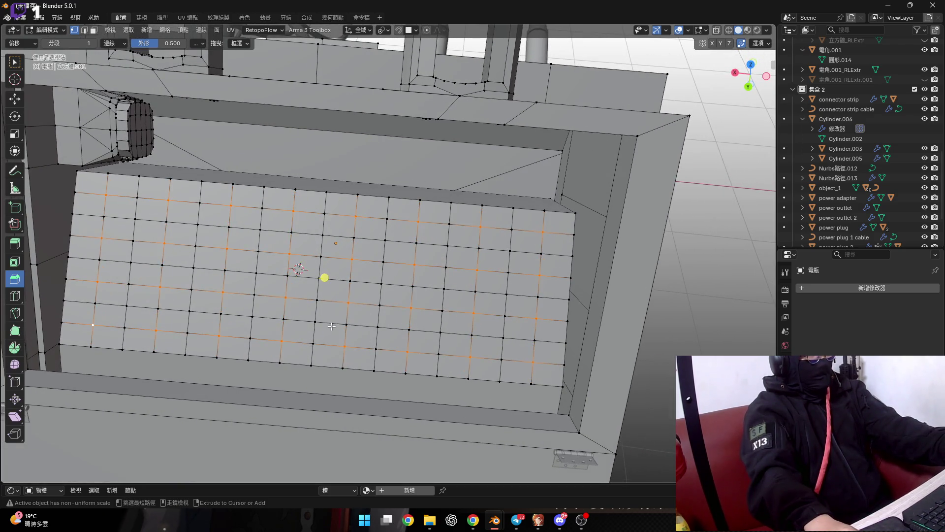
{"action": "key", "text": "ctrl+z"}
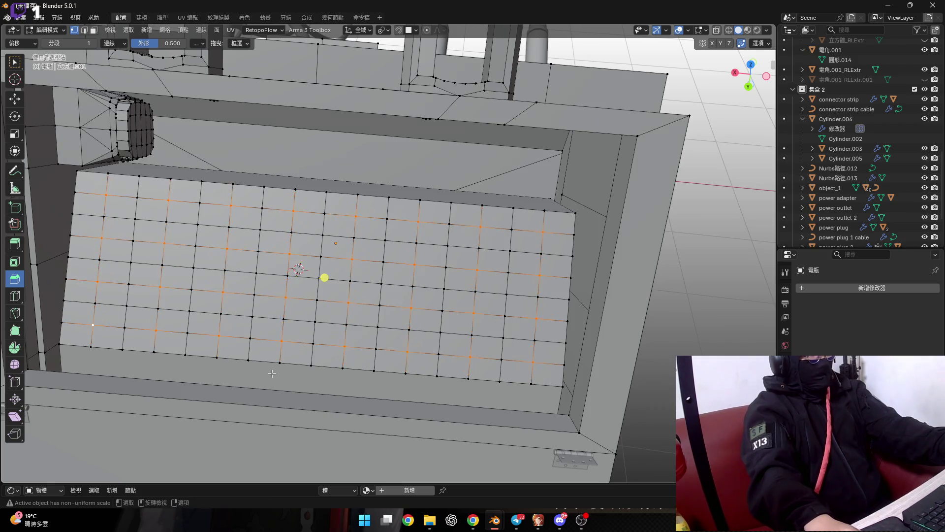
{"action": "key", "text": "ctrl+b"}
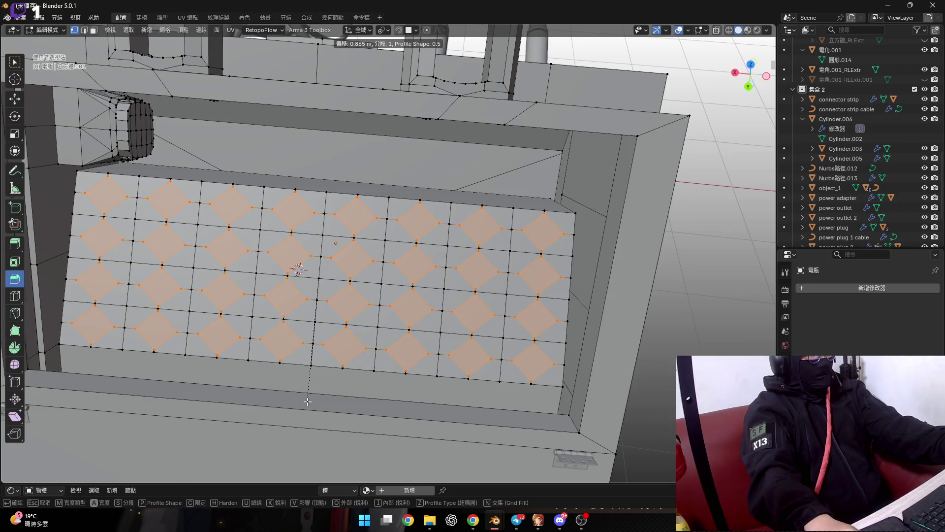
Confirm the 0.865 m vertex bevel and lower its Profile Shape from 0.250 to 0.100
{"action": "left_click", "coordinate": [308, 401]}
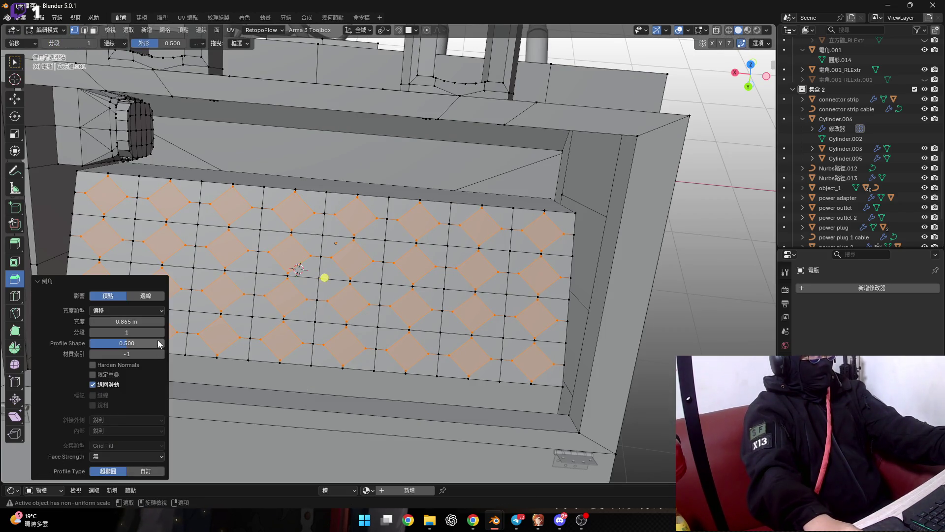
{"action": "key", "text": "KP_Decimal"}
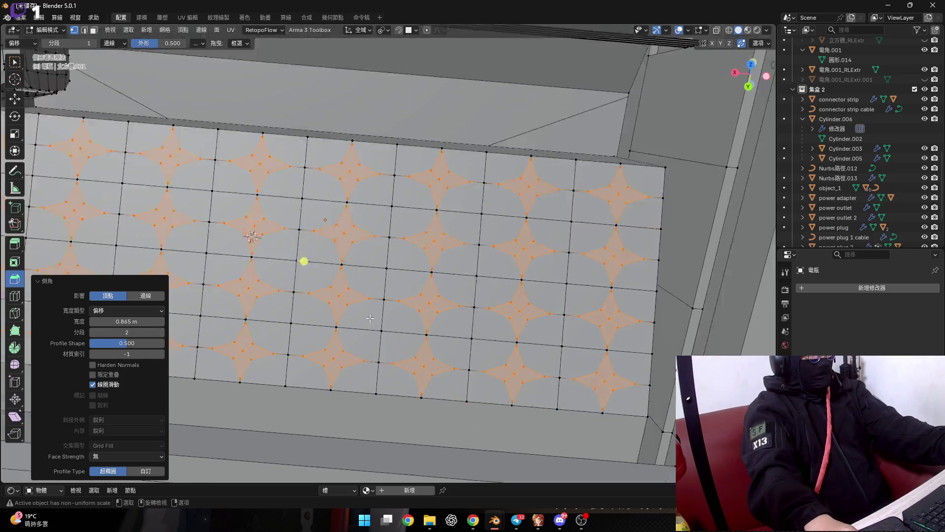
{"action": "left_click", "coordinate": [139, 343]}
{"action": "type", "text": "0.25"}
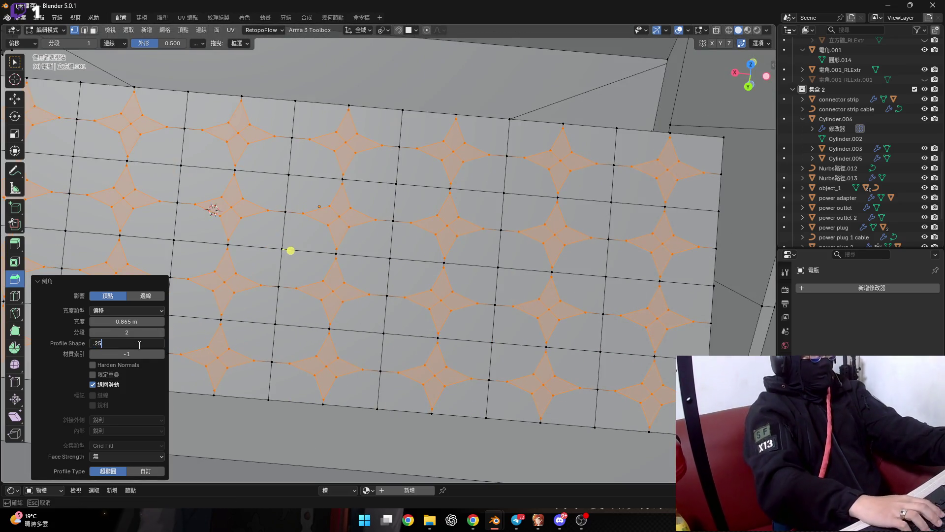
{"action": "key", "text": "Return"}
{"action": "left_click_drag", "start_coordinate": [138, 345], "coordinate": [137, 344]}
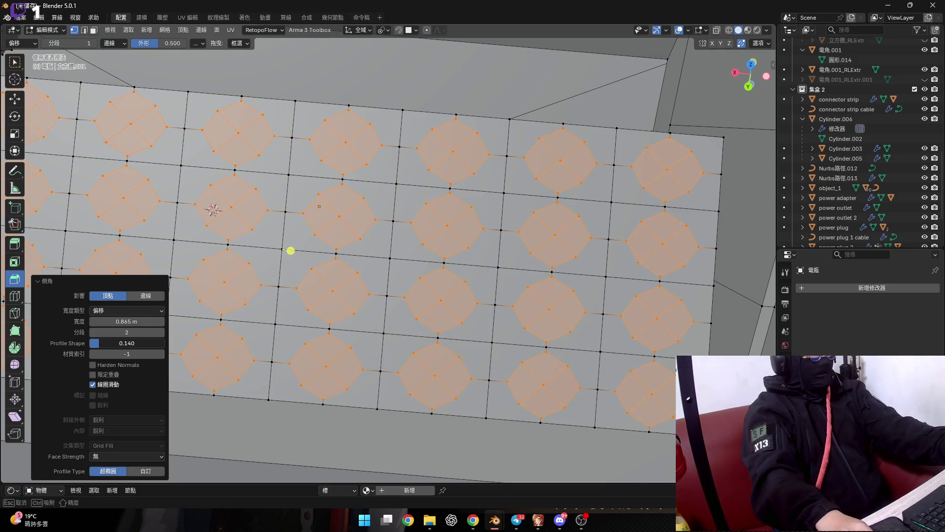
{"action": "left_click_drag", "start_coordinate": [100, 344], "coordinate": [99, 344]}
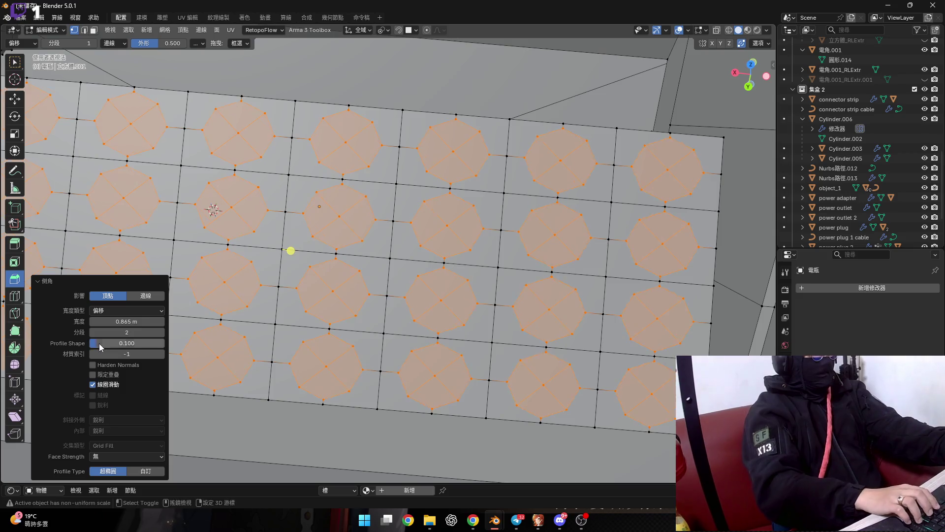
Inspect the rounded octagon grid from oblique angles, keeping Profile Shape at 0.100
{"action": "scroll", "coordinate": [506, 274], "scroll_direction": "down", "scroll_amount": 4}
{"action": "middle_click_drag", "start_coordinate": [506, 275], "coordinate": [391, 270]}
{"action": "scroll", "coordinate": [391, 270], "scroll_direction": "up", "scroll_amount": 4}
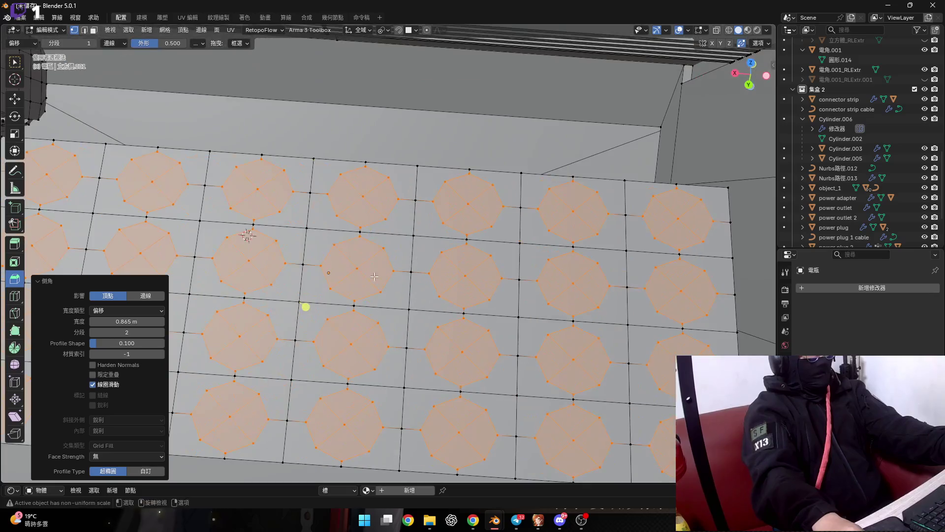
{"action": "left_click_drag", "start_coordinate": [142, 347], "coordinate": [143, 347]}
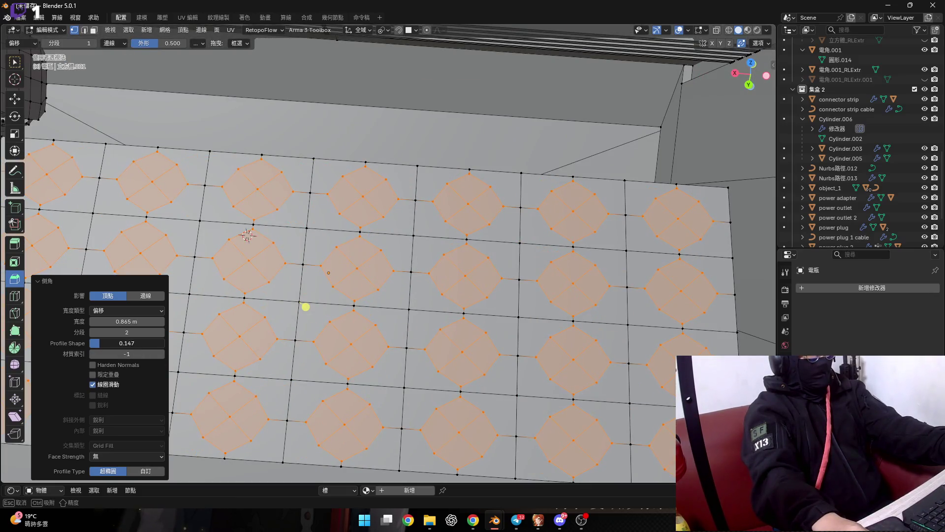
{"action": "key", "text": "Escape"}
{"action": "middle_click_drag", "start_coordinate": [305, 307], "coordinate": [298, 340]}
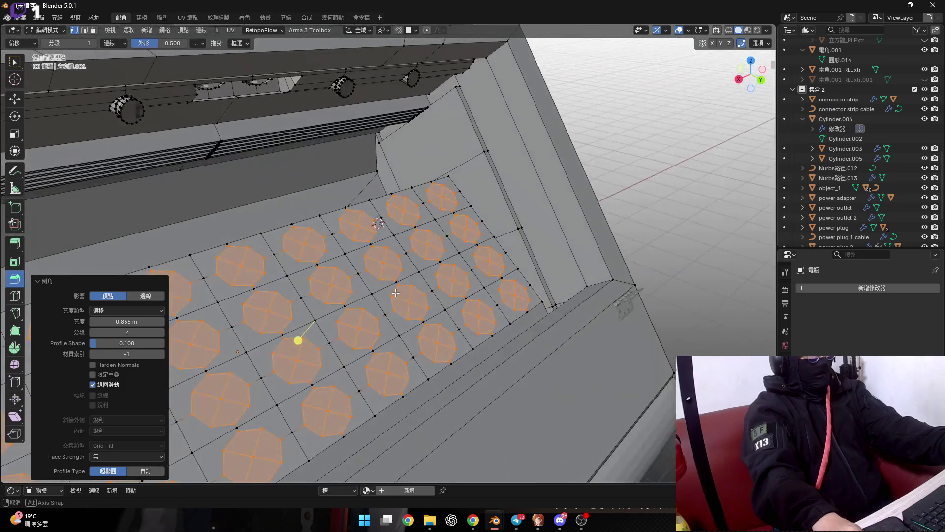
{"action": "mouse_move", "coordinate": [395, 293]}
{"action": "middle_mouse_down"}
{"action": "mouse_move", "coordinate": [314, 309]}
{"action": "mouse_move", "coordinate": [455, 333]}
{"action": "mouse_move", "coordinate": [438, 319]}
{"action": "mouse_move", "coordinate": [492, 304]}
{"action": "mouse_move", "coordinate": [487, 354]}
{"action": "middle_mouse_up"}
{"action": "left_click", "coordinate": [151, 457]}
{"action": "left_click", "coordinate": [150, 458]}
{"action": "left_click", "coordinate": [146, 471]}
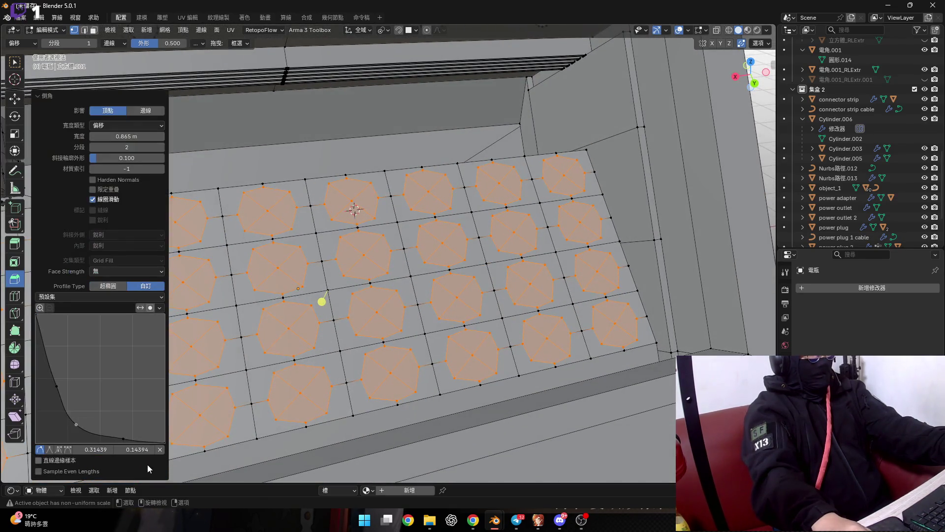
{"action": "left_click", "coordinate": [107, 297]}
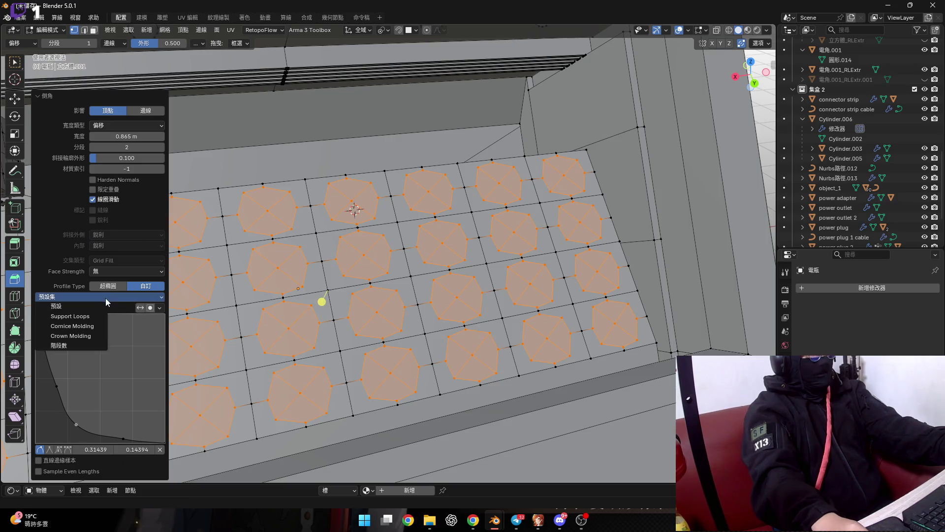
{"action": "left_click", "coordinate": [87, 344]}
{"action": "middle_click_drag", "start_coordinate": [393, 348], "coordinate": [344, 306]}
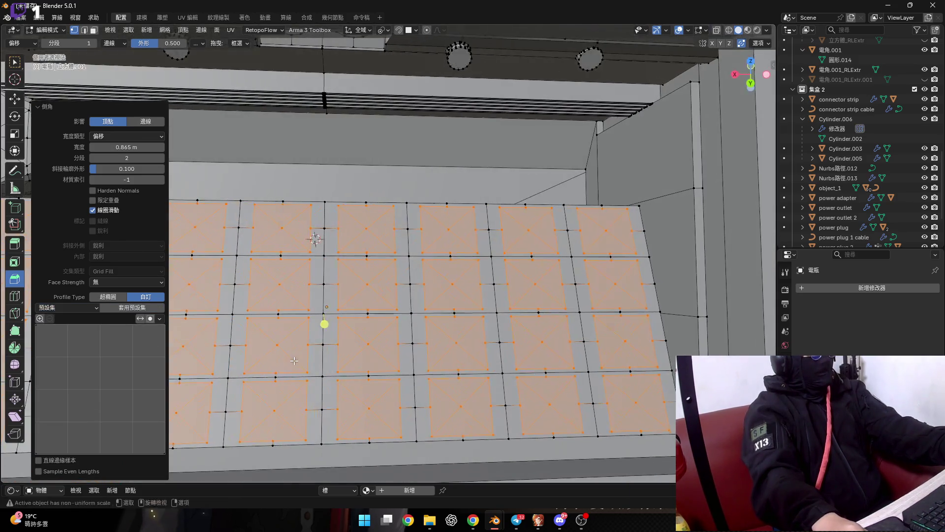
{"action": "mouse_move", "coordinate": [123, 158]}
{"action": "left_mouse_down"}
{"action": "mouse_move", "coordinate": [148, 158]}
{"action": "mouse_move", "coordinate": [121, 158]}
{"action": "left_mouse_up"}
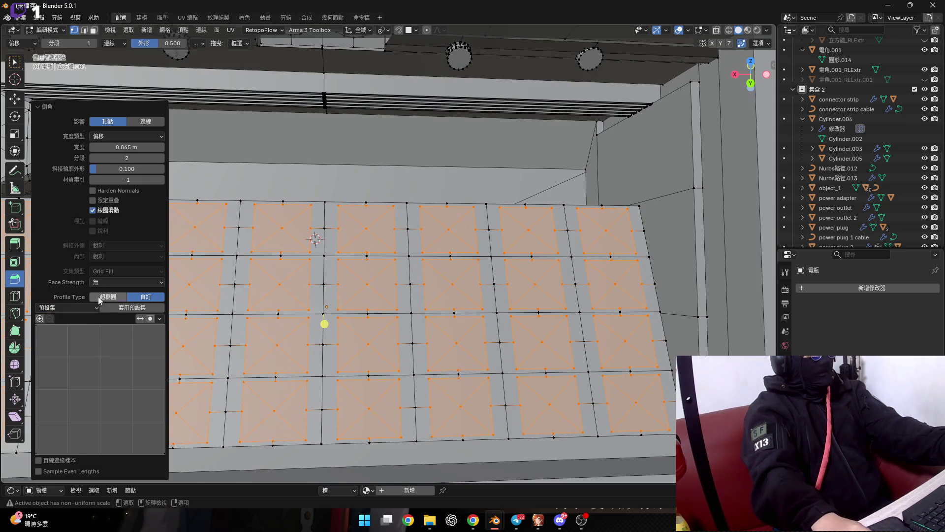
{"action": "left_click", "coordinate": [98, 297]}
{"action": "left_click", "coordinate": [140, 469]}
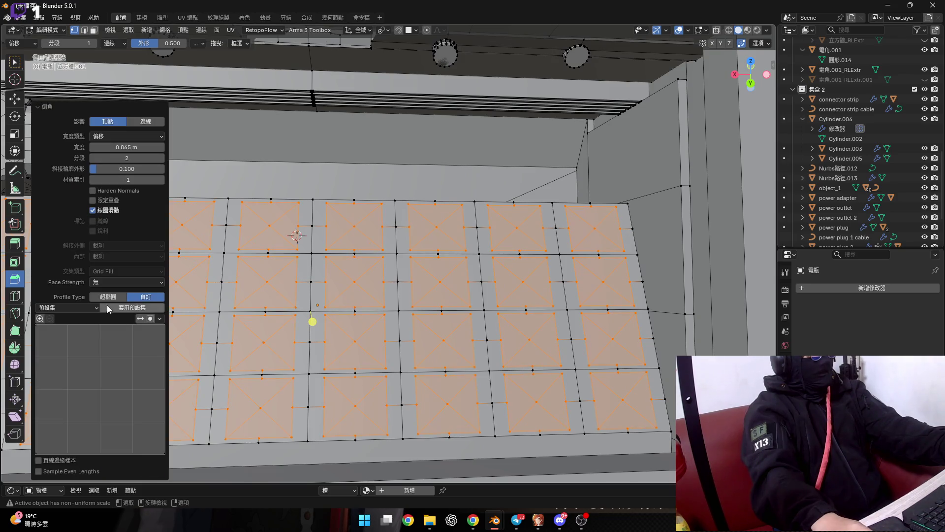
{"action": "left_click", "coordinate": [86, 308]}
{"action": "left_click", "coordinate": [82, 330]}
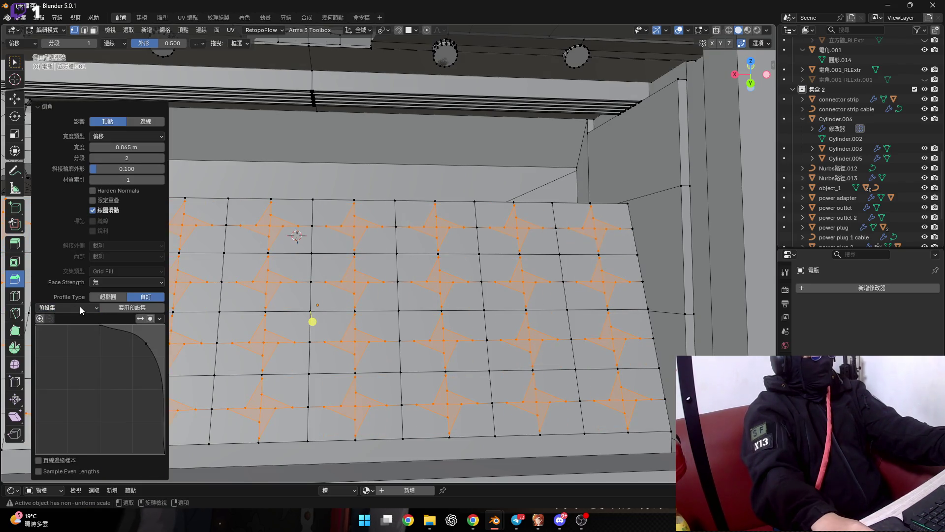
{"action": "left_click", "coordinate": [82, 311]}
{"action": "left_click", "coordinate": [80, 335]}
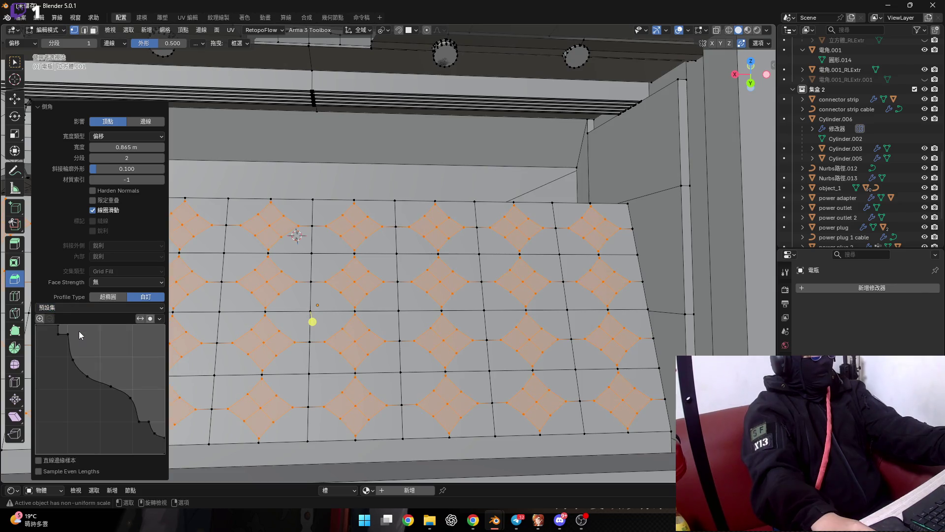
{"action": "scroll", "coordinate": [379, 316], "scroll_direction": "up", "scroll_amount": 2}
{"action": "scroll", "coordinate": [379, 315], "scroll_direction": "up", "scroll_amount": 1}
{"action": "scroll", "coordinate": [379, 315], "scroll_direction": "up", "scroll_amount": 1}
{"action": "scroll", "coordinate": [379, 315], "scroll_direction": "up", "scroll_amount": 2}
{"action": "left_click_drag", "start_coordinate": [127, 168], "coordinate": [123, 168]}
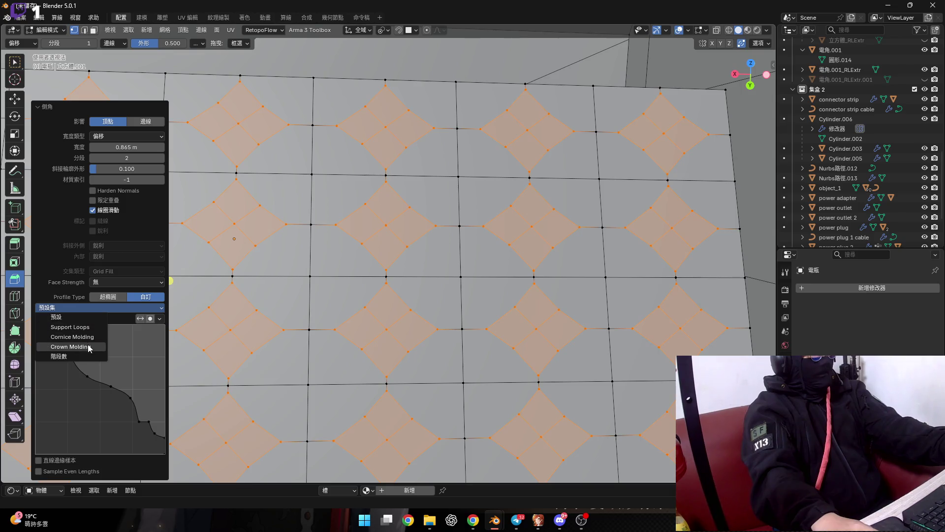
{"action": "left_click", "coordinate": [89, 348]}
{"action": "scroll", "coordinate": [443, 295], "scroll_direction": "down", "scroll_amount": 5}
{"action": "middle_click_drag", "start_coordinate": [443, 296], "coordinate": [455, 305]}
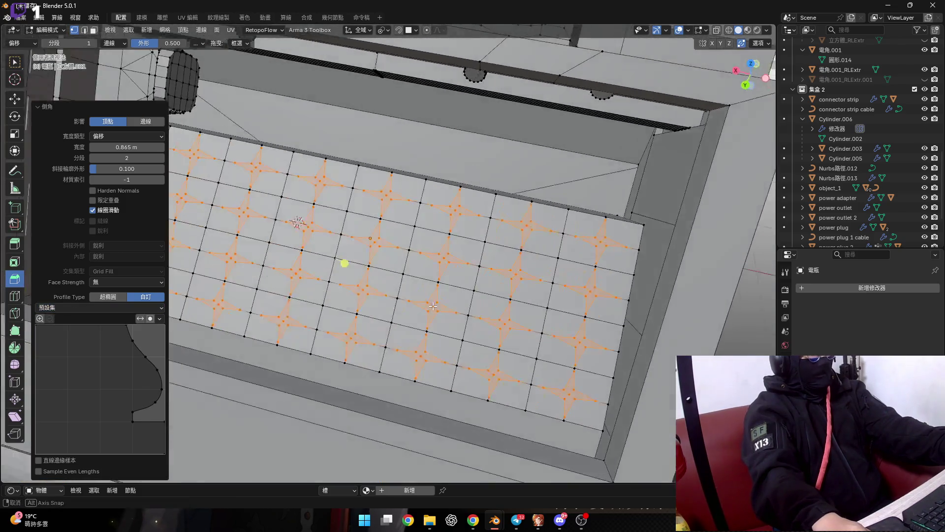
{"action": "left_click", "coordinate": [102, 297]}
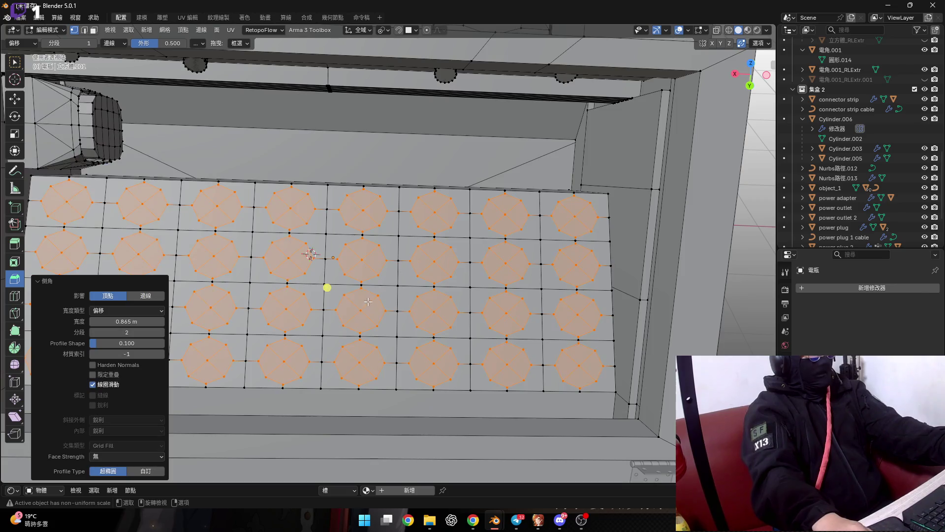
Extrude the octagon faces 0.04539 m along their normals in a see-through left view, after cancelling a first move
{"action": "scroll", "coordinate": [345, 246], "scroll_direction": "up", "scroll_amount": 3}
{"action": "mouse_move", "coordinate": [492, 276]}
{"action": "middle_mouse_down"}
{"action": "mouse_move", "coordinate": [519, 290]}
{"action": "mouse_move", "coordinate": [579, 268]}
{"action": "middle_mouse_up"}
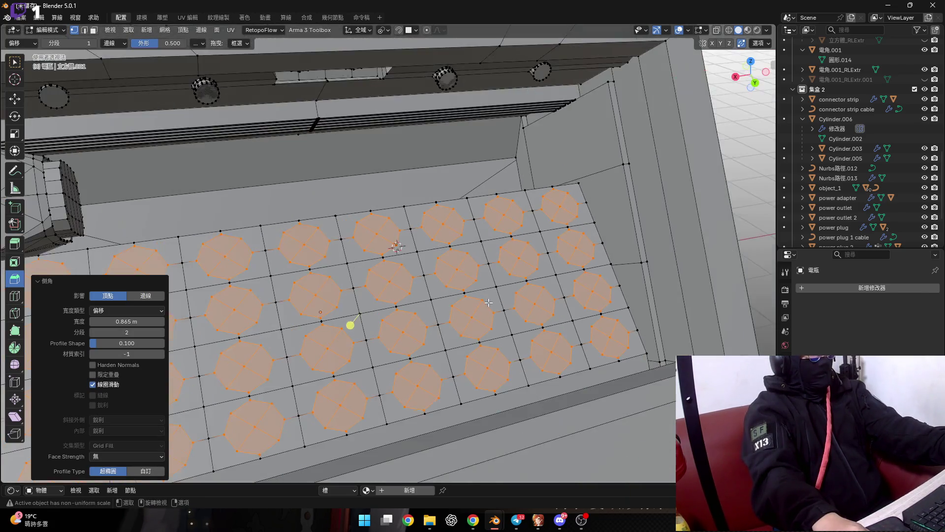
{"action": "key", "text": "g"}
{"action": "key", "text": "z"}
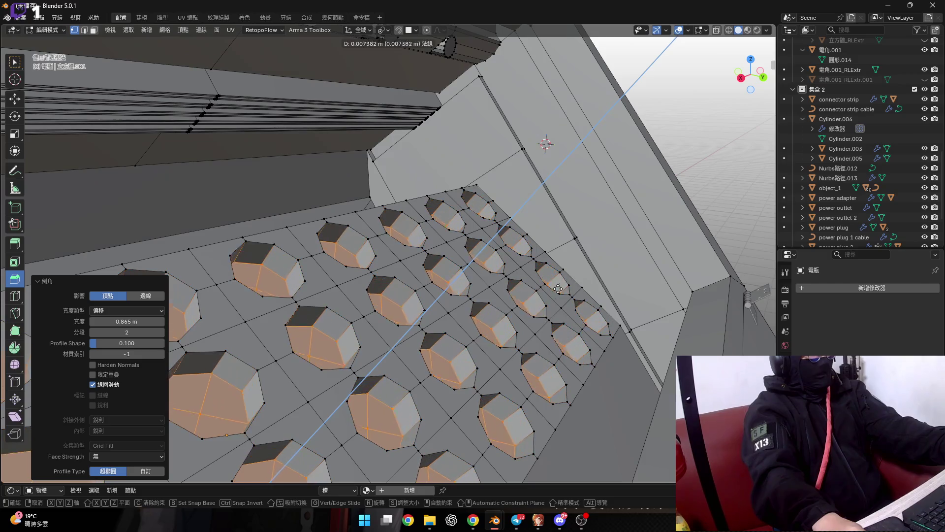
{"action": "right_click", "coordinate": [492, 336]}
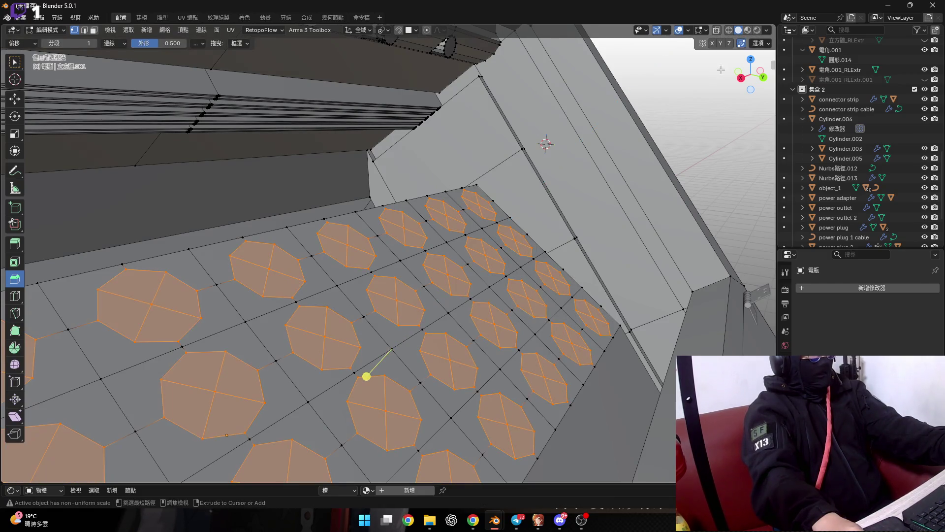
{"action": "left_click", "coordinate": [756, 70]}
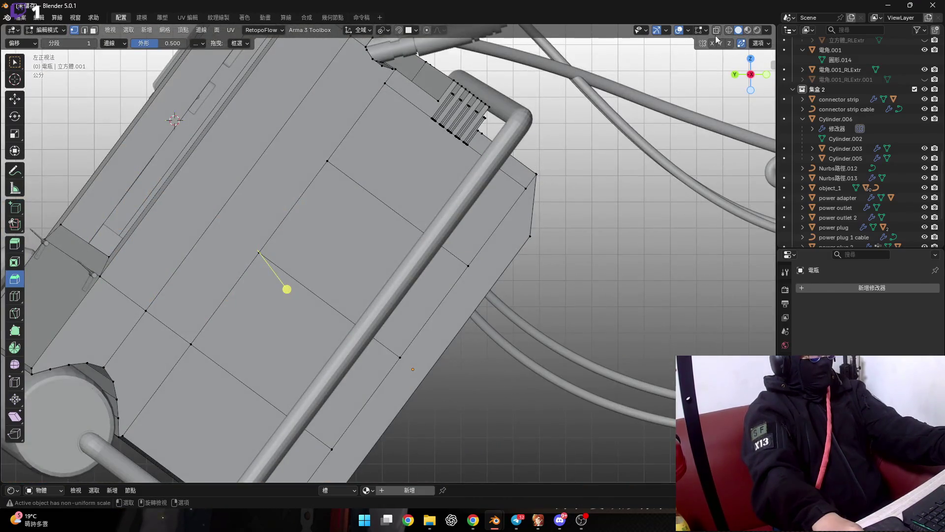
{"action": "left_click", "coordinate": [716, 30]}
{"action": "scroll", "coordinate": [348, 323], "scroll_direction": "up", "scroll_amount": 2}
{"action": "key", "text": "e"}
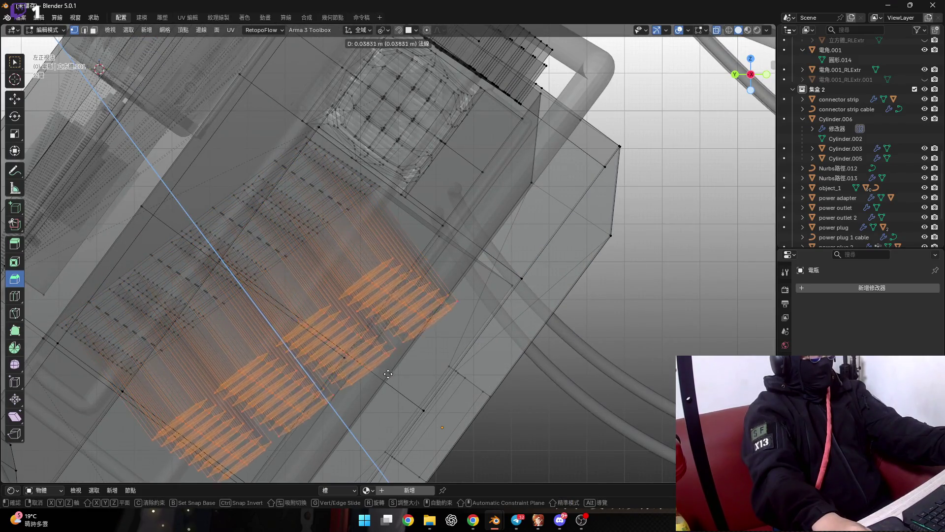
{"action": "left_click", "coordinate": [387, 373]}
{"action": "mouse_move", "coordinate": [387, 372]}
{"action": "middle_mouse_down"}
{"action": "mouse_move", "coordinate": [408, 268]}
{"action": "mouse_move", "coordinate": [387, 253]}
{"action": "mouse_move", "coordinate": [695, 78]}
{"action": "middle_mouse_up"}
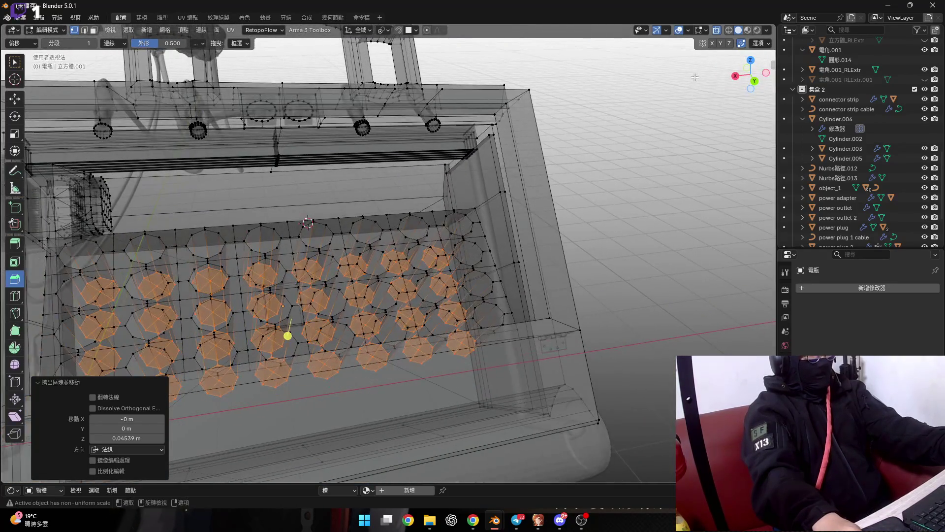
Return to solid display, frame the whole hole grid, and begin a 0.06644 m inset on the hole floors
{"action": "left_click", "coordinate": [717, 30]}
{"action": "scroll", "coordinate": [404, 277], "scroll_direction": "up", "scroll_amount": 6}
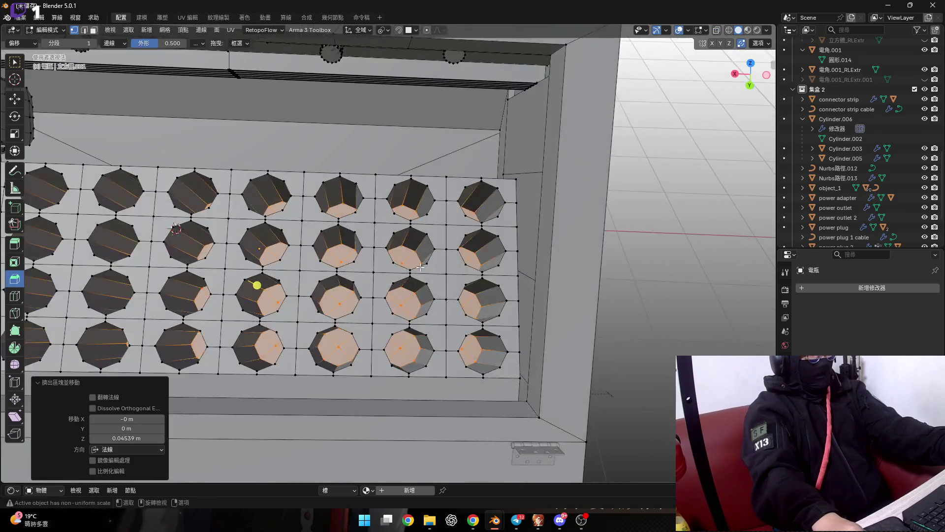
{"action": "scroll", "coordinate": [382, 291], "scroll_direction": "up", "scroll_amount": 2}
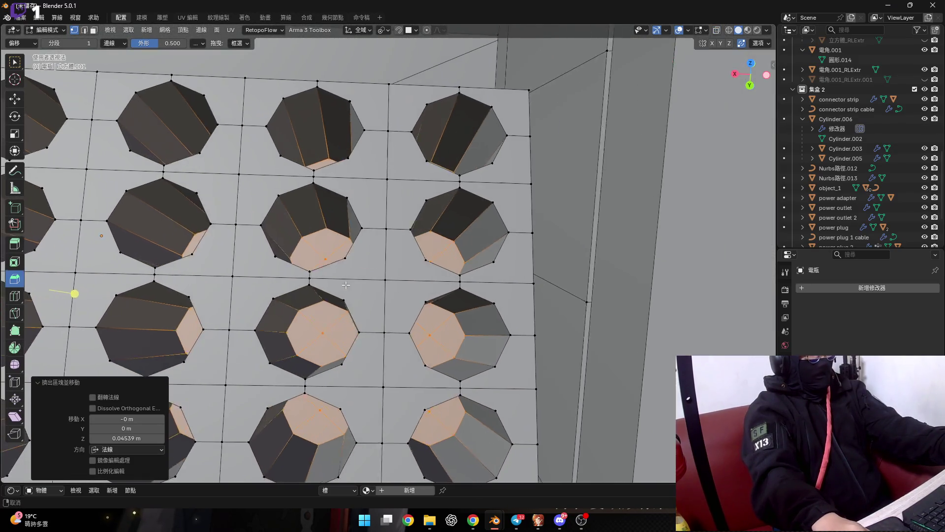
{"action": "middle_click_drag", "start_coordinate": [414, 305], "coordinate": [319, 296], "text": "shift"}
{"action": "scroll", "coordinate": [319, 295], "scroll_direction": "up", "scroll_amount": 1}
{"action": "scroll", "coordinate": [319, 295], "scroll_direction": "down", "scroll_amount": 5}
{"action": "scroll", "coordinate": [401, 289], "scroll_direction": "up", "scroll_amount": 2}
{"action": "mouse_move", "coordinate": [539, 312]}
{"action": "middle_mouse_down", "text": "shift"}
{"action": "mouse_move", "coordinate": [532, 319]}
{"action": "mouse_move", "coordinate": [335, 305]}
{"action": "middle_mouse_up", "text": "shift"}
{"action": "scroll", "coordinate": [397, 348], "scroll_direction": "up", "scroll_amount": 8}
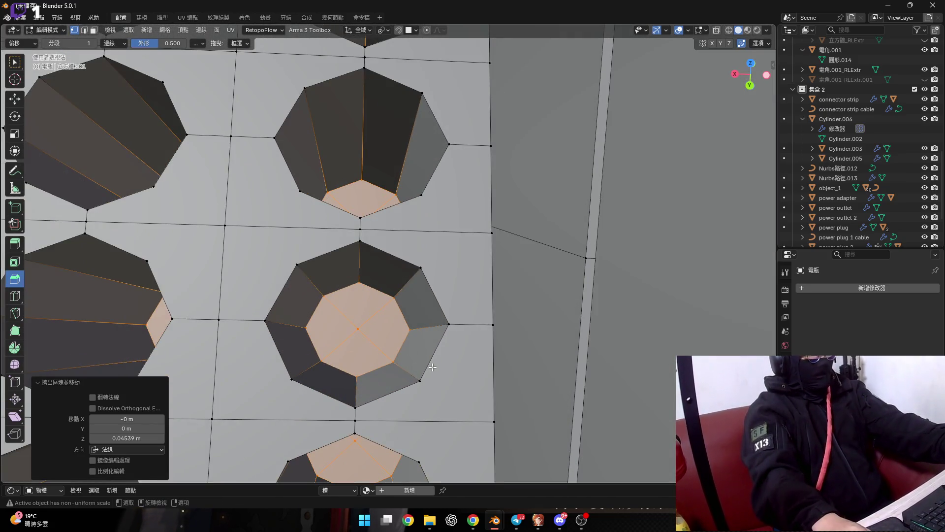
{"action": "key", "text": "i"}
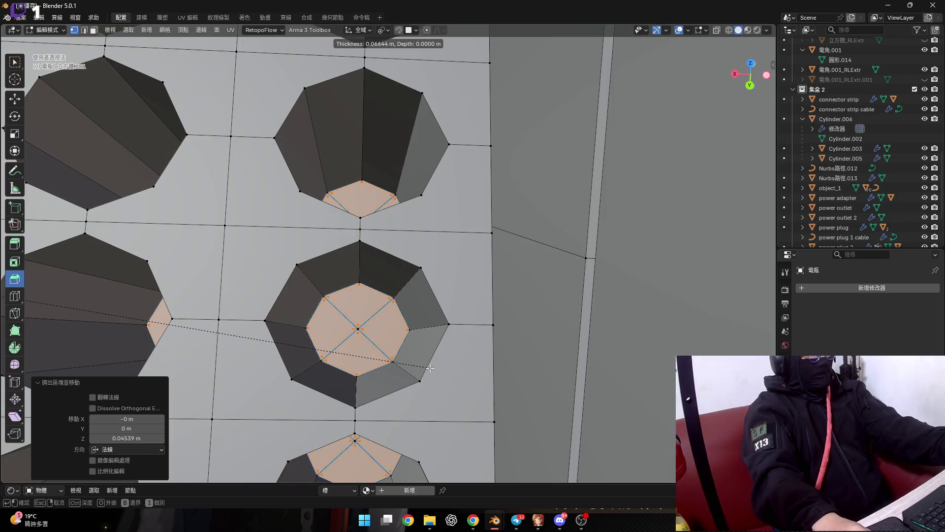
{"action": "key", "text": "Escape"}
{"action": "scroll", "coordinate": [418, 340], "scroll_direction": "down", "scroll_amount": 5}
{"action": "key", "text": "ctrl+b"}
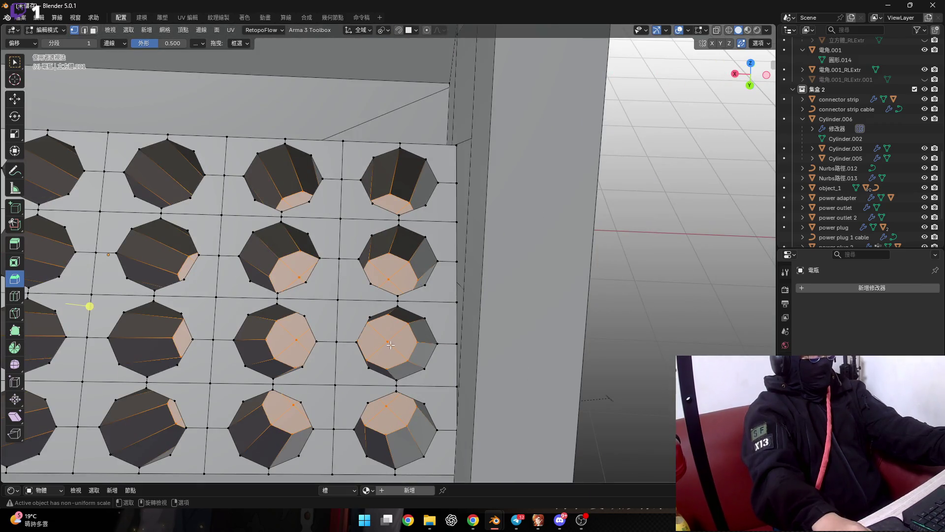
{"action": "scroll", "coordinate": [390, 345], "scroll_direction": "down", "scroll_amount": 2}
{"action": "scroll", "coordinate": [369, 320], "scroll_direction": "down", "scroll_amount": 2}
{"action": "scroll", "coordinate": [337, 288], "scroll_direction": "down", "scroll_amount": 4}
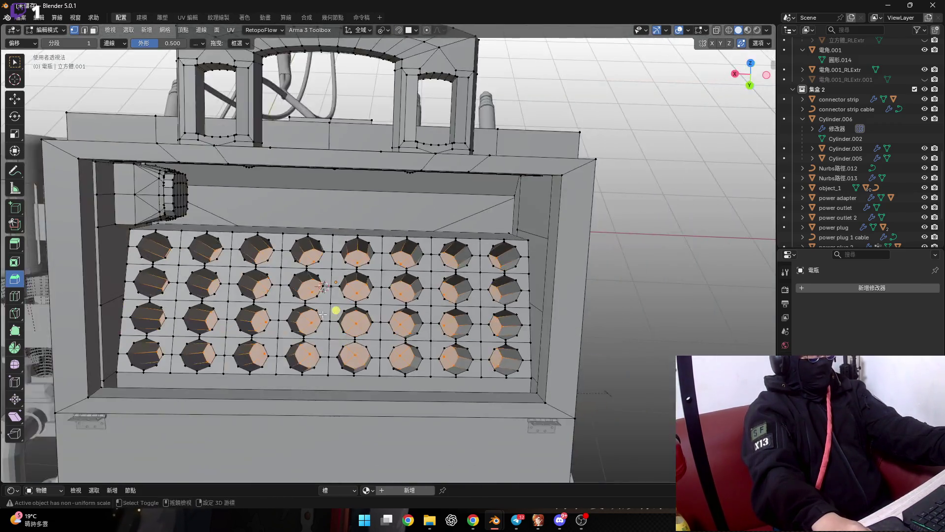
{"action": "scroll", "coordinate": [315, 286], "scroll_direction": "up", "scroll_amount": 5}
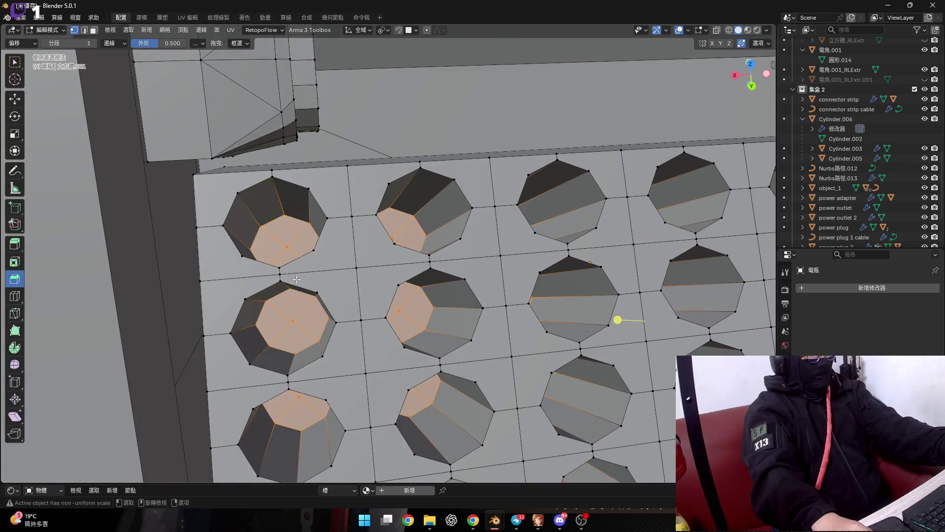
{"action": "middle_click_drag", "start_coordinate": [306, 234], "coordinate": [302, 288], "text": "shift"}
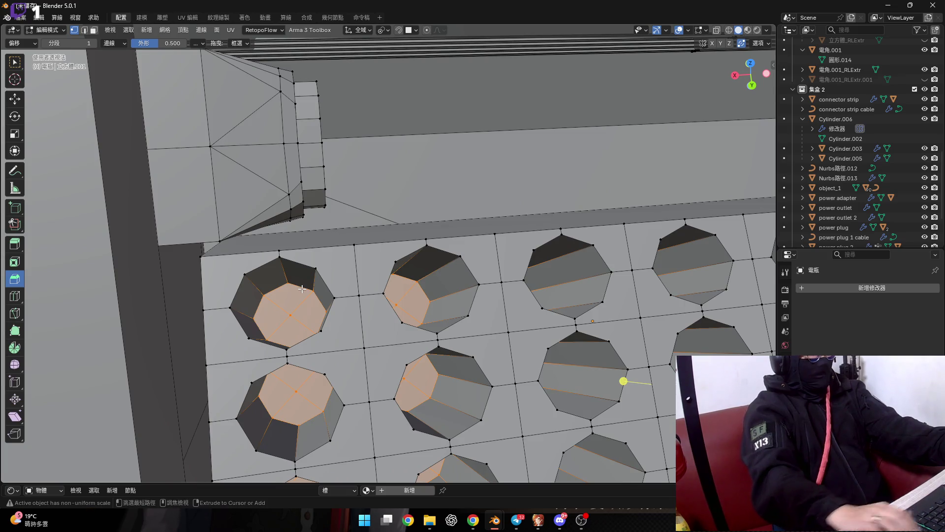
{"action": "key", "text": "ctrl+KP_Subtract"}
{"action": "scroll", "coordinate": [302, 289], "scroll_direction": "down", "scroll_amount": 5}
Dissolve the selected vertices inside the holes and switch to face select mode
{"action": "middle_click_drag", "start_coordinate": [382, 313], "coordinate": [249, 274], "text": "shift"}
{"action": "scroll", "coordinate": [250, 274], "scroll_direction": "up", "scroll_amount": 6}
{"action": "key", "text": "x"}
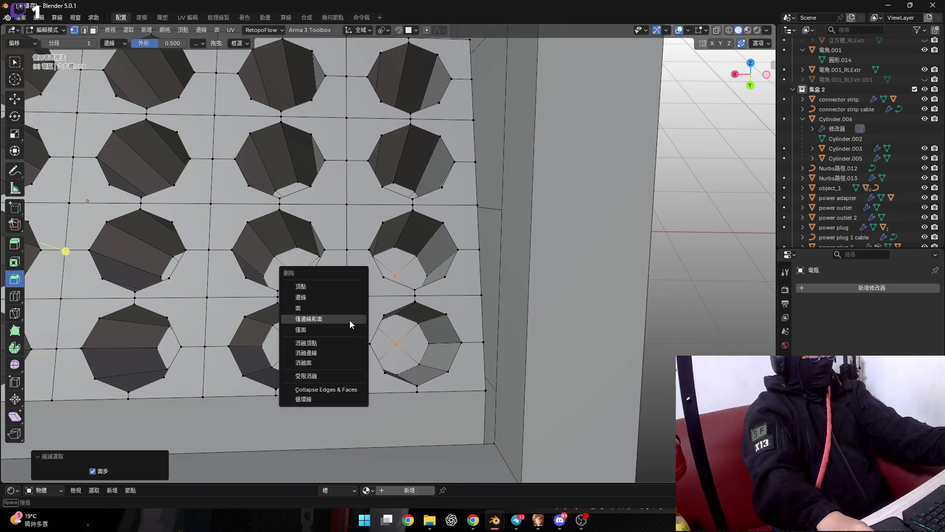
{"action": "left_click", "coordinate": [342, 346]}
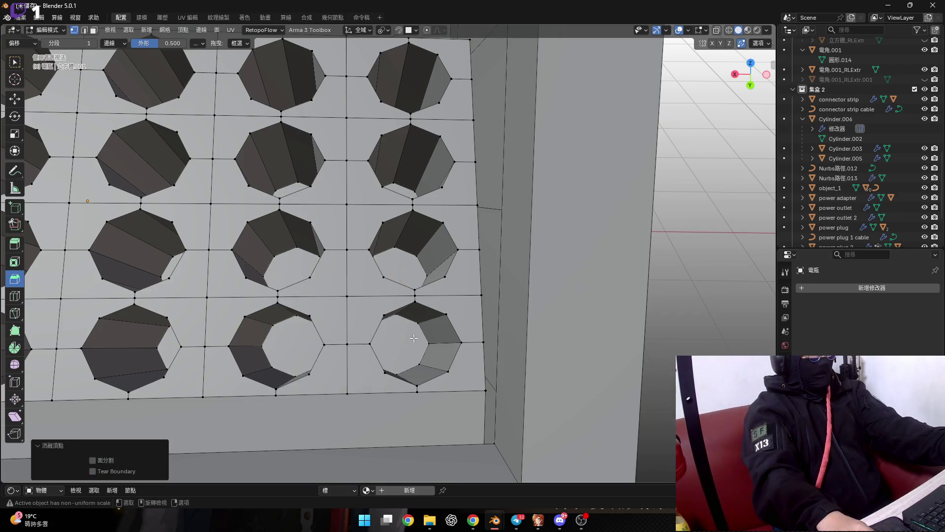
{"action": "scroll", "coordinate": [399, 322], "scroll_direction": "up", "scroll_amount": 4}
{"action": "key", "text": "2"}
{"action": "scroll", "coordinate": [399, 321], "scroll_direction": "down", "scroll_amount": 3}
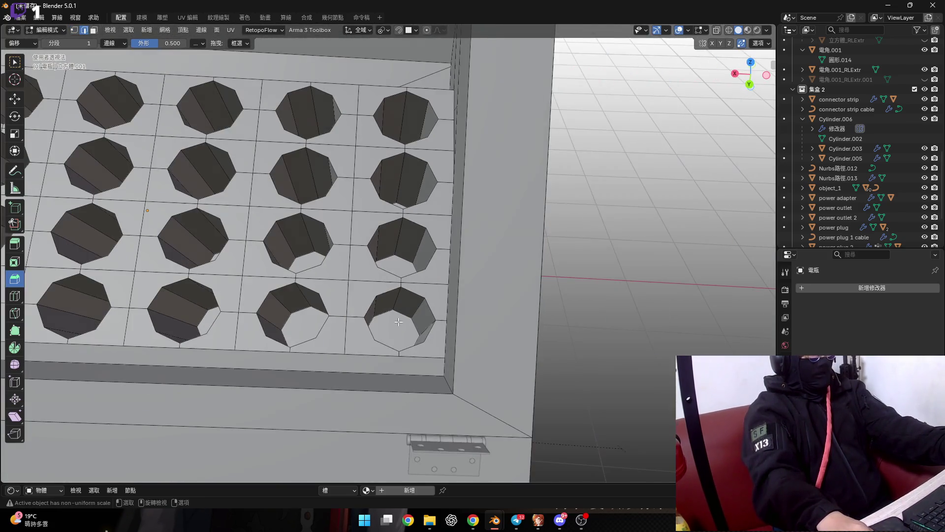
{"action": "middle_click_drag", "start_coordinate": [398, 321], "coordinate": [400, 331], "text": "shift"}
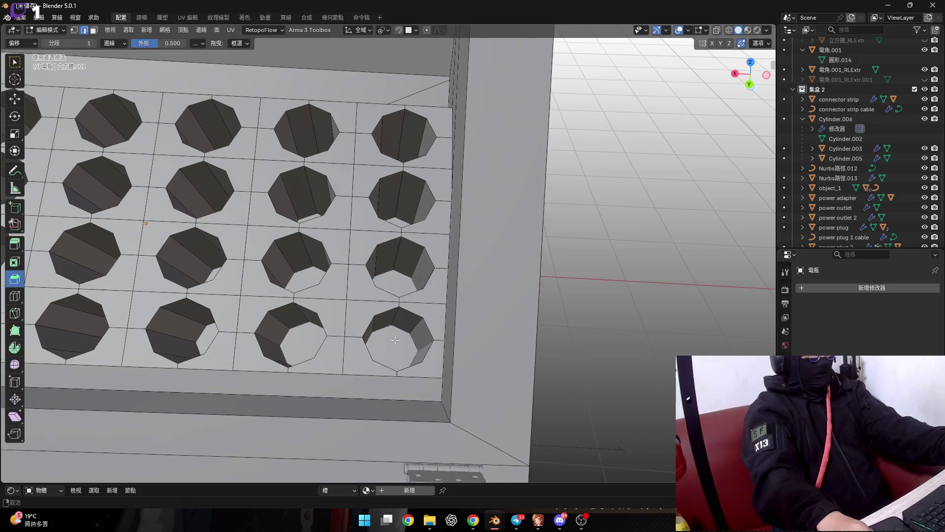
{"action": "scroll", "coordinate": [356, 327], "scroll_direction": "down", "scroll_amount": 3}
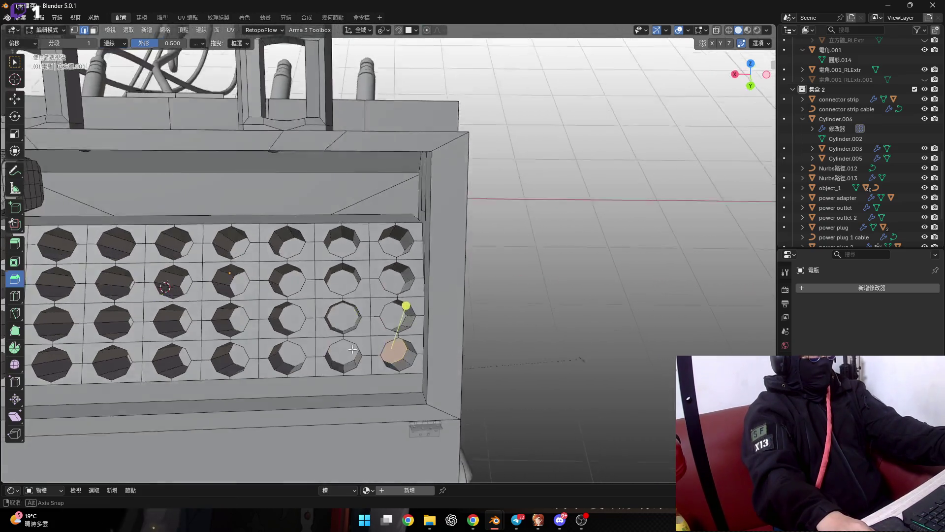
{"action": "key", "text": "3"}
Orbit around the box to review the 4-by-8 grid of 32 octagonal holes from several sides
{"action": "mouse_move", "coordinate": [356, 328]}
{"action": "middle_mouse_down"}
{"action": "mouse_move", "coordinate": [360, 342]}
{"action": "mouse_move", "coordinate": [407, 323]}
{"action": "middle_mouse_up"}
{"action": "mouse_move", "coordinate": [231, 330]}
{"action": "middle_mouse_down"}
{"action": "mouse_move", "coordinate": [335, 333]}
{"action": "mouse_move", "coordinate": [345, 320]}
{"action": "mouse_move", "coordinate": [187, 342]}
{"action": "middle_mouse_up"}
{"action": "scroll", "coordinate": [342, 305], "scroll_direction": "up", "scroll_amount": 4}
{"action": "scroll", "coordinate": [344, 320], "scroll_direction": "down", "scroll_amount": 5}
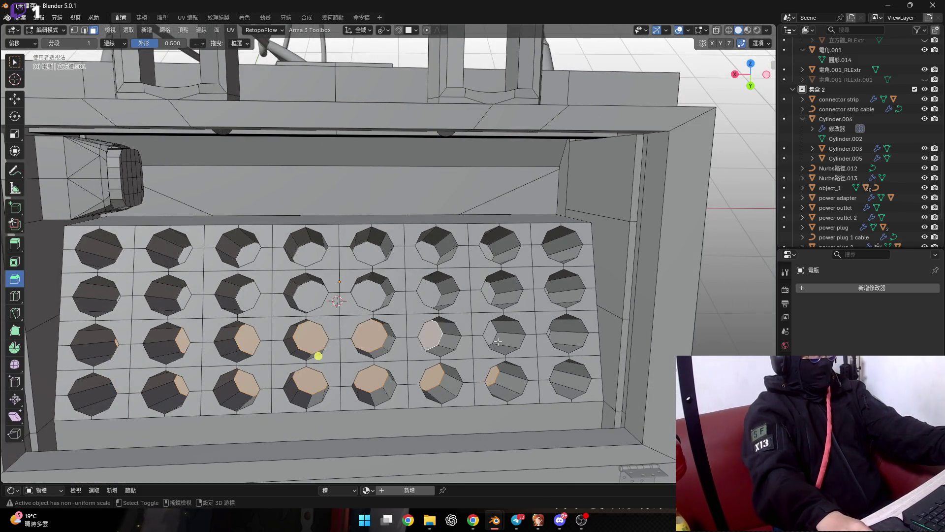
{"action": "middle_click_drag", "start_coordinate": [528, 340], "coordinate": [294, 355]}
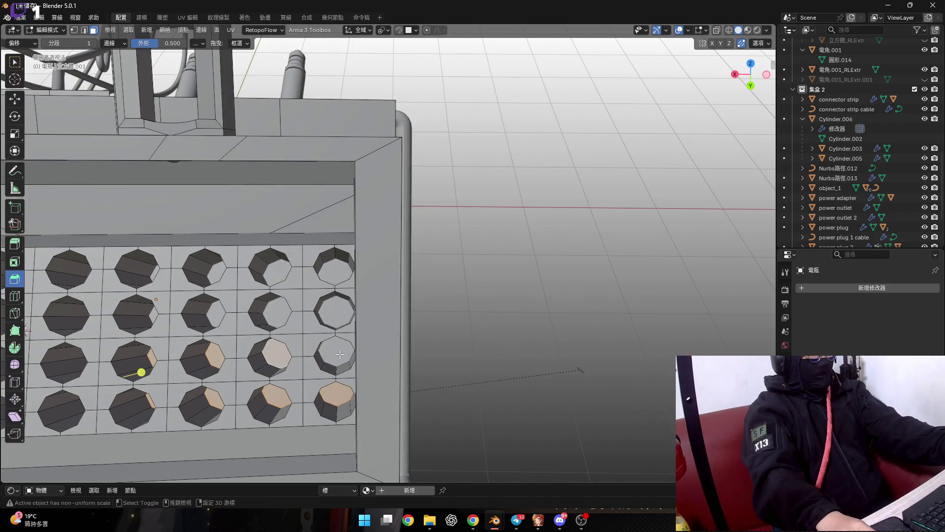
{"action": "middle_click_drag", "start_coordinate": [244, 317], "coordinate": [438, 295]}
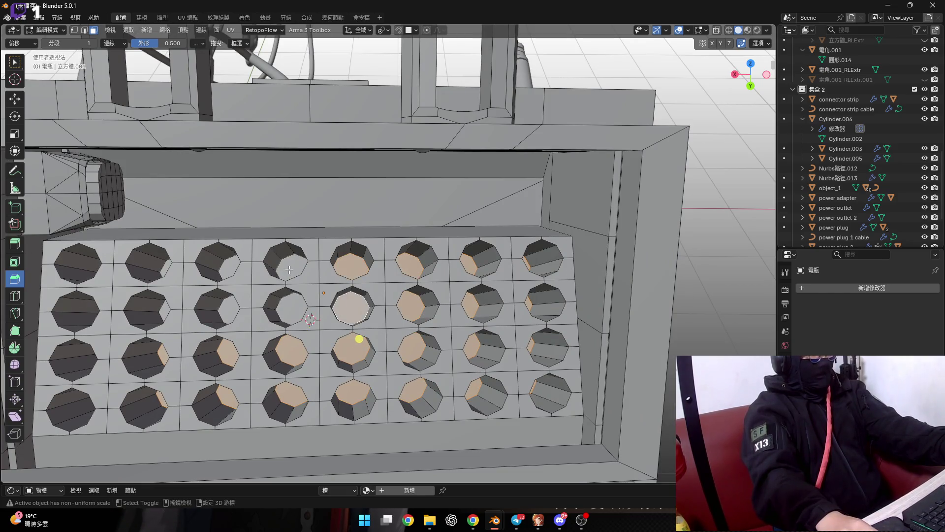
{"action": "middle_click_drag", "start_coordinate": [290, 278], "coordinate": [370, 284]}
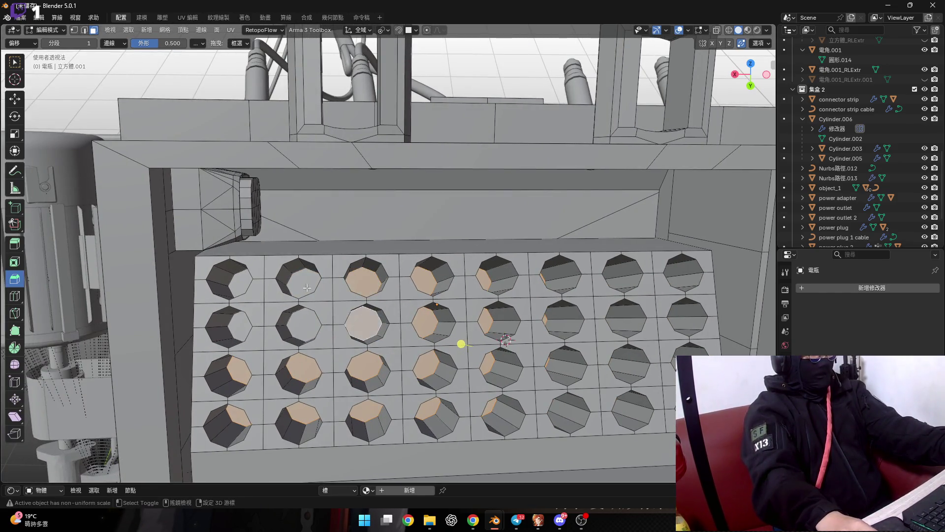
Inset the selected hole-floor faces by 0.1761 m
{"action": "scroll", "coordinate": [238, 334], "scroll_direction": "down", "scroll_amount": 2}
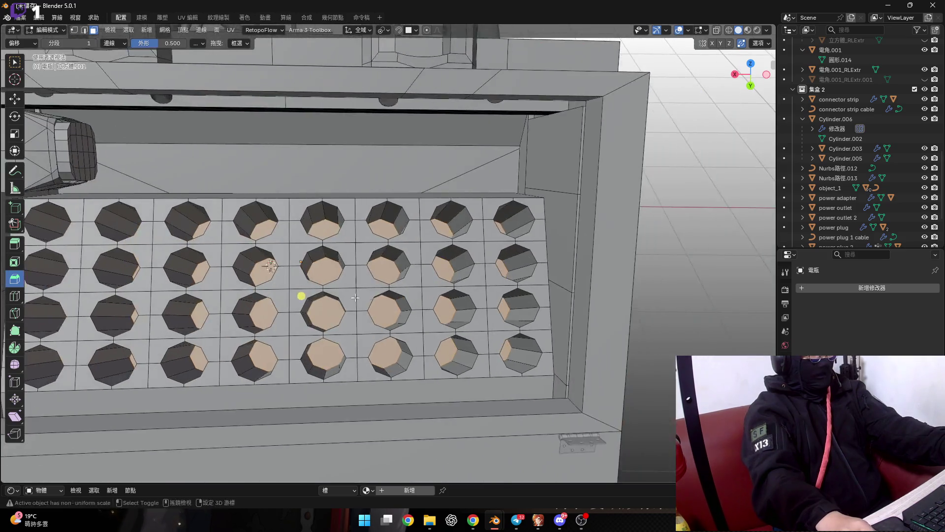
{"action": "scroll", "coordinate": [444, 315], "scroll_direction": "up", "scroll_amount": 5}
{"action": "scroll", "coordinate": [509, 339], "scroll_direction": "up", "scroll_amount": 3}
{"action": "key", "text": "i"}
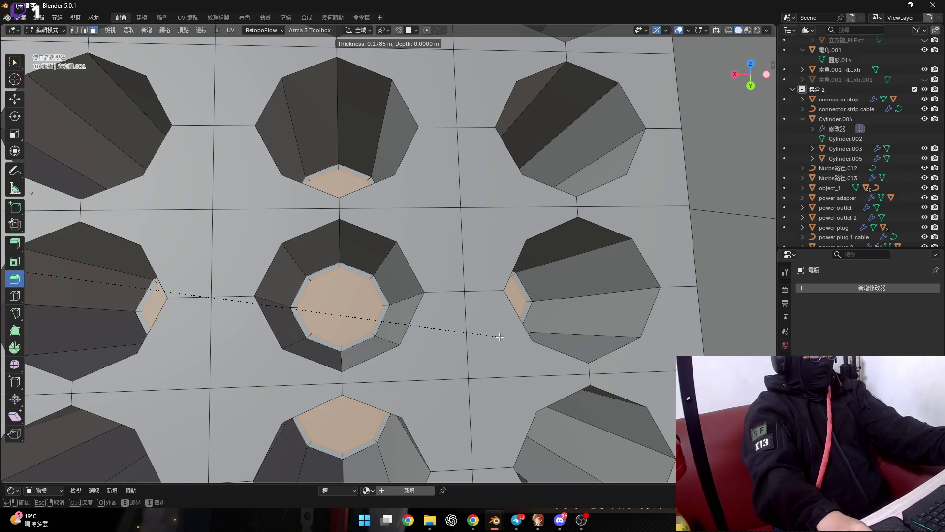
{"action": "left_click", "coordinate": [499, 337]}
Extrude the inset faces −0.071321 m along their normals
{"action": "scroll", "coordinate": [499, 338], "scroll_direction": "down", "scroll_amount": 5}
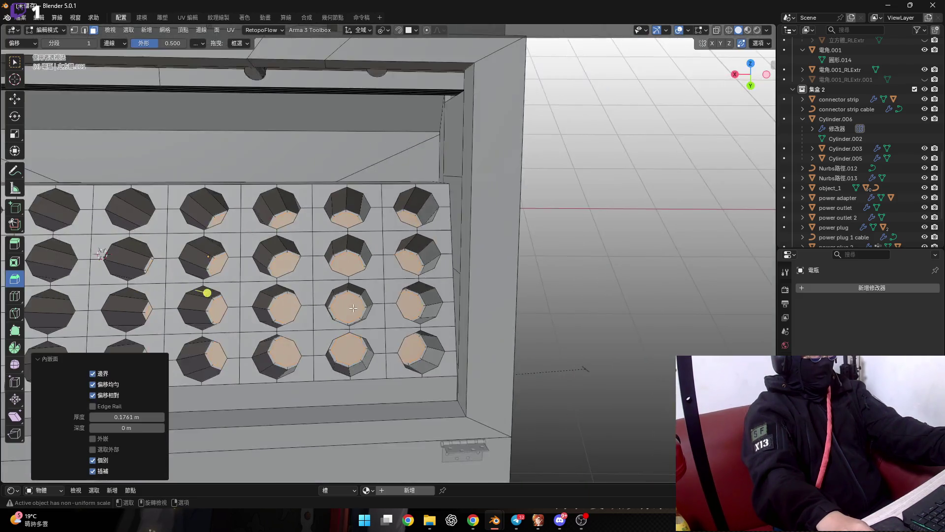
{"action": "scroll", "coordinate": [499, 338], "scroll_direction": "down", "scroll_amount": 3}
{"action": "middle_click_drag", "start_coordinate": [499, 337], "coordinate": [448, 262]}
{"action": "scroll", "coordinate": [449, 262], "scroll_direction": "up", "scroll_amount": 5}
{"action": "key", "text": "e"}
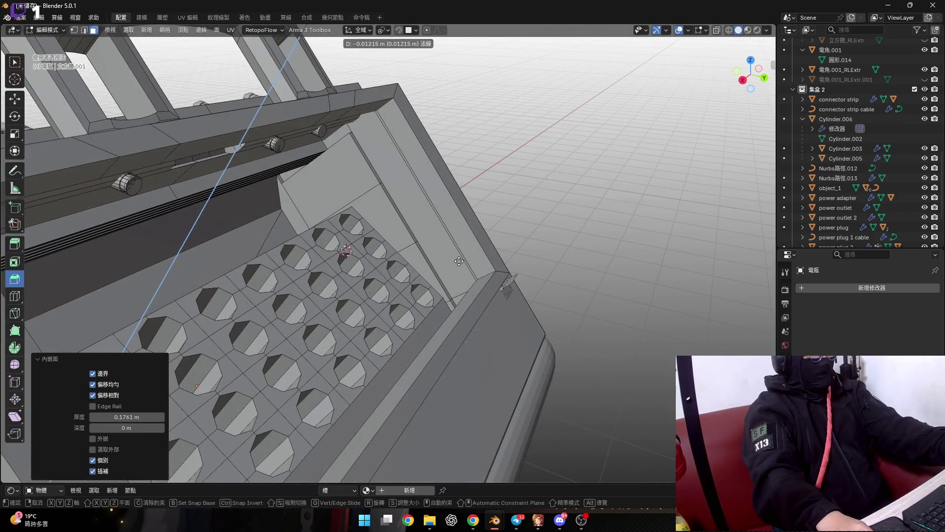
{"action": "left_click", "coordinate": [561, 170]}
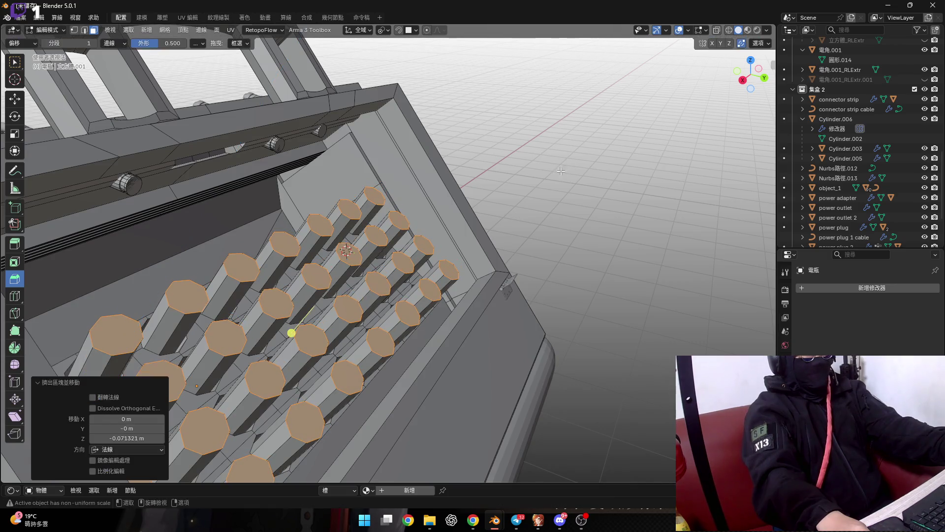
{"action": "scroll", "coordinate": [411, 268], "scroll_direction": "down", "scroll_amount": 6}
{"action": "mouse_move", "coordinate": [411, 268]}
{"action": "middle_mouse_down"}
{"action": "mouse_move", "coordinate": [326, 254]}
{"action": "mouse_move", "coordinate": [345, 241]}
{"action": "middle_mouse_up"}
{"action": "scroll", "coordinate": [346, 241], "scroll_direction": "up", "scroll_amount": 5}
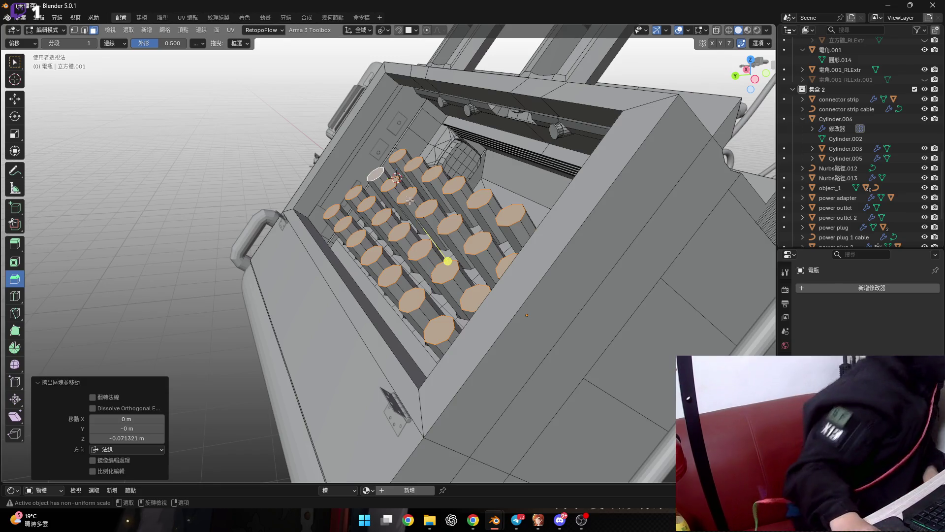
{"action": "mouse_move", "coordinate": [384, 240]}
{"action": "middle_mouse_down"}
{"action": "mouse_move", "coordinate": [498, 266]}
{"action": "mouse_move", "coordinate": [523, 240]}
{"action": "mouse_move", "coordinate": [511, 285]}
{"action": "middle_mouse_up"}
{"action": "scroll", "coordinate": [523, 240], "scroll_direction": "down", "scroll_amount": 5}
{"action": "scroll", "coordinate": [523, 240], "scroll_direction": "up", "scroll_amount": 8}
{"action": "scroll", "coordinate": [517, 272], "scroll_direction": "up", "scroll_amount": 3}
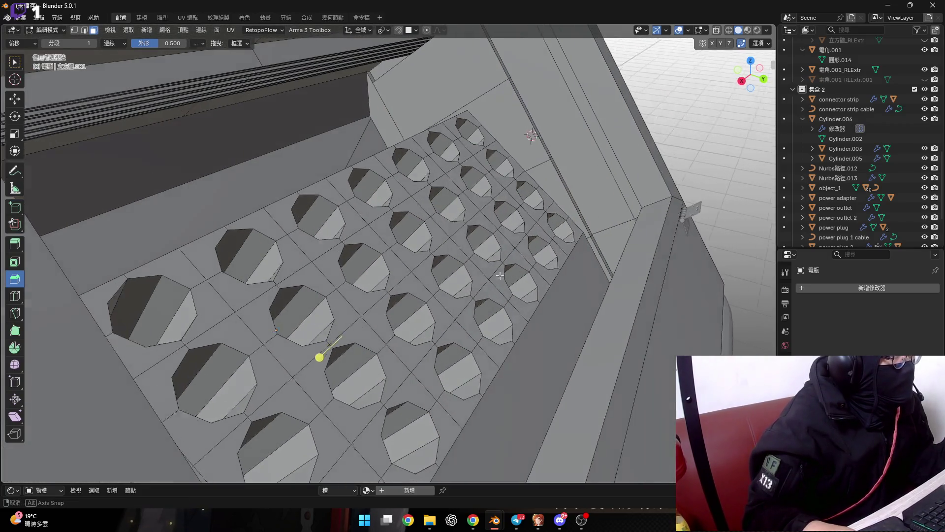
Cancel the trial normal move and frame a close angled view of the hole grid
{"action": "key", "text": "e"}
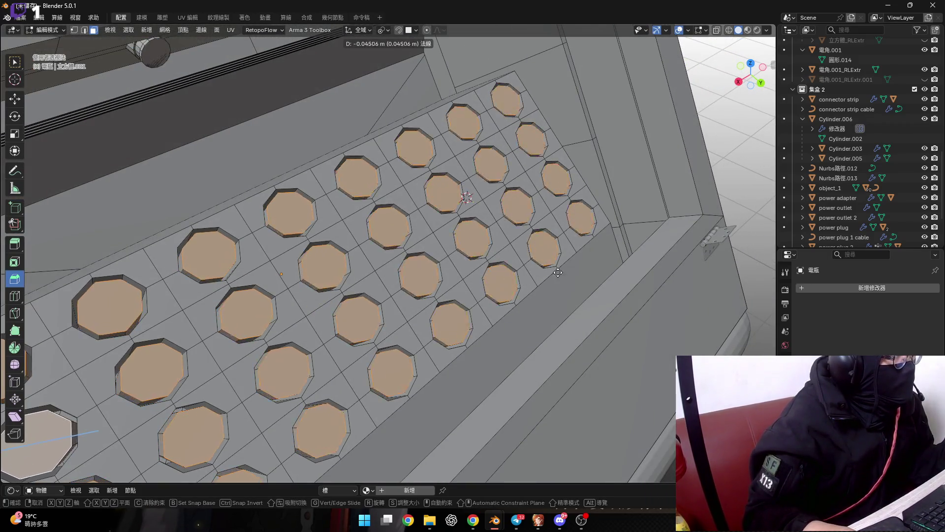
{"action": "key", "text": "Escape"}
{"action": "middle_click_drag", "start_coordinate": [511, 285], "coordinate": [454, 305]}
{"action": "scroll", "coordinate": [514, 278], "scroll_direction": "down", "scroll_amount": 3}
{"action": "scroll", "coordinate": [450, 311], "scroll_direction": "up", "scroll_amount": 4}
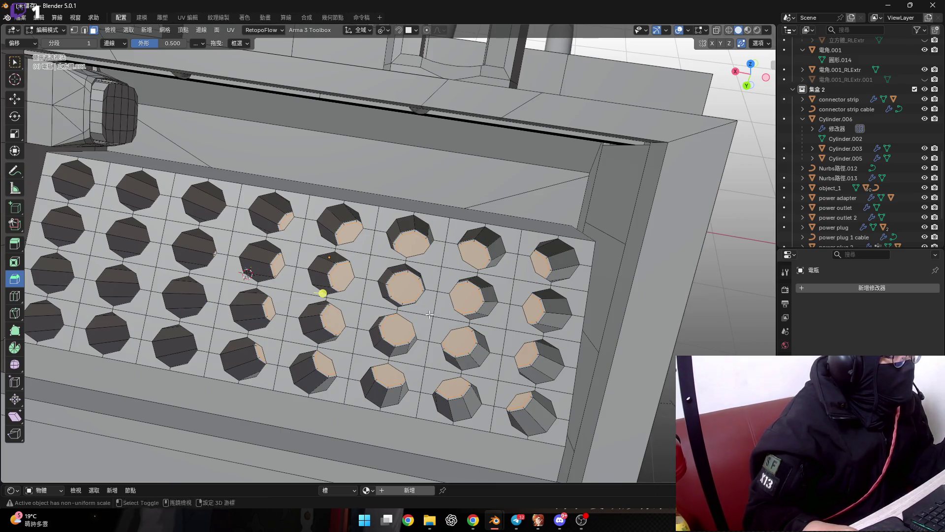
{"action": "scroll", "coordinate": [429, 314], "scroll_direction": "down", "scroll_amount": 2}
{"action": "middle_click_drag", "start_coordinate": [430, 314], "coordinate": [439, 218]}
{"action": "scroll", "coordinate": [439, 218], "scroll_direction": "up", "scroll_amount": 3}
Extrude the octagonal hole faces −0.048885 m along their normals into flat-topped pads
{"action": "key", "text": "e"}
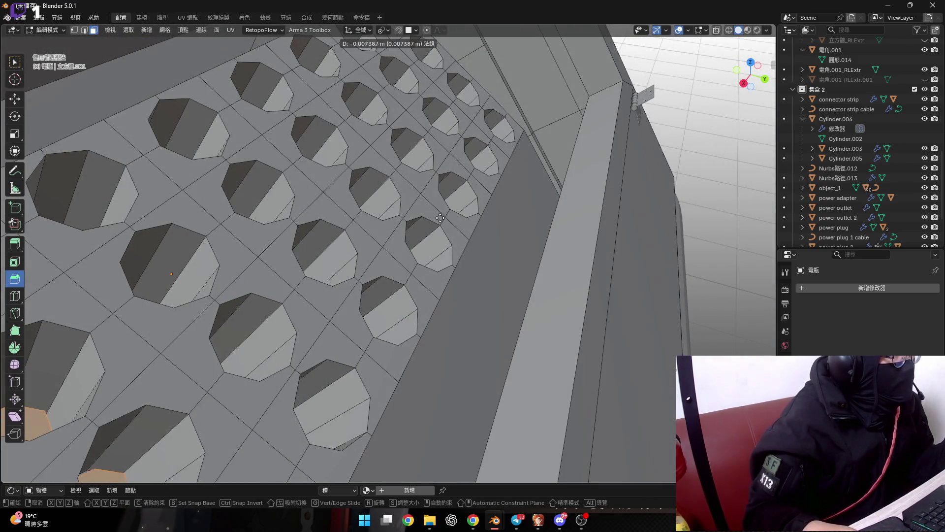
{"action": "left_click", "coordinate": [588, 109]}
{"action": "mouse_move", "coordinate": [302, 190]}
{"action": "middle_mouse_down"}
{"action": "mouse_move", "coordinate": [360, 309]}
{"action": "mouse_move", "coordinate": [425, 255]}
{"action": "middle_mouse_up"}
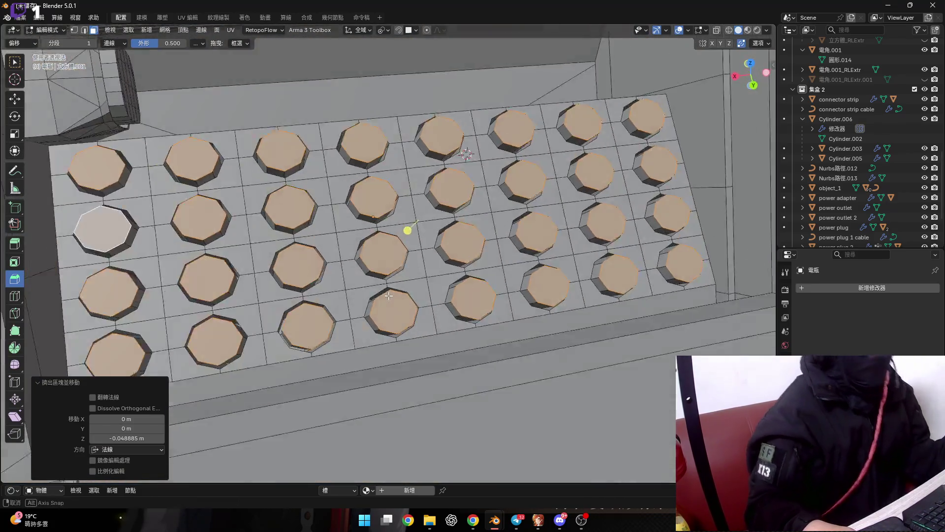
{"action": "scroll", "coordinate": [425, 255], "scroll_direction": "up", "scroll_amount": 3}
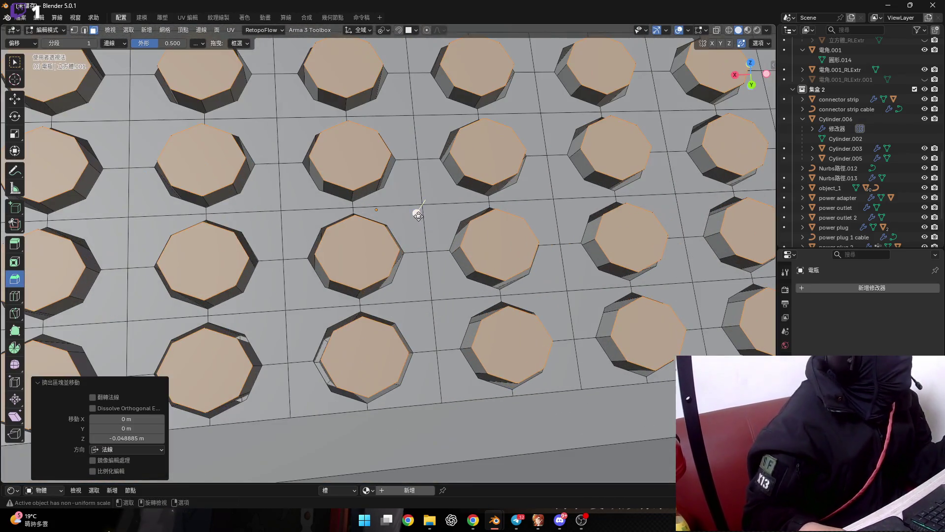
{"action": "key", "text": "ctrl+b"}
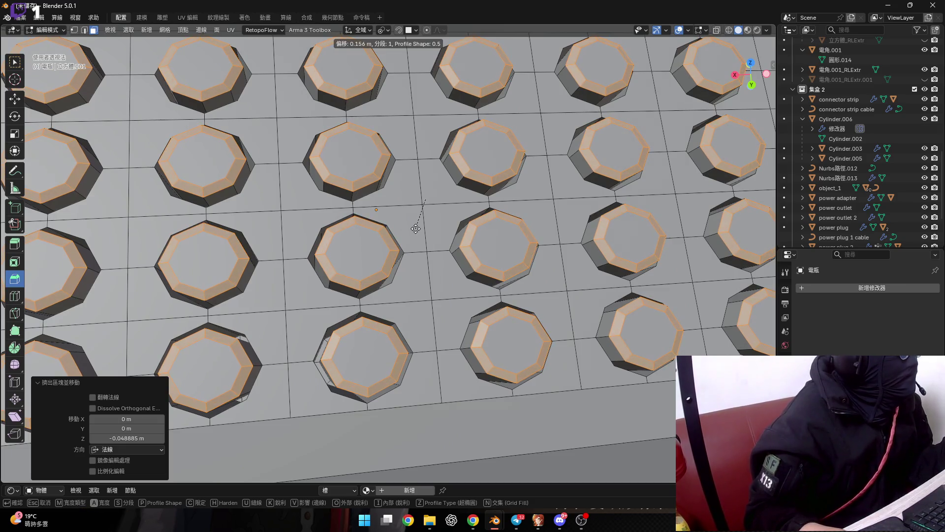
Cancel the edge bevel and switch the bevel to affect vertices only
{"action": "key", "text": "Escape"}
{"action": "middle_click_drag", "start_coordinate": [415, 211], "coordinate": [408, 228]}
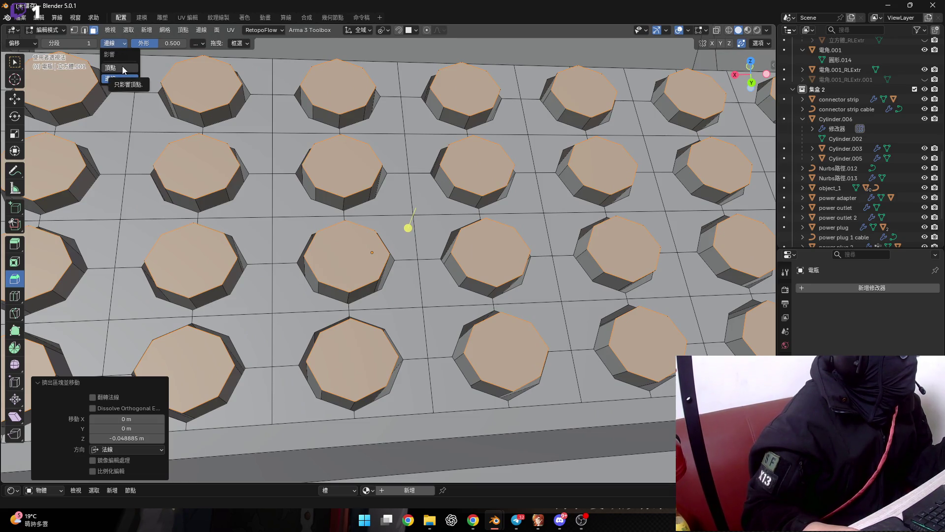
{"action": "middle_click_drag", "start_coordinate": [214, 98], "coordinate": [176, 93], "text": "shift"}
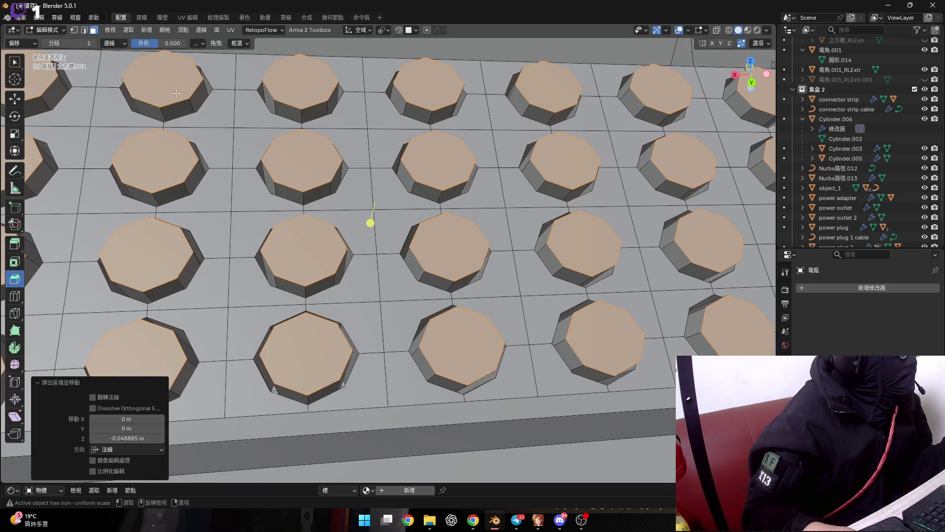
{"action": "left_click", "coordinate": [119, 42]}
{"action": "left_click", "coordinate": [129, 66]}
Bevel the octagon pad tops at 0.267 m with 4 segments, redoing the first attempt
{"action": "left_click_drag", "start_coordinate": [369, 224], "coordinate": [373, 243]}
{"action": "mouse_move", "coordinate": [372, 244]}
{"action": "middle_mouse_down"}
{"action": "mouse_move", "coordinate": [393, 287]}
{"action": "mouse_move", "coordinate": [380, 271]}
{"action": "middle_mouse_up"}
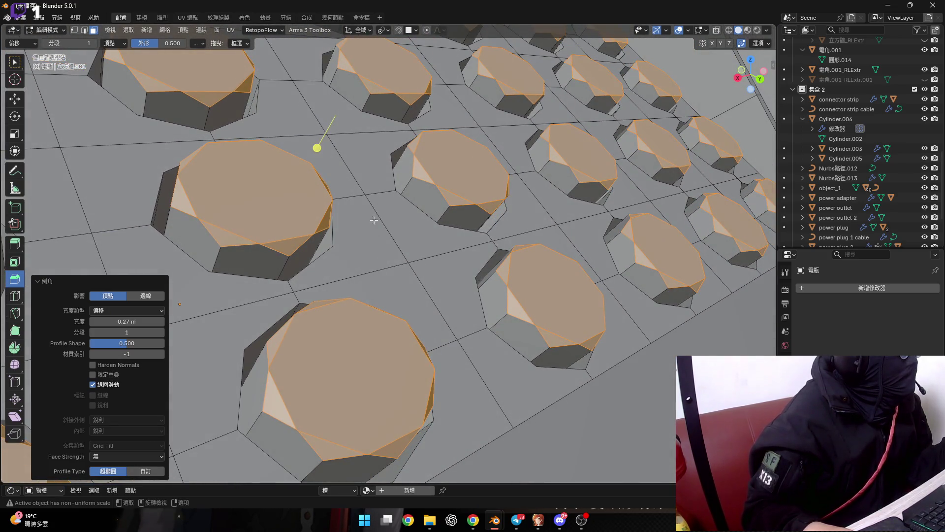
{"action": "key", "text": "ctrl+z"}
{"action": "left_click_drag", "start_coordinate": [323, 150], "coordinate": [322, 157]}
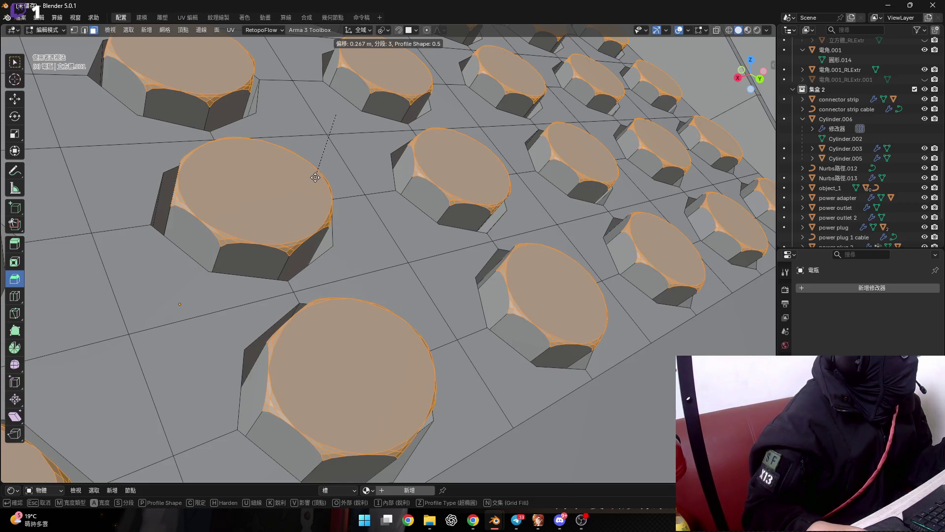
{"action": "left_click", "coordinate": [316, 178]}
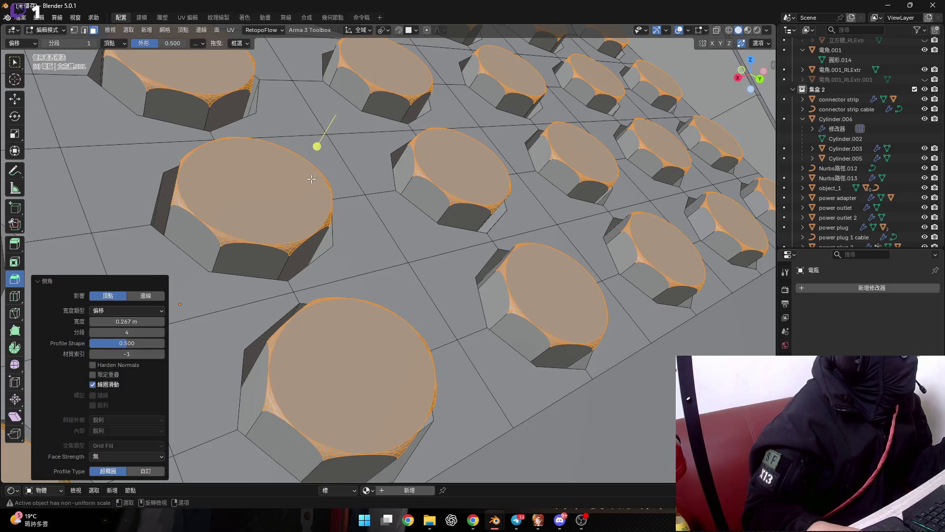
Inspect the 4-segment bevelled pads from several angles and collapse the bevel panel
{"action": "scroll", "coordinate": [317, 143], "scroll_direction": "down", "scroll_amount": 5}
{"action": "middle_click_drag", "start_coordinate": [310, 183], "coordinate": [353, 232]}
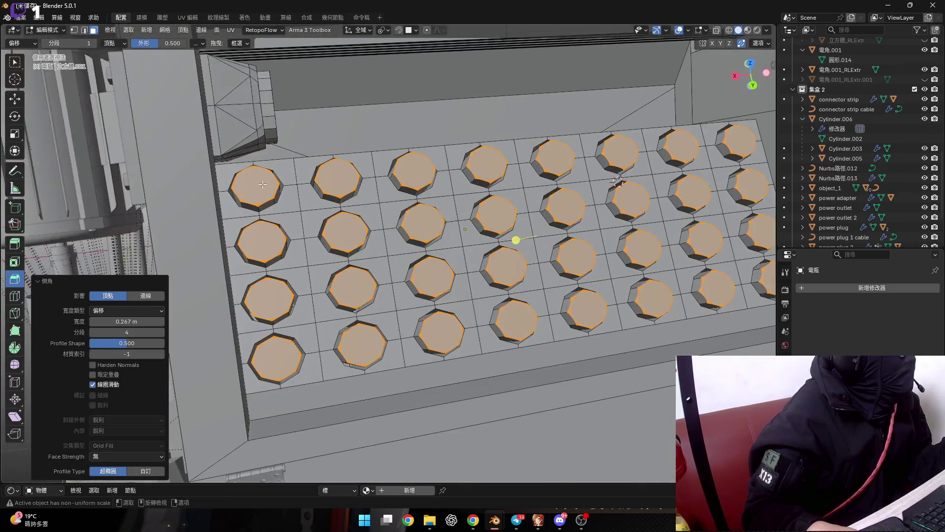
{"action": "scroll", "coordinate": [353, 232], "scroll_direction": "up", "scroll_amount": 6}
{"action": "mouse_move", "coordinate": [315, 207]}
{"action": "middle_mouse_down"}
{"action": "mouse_move", "coordinate": [281, 176]}
{"action": "mouse_move", "coordinate": [296, 207]}
{"action": "middle_mouse_up"}
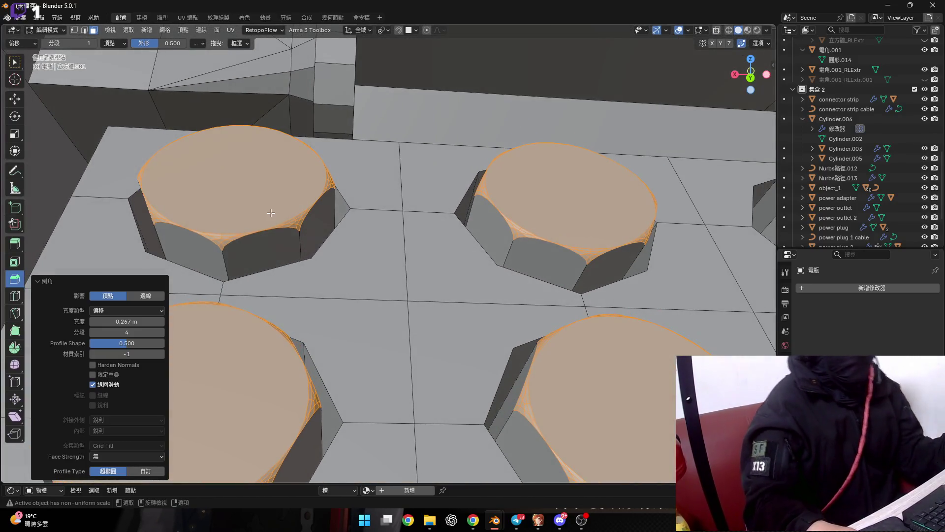
{"action": "left_click", "coordinate": [38, 280]}
{"action": "scroll", "coordinate": [315, 269], "scroll_direction": "down", "scroll_amount": 2}
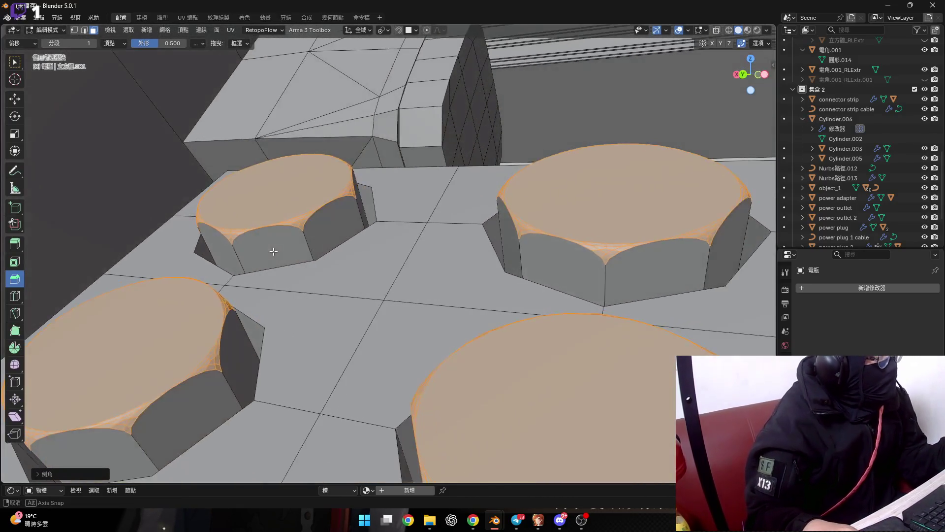
{"action": "scroll", "coordinate": [295, 266], "scroll_direction": "down", "scroll_amount": 5}
{"action": "middle_click_drag", "start_coordinate": [295, 266], "coordinate": [261, 263]}
{"action": "scroll", "coordinate": [542, 320], "scroll_direction": "down", "scroll_amount": 3}
{"action": "middle_click_drag", "start_coordinate": [541, 320], "coordinate": [464, 279]}
{"action": "scroll", "coordinate": [458, 283], "scroll_direction": "up", "scroll_amount": 3}
Undo the pad bevel and re-bevel the tops with 3 segments
{"action": "key", "text": "ctrl+z"}
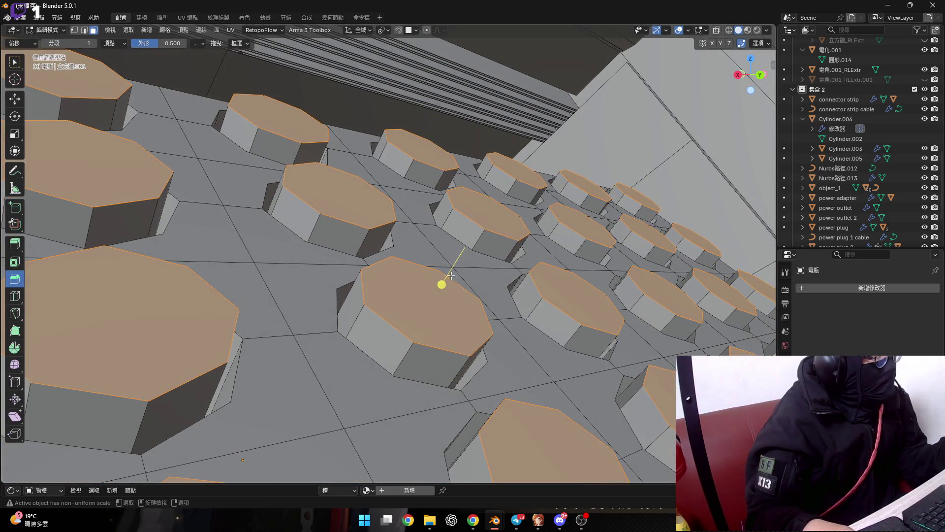
{"action": "left_click_drag", "start_coordinate": [437, 281], "coordinate": [436, 313]}
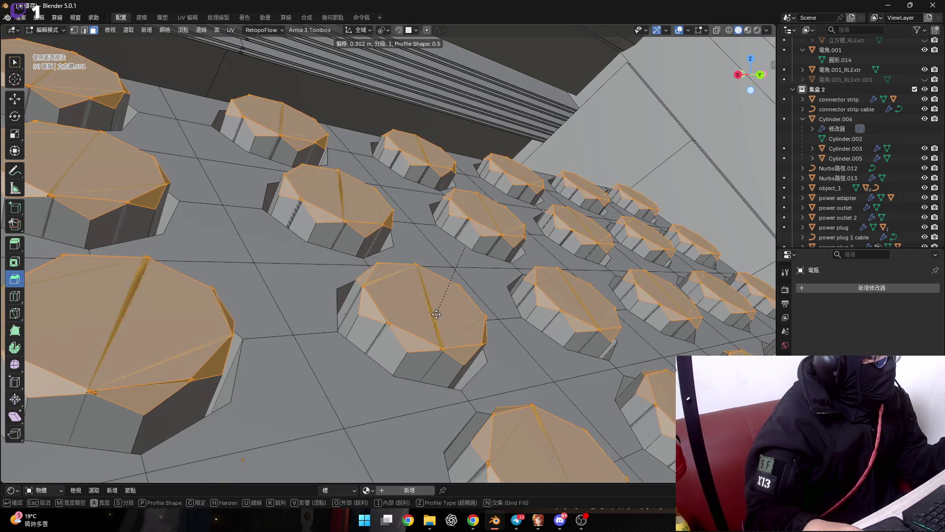
{"action": "scroll", "coordinate": [435, 315], "scroll_direction": "up", "scroll_amount": 2}
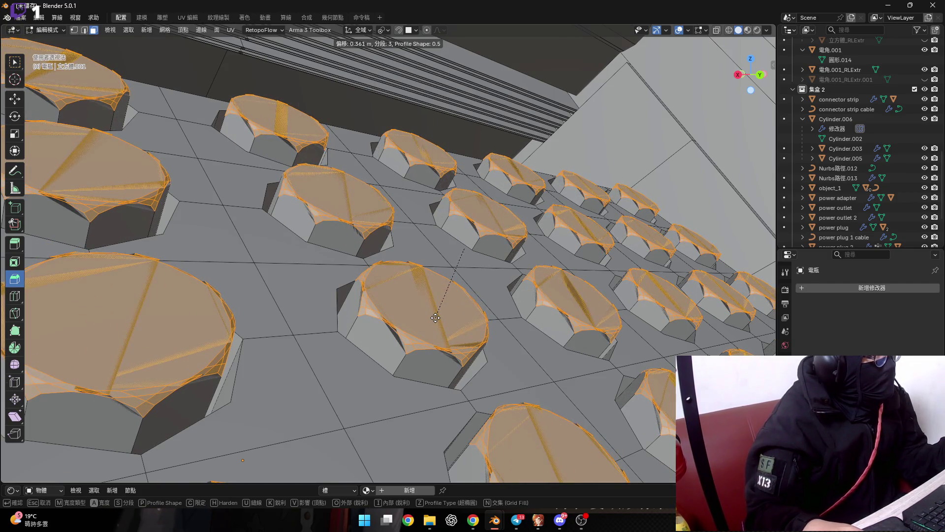
{"action": "left_click", "coordinate": [435, 318]}
{"action": "mouse_move", "coordinate": [435, 318]}
{"action": "middle_mouse_down"}
{"action": "mouse_move", "coordinate": [444, 338]}
{"action": "mouse_move", "coordinate": [431, 335]}
{"action": "middle_mouse_up"}
{"action": "scroll", "coordinate": [436, 335], "scroll_direction": "down", "scroll_amount": 5}
{"action": "scroll", "coordinate": [433, 295], "scroll_direction": "up", "scroll_amount": 5}
{"action": "scroll", "coordinate": [450, 272], "scroll_direction": "up", "scroll_amount": 2}
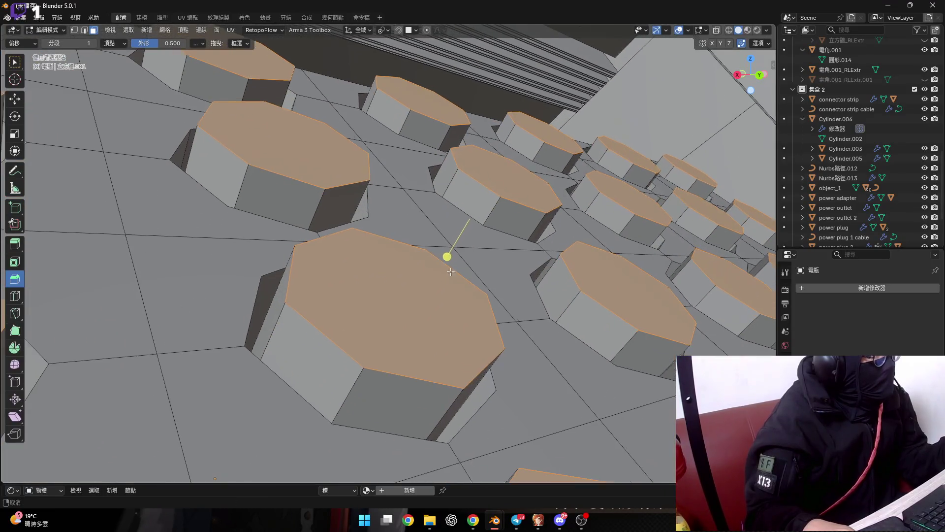
Bevel the pad tops again at about 0.282 m, 3 segments, then select one pad's top
{"action": "key", "text": "ctrl+b"}
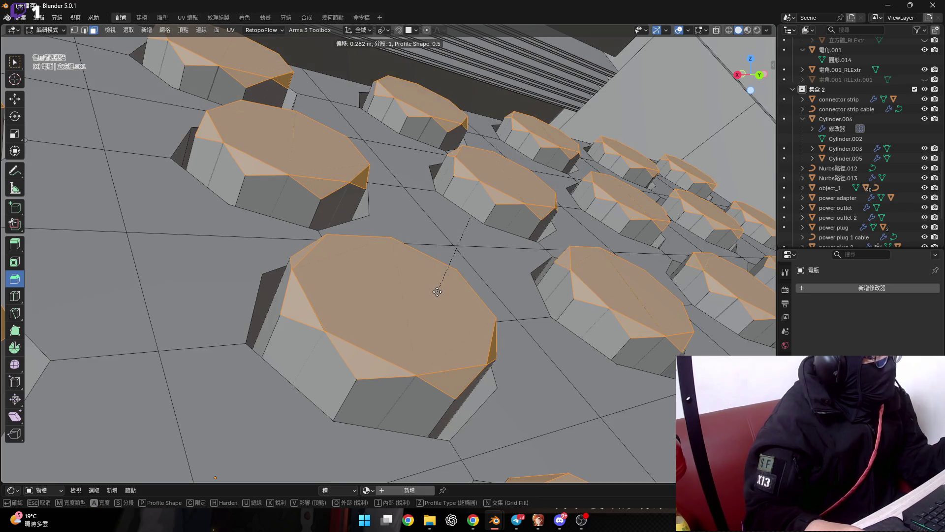
{"action": "scroll", "coordinate": [440, 290], "scroll_direction": "up", "scroll_amount": 1}
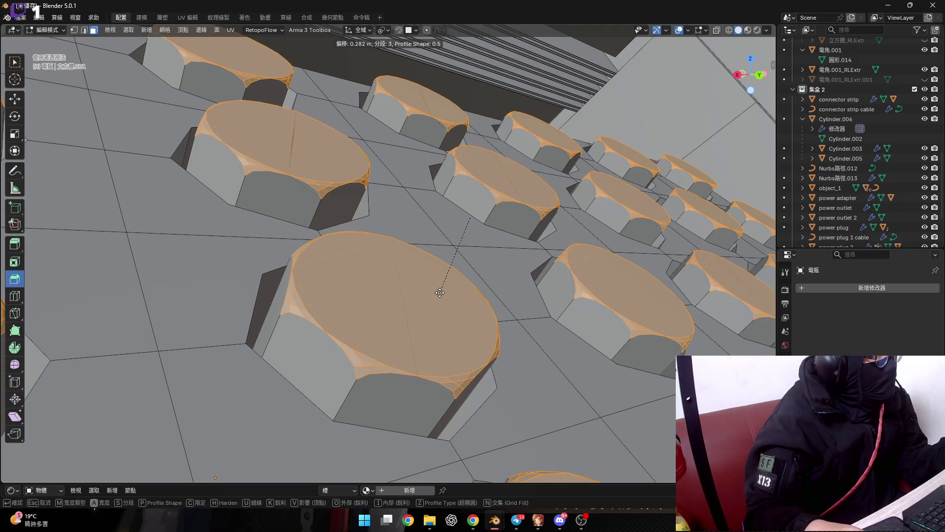
{"action": "left_click", "coordinate": [440, 292]}
{"action": "middle_click_drag", "start_coordinate": [439, 293], "coordinate": [423, 316]}
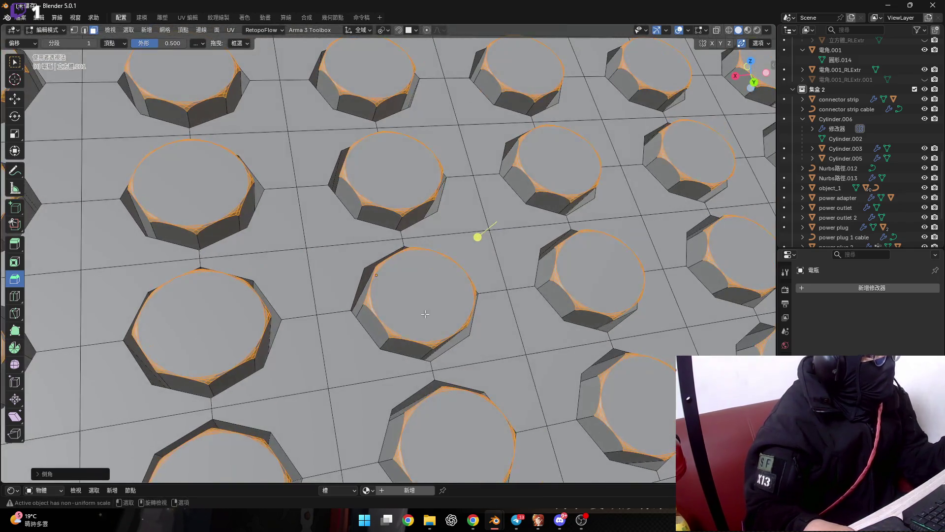
{"action": "left_click", "coordinate": [437, 297]}
{"action": "scroll", "coordinate": [437, 297], "scroll_direction": "down", "scroll_amount": 5}
{"action": "scroll", "coordinate": [424, 286], "scroll_direction": "up", "scroll_amount": 3}
{"action": "scroll", "coordinate": [419, 275], "scroll_direction": "up", "scroll_amount": 3}
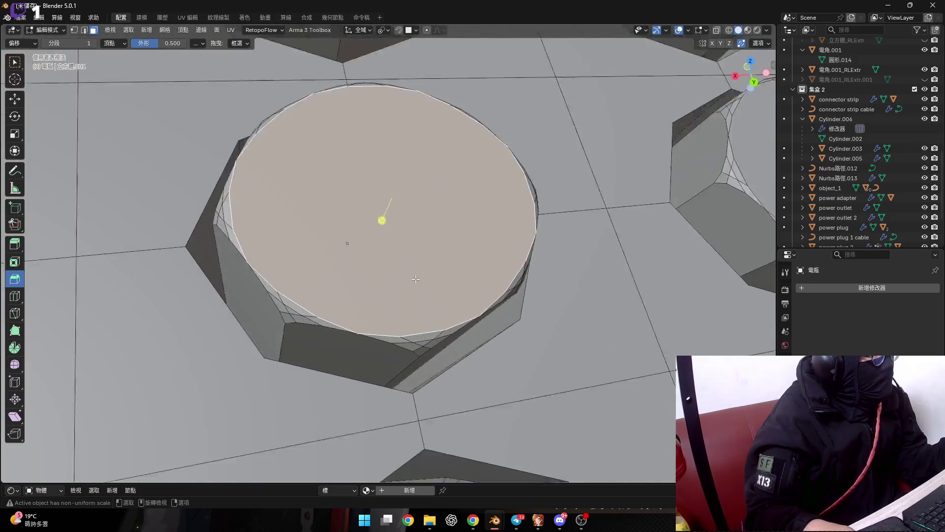
Switch to vertex mode, test-select a pad-edge vertex, and cancel its move
{"action": "scroll", "coordinate": [417, 271], "scroll_direction": "up", "scroll_amount": 3}
{"action": "scroll", "coordinate": [417, 270], "scroll_direction": "up", "scroll_amount": 4}
{"action": "scroll", "coordinate": [374, 345], "scroll_direction": "up", "scroll_amount": 3}
{"action": "key", "text": "1"}
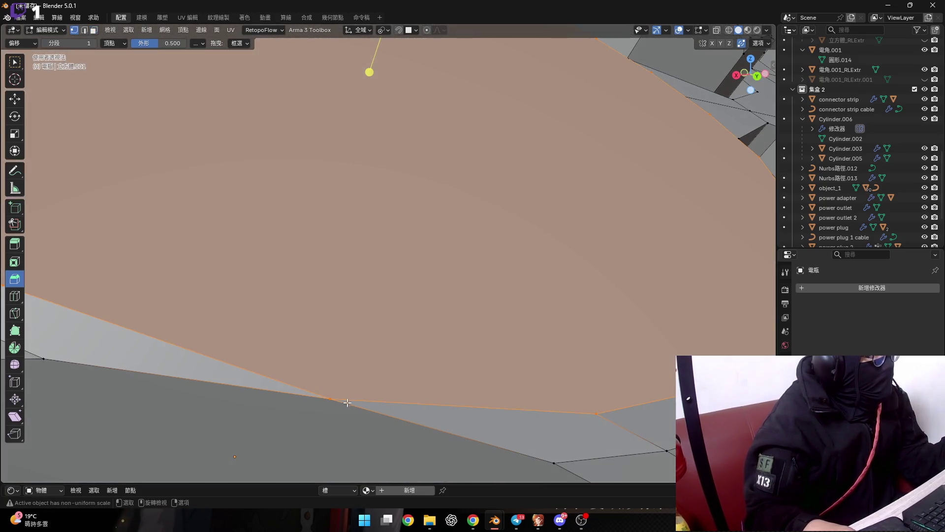
{"action": "left_click", "coordinate": [342, 396]}
{"action": "right_click", "coordinate": [353, 396]}
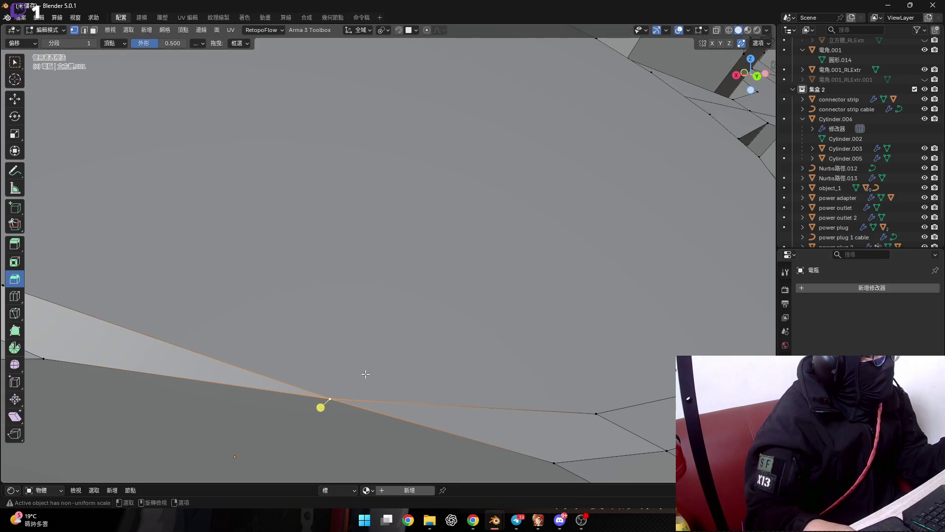
{"action": "scroll", "coordinate": [326, 373], "scroll_direction": "down", "scroll_amount": 5}
{"action": "scroll", "coordinate": [327, 376], "scroll_direction": "down", "scroll_amount": 4}
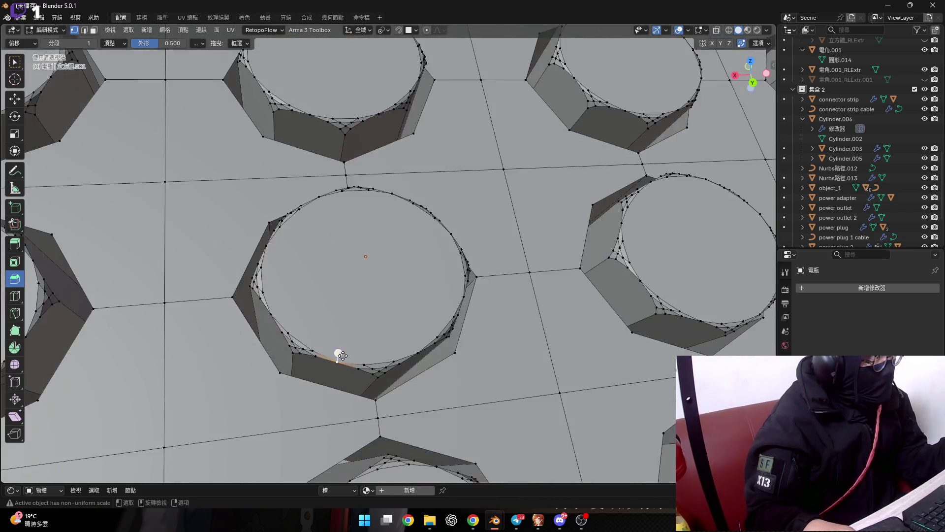
{"action": "scroll", "coordinate": [335, 354], "scroll_direction": "down", "scroll_amount": 5}
{"action": "scroll", "coordinate": [338, 338], "scroll_direction": "down", "scroll_amount": 1}
{"action": "scroll", "coordinate": [390, 311], "scroll_direction": "up", "scroll_amount": 5}
Select the round top faces of the pads in the left three columns
{"action": "left_click", "coordinate": [226, 374]}
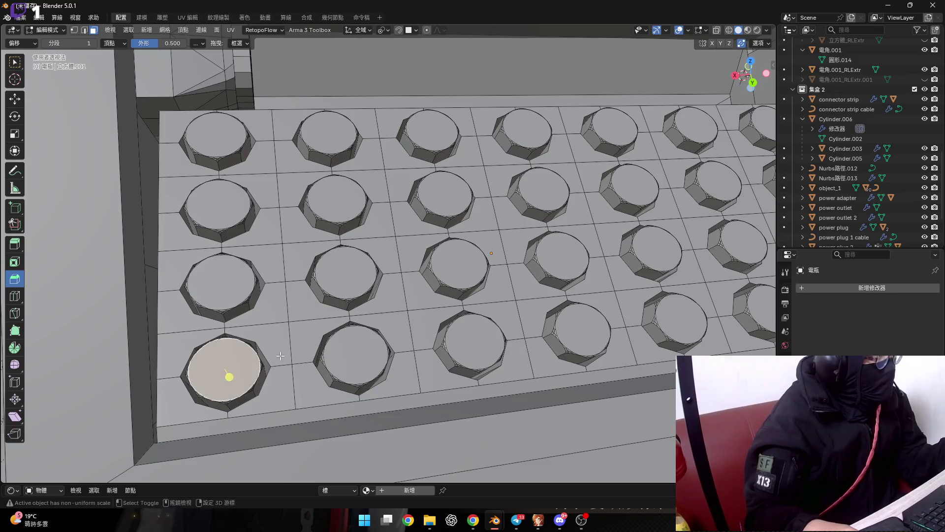
{"action": "scroll", "coordinate": [226, 374], "scroll_direction": "up", "scroll_amount": 1}
{"action": "left_click", "coordinate": [284, 388], "text": "shift"}
{"action": "left_click", "coordinate": [407, 367], "text": "shift"}
{"action": "left_click", "coordinate": [394, 288], "text": "shift"}
{"action": "left_click", "coordinate": [279, 297], "text": "shift"}
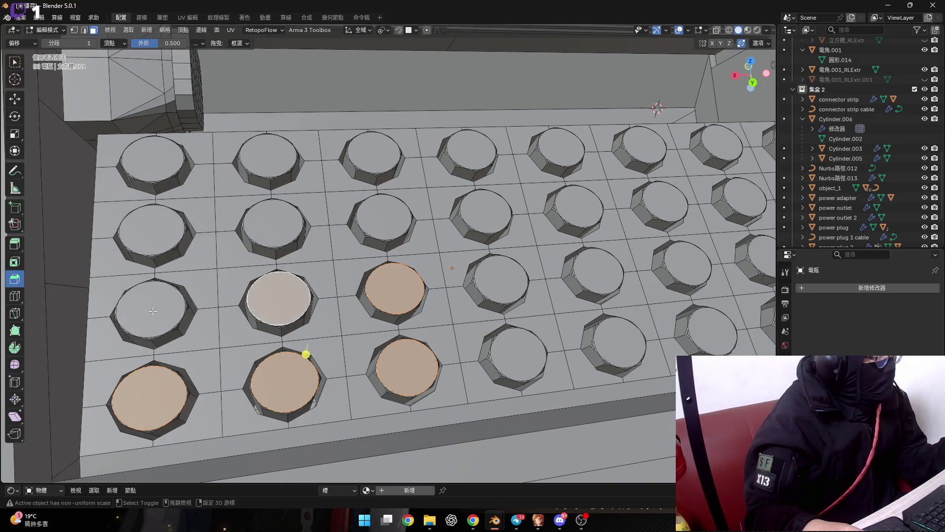
{"action": "left_click", "coordinate": [153, 309], "text": "shift"}
{"action": "left_click", "coordinate": [151, 229], "text": "shift"}
{"action": "left_click", "coordinate": [274, 223], "text": "shift"}
{"action": "left_click", "coordinate": [161, 160], "text": "shift"}
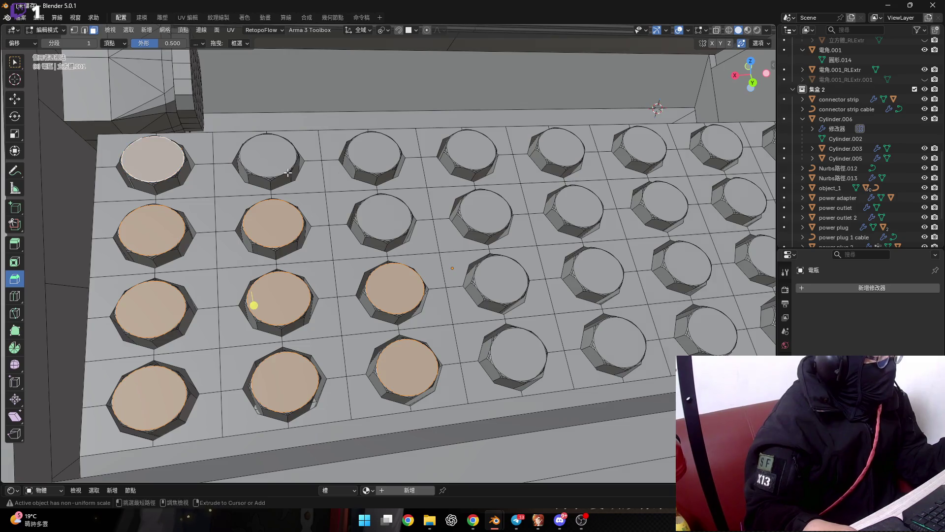
{"action": "left_click", "coordinate": [269, 156], "text": "shift"}
{"action": "left_click", "coordinate": [373, 153], "text": "shift"}
{"action": "left_click", "coordinate": [389, 203], "text": "shift"}
{"action": "middle_click_drag", "start_coordinate": [389, 203], "coordinate": [241, 224], "text": "shift"}
Add the pad tops in columns 4 through 7 to the selection
{"action": "left_click", "coordinate": [335, 172], "text": "shift"}
{"action": "left_click", "coordinate": [341, 231], "text": "shift"}
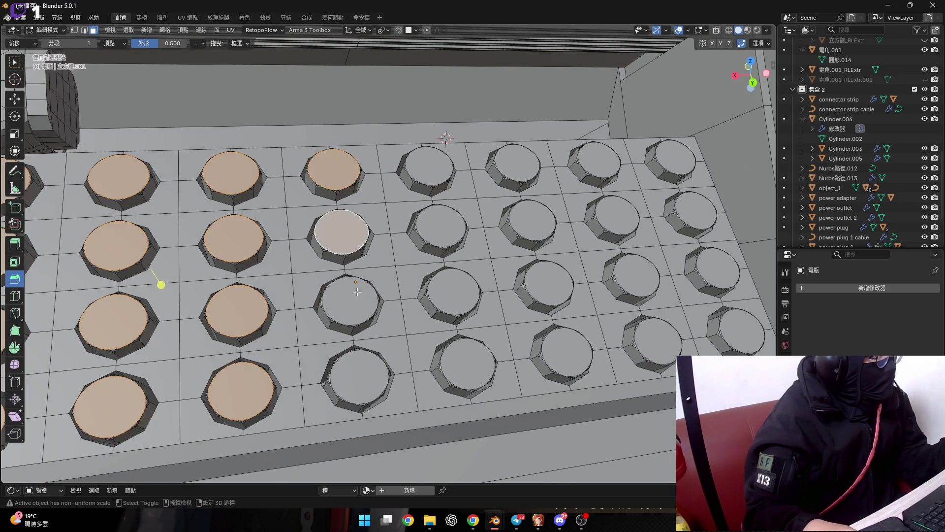
{"action": "left_click", "coordinate": [349, 301], "text": "shift"}
{"action": "left_click", "coordinate": [359, 375], "text": "shift"}
{"action": "left_click", "coordinate": [468, 363], "text": "shift"}
{"action": "left_click", "coordinate": [466, 287], "text": "shift"}
{"action": "left_click", "coordinate": [438, 225], "text": "shift"}
{"action": "left_click", "coordinate": [428, 167], "text": "shift"}
{"action": "left_click", "coordinate": [514, 162], "text": "shift"}
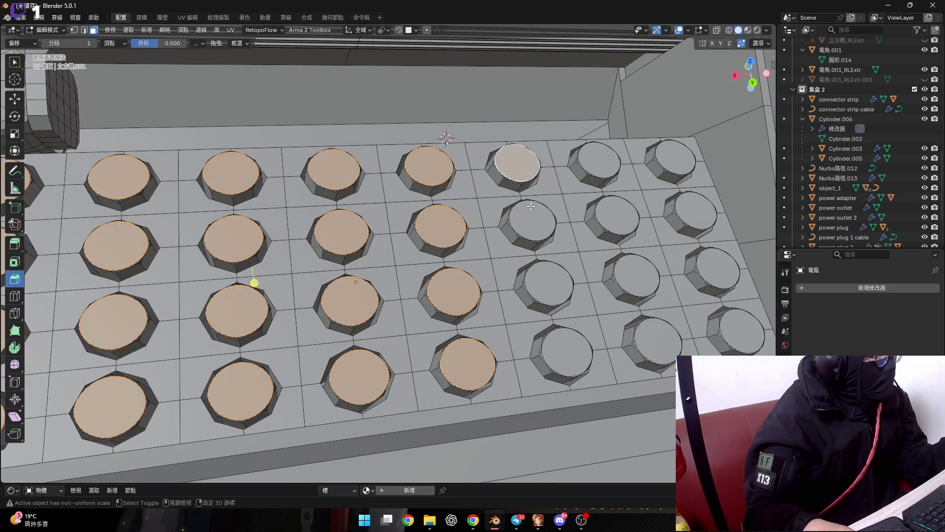
{"action": "left_click", "coordinate": [544, 283], "text": "shift"}
{"action": "left_click", "coordinate": [566, 351], "text": "shift"}
{"action": "left_click", "coordinate": [652, 330], "text": "shift"}
{"action": "left_click", "coordinate": [636, 275], "text": "shift"}
{"action": "left_click", "coordinate": [741, 330], "text": "shift"}
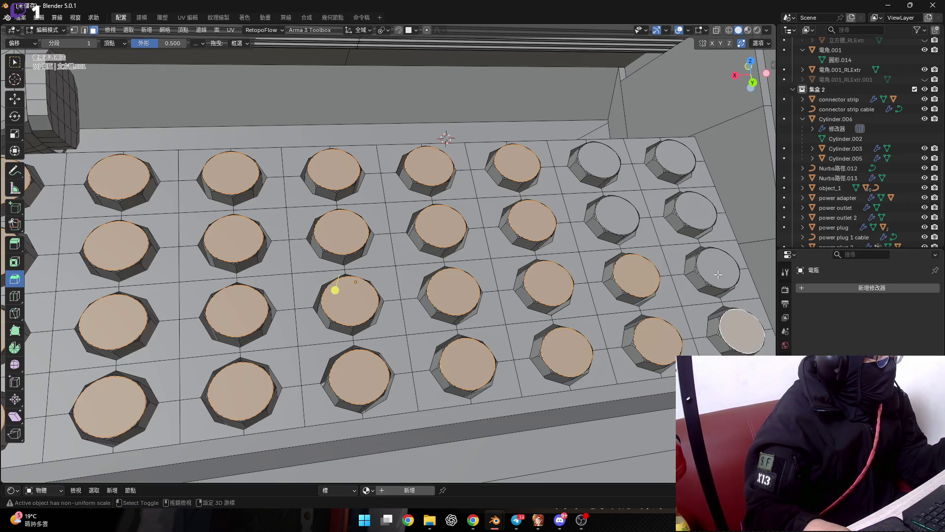
{"action": "left_click", "coordinate": [718, 269], "text": "shift"}
{"action": "left_click", "coordinate": [694, 210], "text": "shift"}
{"action": "left_click", "coordinate": [671, 158], "text": "shift"}
{"action": "left_click", "coordinate": [606, 162], "text": "shift"}
{"action": "left_click", "coordinate": [616, 215], "text": "shift"}
{"action": "scroll", "coordinate": [493, 246], "scroll_direction": "down", "scroll_amount": 5}
{"action": "mouse_move", "coordinate": [492, 246]}
{"action": "middle_mouse_down"}
{"action": "mouse_move", "coordinate": [446, 304]}
{"action": "mouse_move", "coordinate": [463, 314]}
{"action": "middle_mouse_up"}
{"action": "scroll", "coordinate": [447, 304], "scroll_direction": "up", "scroll_amount": 5}
Inset the selected round pad tops to form inner rings
{"action": "scroll", "coordinate": [446, 304], "scroll_direction": "down", "scroll_amount": 3}
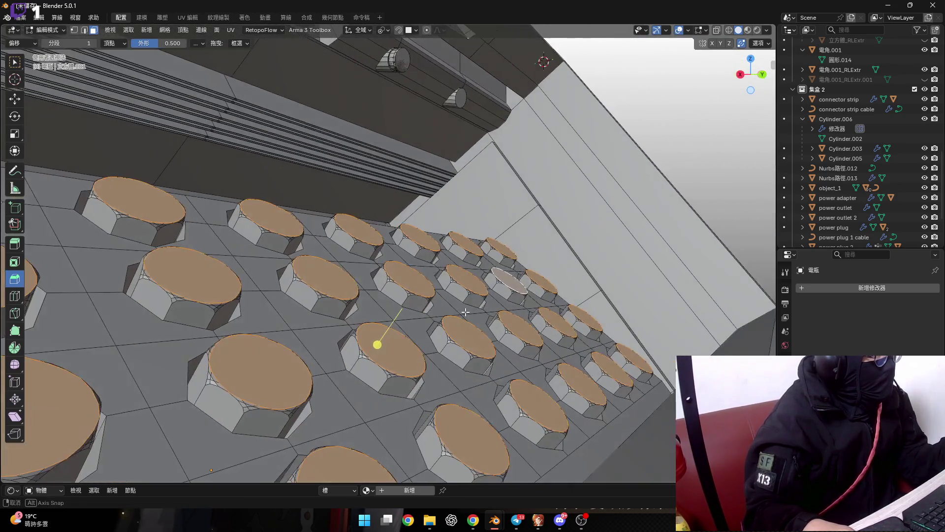
{"action": "scroll", "coordinate": [463, 314], "scroll_direction": "up", "scroll_amount": 4}
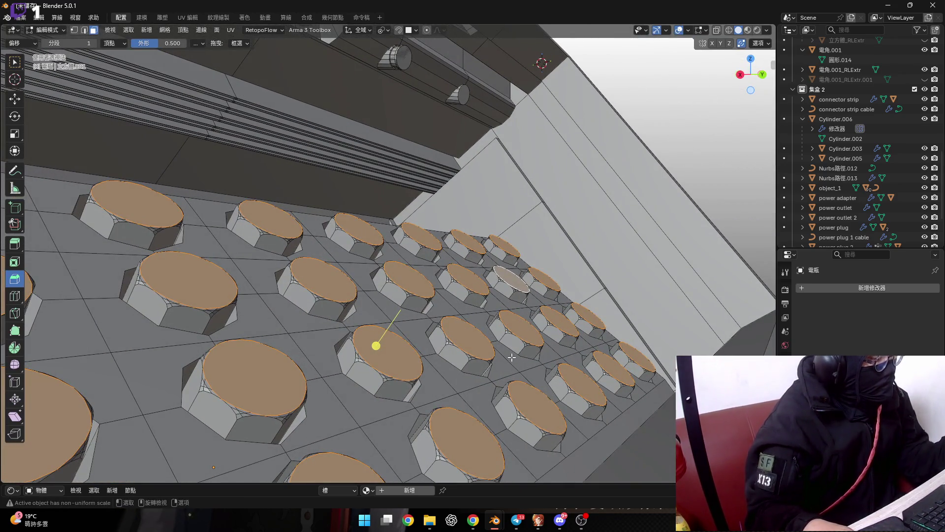
{"action": "key", "text": "i"}
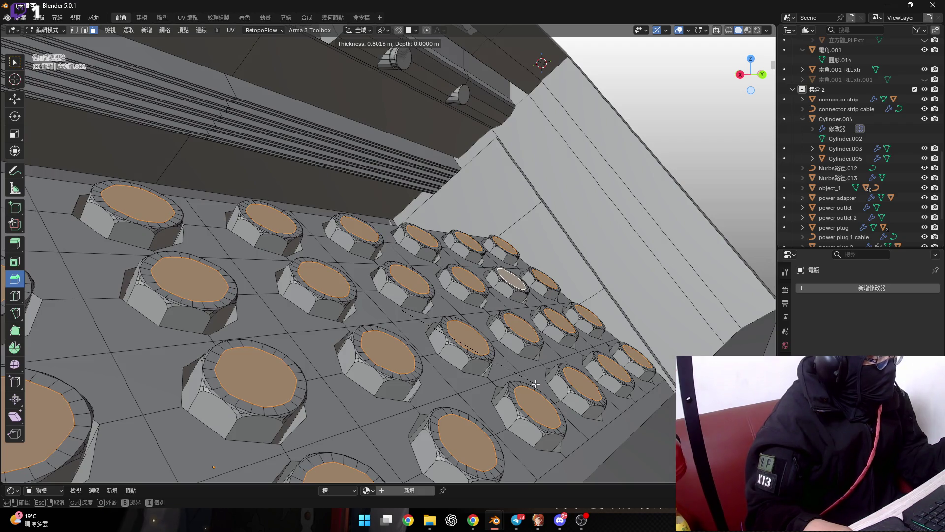
{"action": "left_click", "coordinate": [532, 381]}
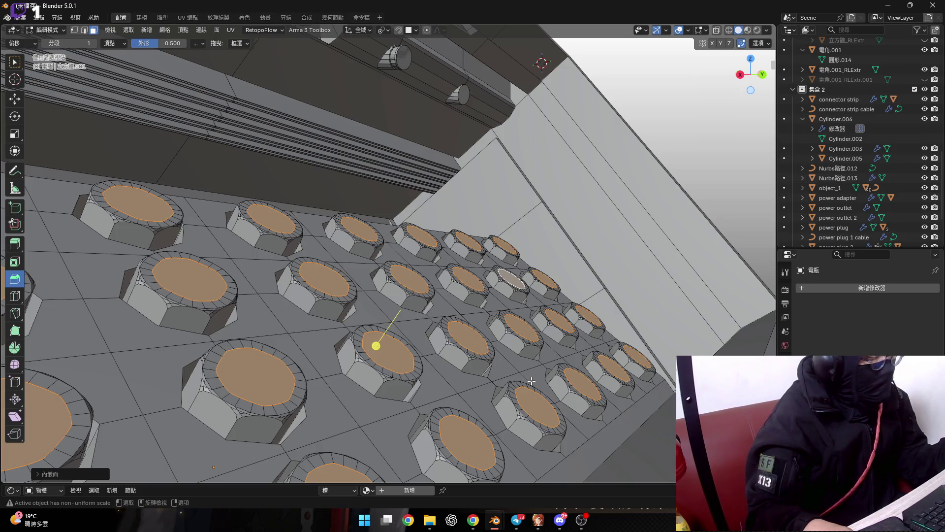
Extrude the inset faces upward into 32 tall cylindrical posts
{"action": "key", "text": "e"}
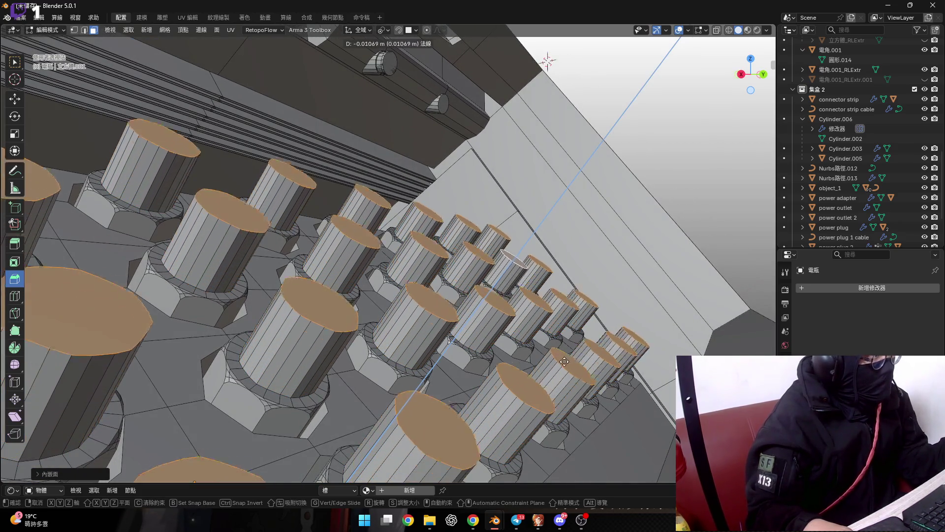
{"action": "left_click", "coordinate": [608, 332]}
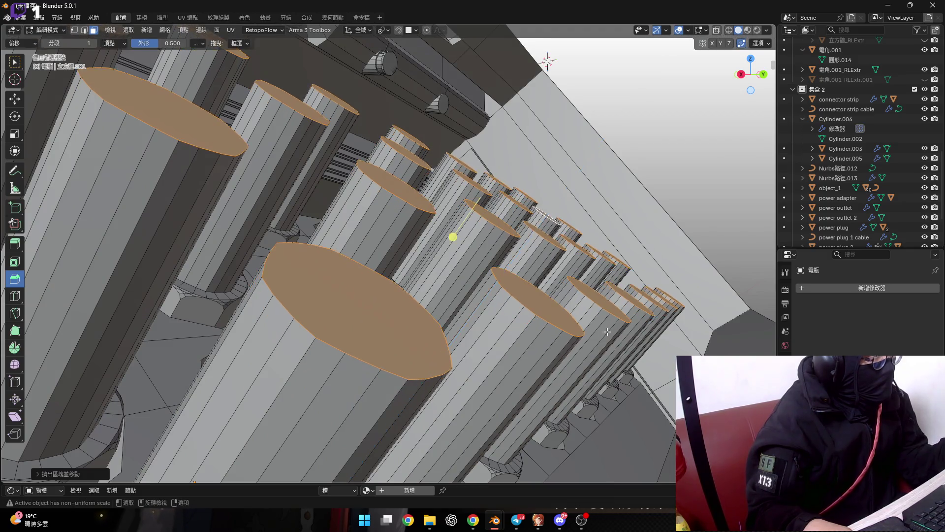
{"action": "middle_click_drag", "start_coordinate": [608, 332], "coordinate": [375, 323]}
{"action": "scroll", "coordinate": [375, 323], "scroll_direction": "down", "scroll_amount": 5}
{"action": "scroll", "coordinate": [375, 323], "scroll_direction": "up", "scroll_amount": 2}
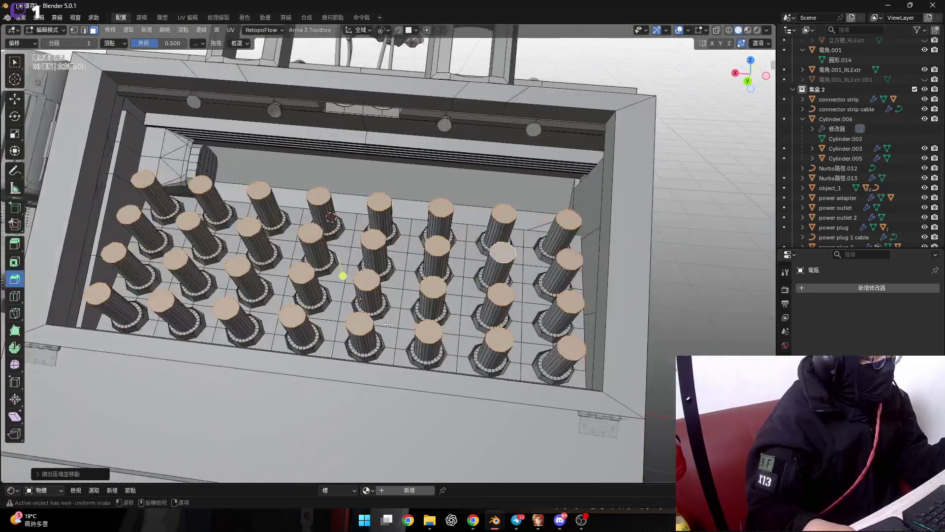
{"action": "scroll", "coordinate": [476, 340], "scroll_direction": "up", "scroll_amount": 5}
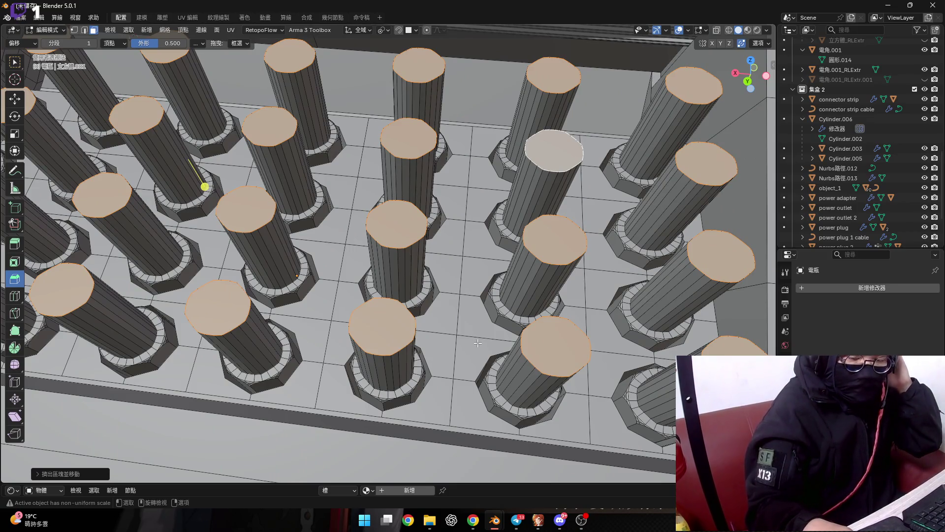
{"action": "scroll", "coordinate": [389, 380], "scroll_direction": "up", "scroll_amount": 2}
{"action": "scroll", "coordinate": [382, 393], "scroll_direction": "up", "scroll_amount": 4}
{"action": "scroll", "coordinate": [384, 376], "scroll_direction": "up", "scroll_amount": 3}
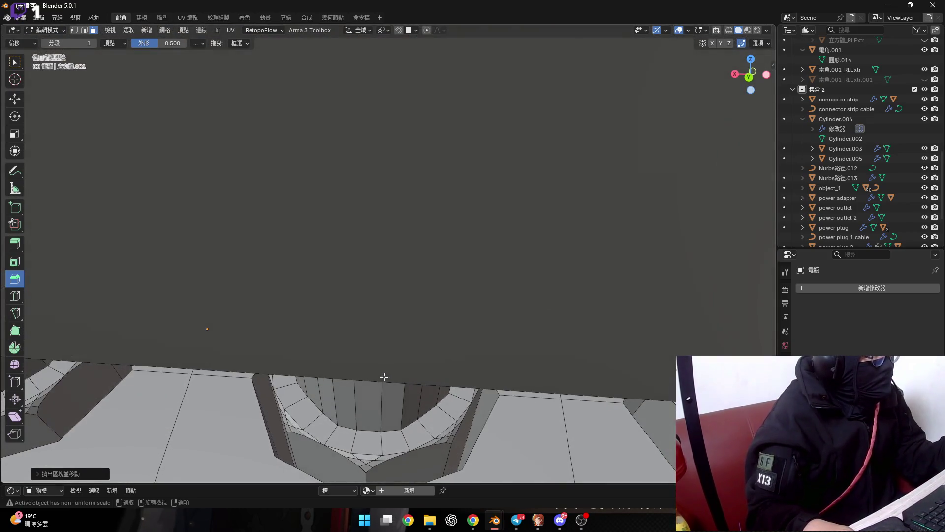
{"action": "scroll", "coordinate": [380, 419], "scroll_direction": "down", "scroll_amount": 2}
{"action": "scroll", "coordinate": [452, 331], "scroll_direction": "down", "scroll_amount": 3}
{"action": "key", "text": "2"}
{"action": "left_click", "coordinate": [451, 331], "text": "alt"}
{"action": "middle_click_drag", "start_coordinate": [451, 331], "coordinate": [411, 364]}
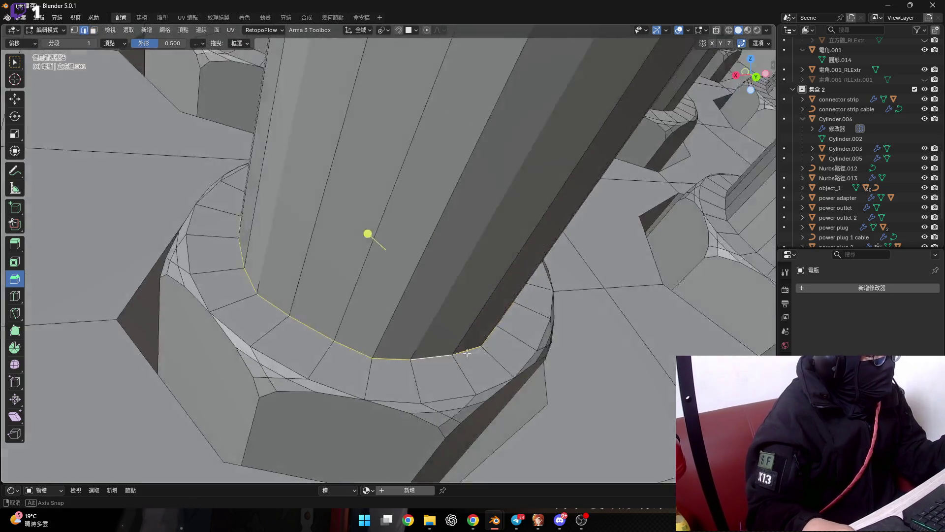
{"action": "scroll", "coordinate": [411, 373], "scroll_direction": "up", "scroll_amount": 3}
{"action": "left_click_drag", "start_coordinate": [414, 292], "coordinate": [345, 212]}
{"action": "right_click", "coordinate": [345, 212]}
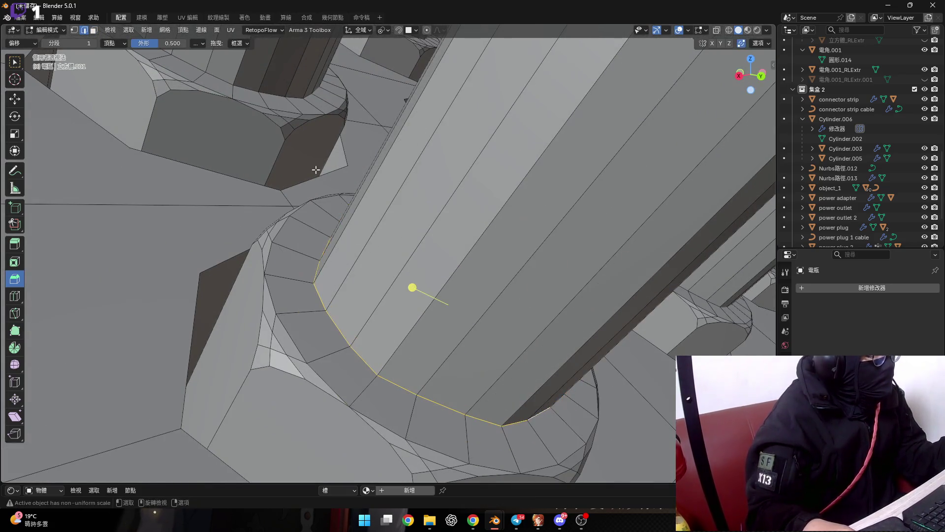
{"action": "left_click", "coordinate": [121, 44]}
{"action": "left_click_drag", "start_coordinate": [417, 272], "coordinate": [382, 258]}
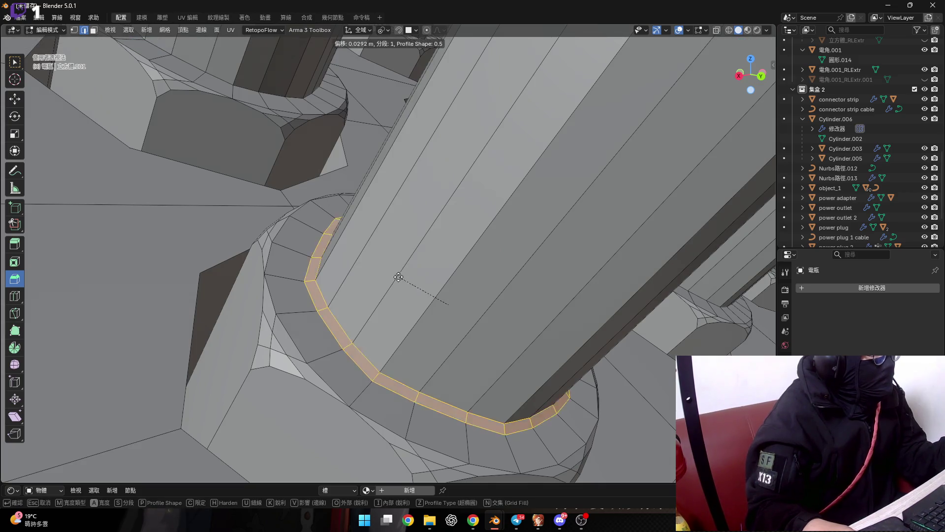
{"action": "right_click", "coordinate": [382, 257]}
{"action": "middle_click_drag", "start_coordinate": [404, 281], "coordinate": [377, 300]}
{"action": "scroll", "coordinate": [377, 300], "scroll_direction": "down", "scroll_amount": 10}
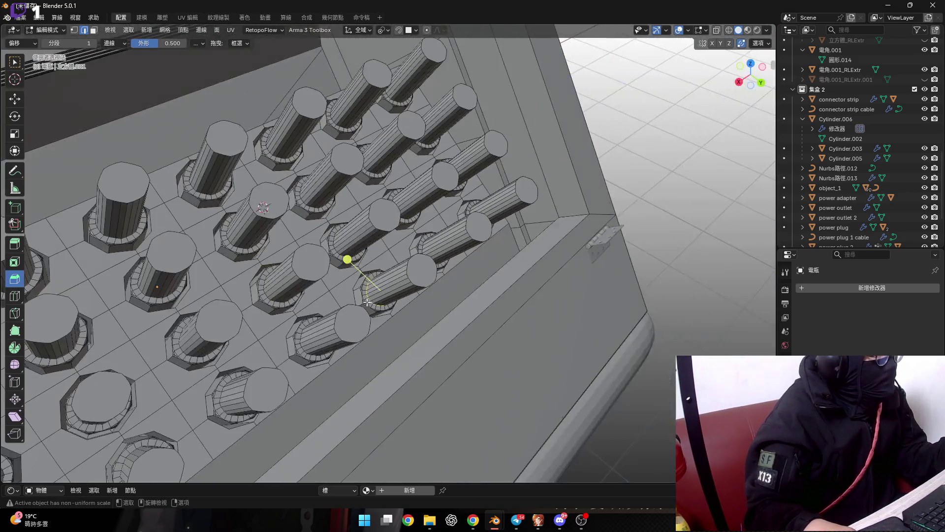
Select all post tops, trying grow and shrink between tops and whole posts
{"action": "key", "text": "ctrl+z"}
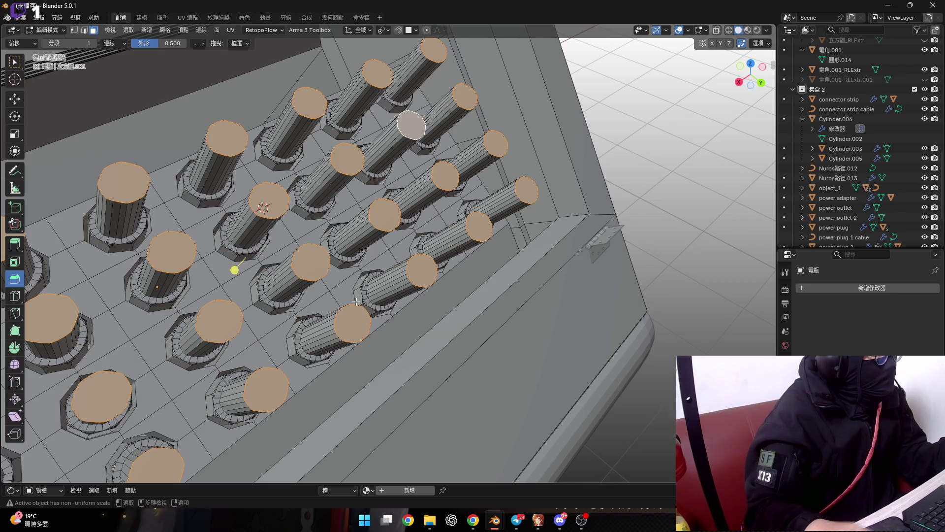
{"action": "key", "text": "ctrl+KP_Add"}
{"action": "middle_click_drag", "start_coordinate": [357, 302], "coordinate": [344, 310]}
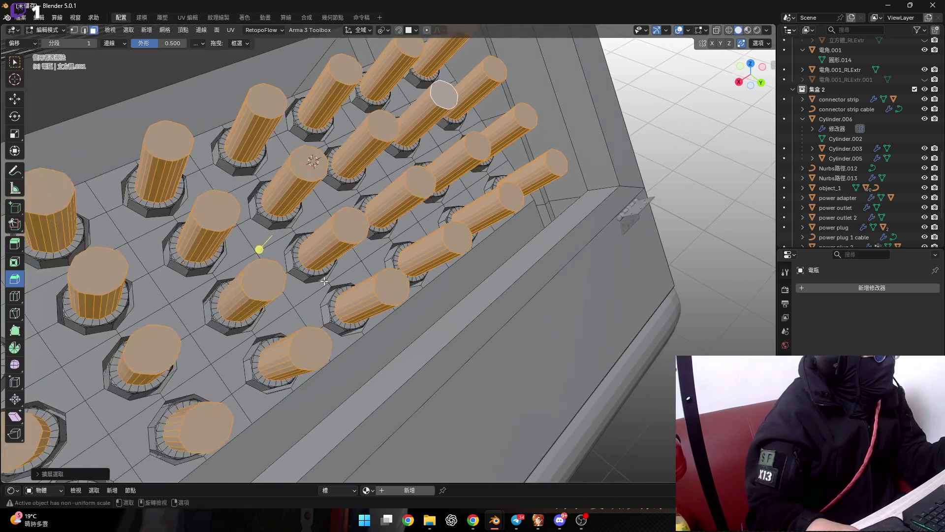
{"action": "scroll", "coordinate": [338, 315], "scroll_direction": "up", "scroll_amount": 3}
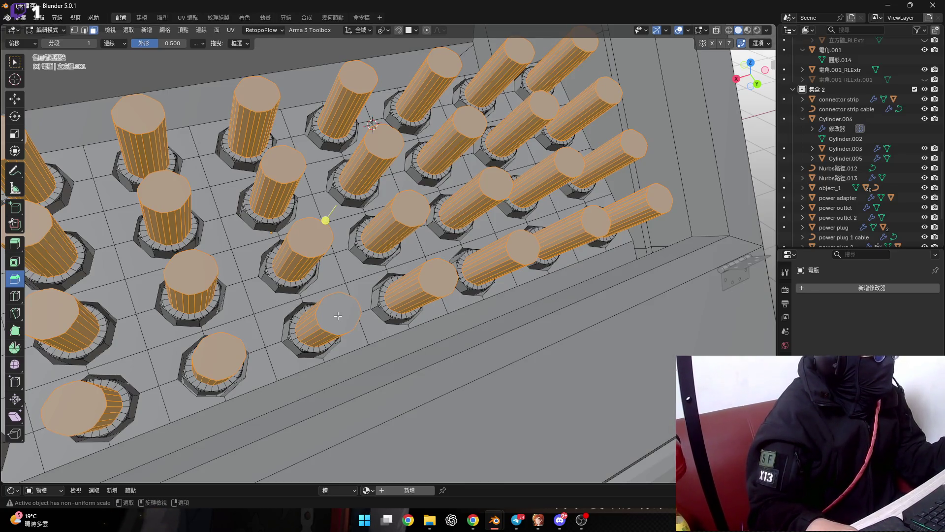
{"action": "key", "text": "ctrl+z"}
{"action": "key", "text": "ctrl+shift+z"}
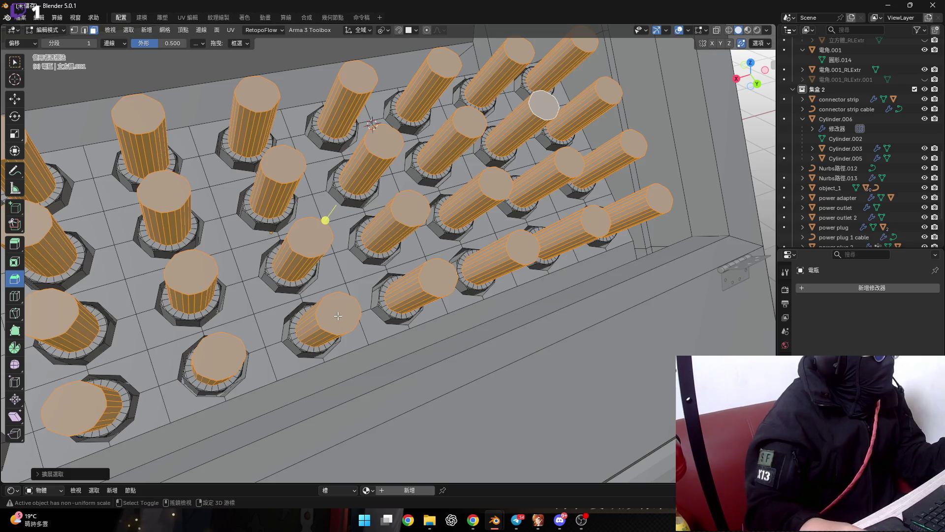
{"action": "key", "text": "ctrl+KP_Subtract"}
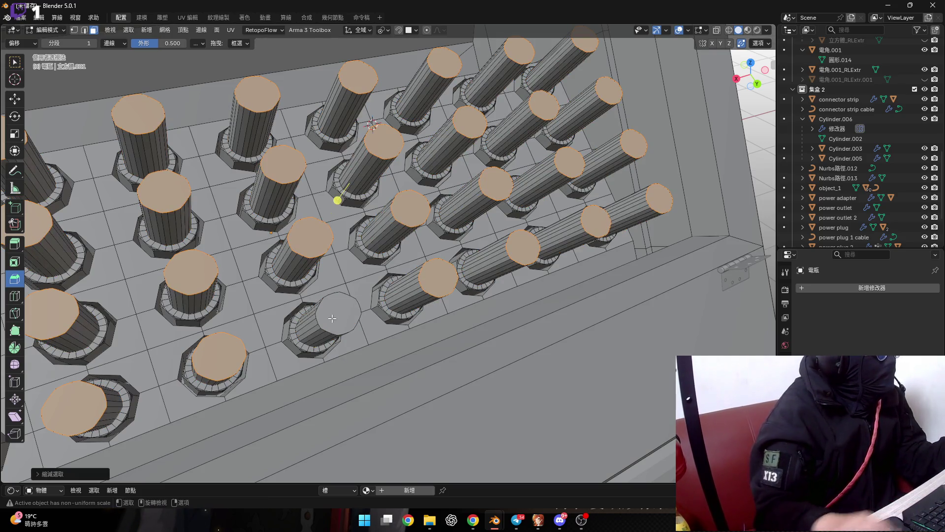
{"action": "scroll", "coordinate": [333, 318], "scroll_direction": "up", "scroll_amount": 2}
{"action": "scroll", "coordinate": [332, 318], "scroll_direction": "up", "scroll_amount": 4}
{"action": "scroll", "coordinate": [332, 319], "scroll_direction": "down", "scroll_amount": 7}
{"action": "mouse_move", "coordinate": [332, 318]}
{"action": "middle_mouse_down"}
{"action": "mouse_move", "coordinate": [330, 333]}
{"action": "mouse_move", "coordinate": [325, 315]}
{"action": "middle_mouse_up"}
{"action": "scroll", "coordinate": [325, 315], "scroll_direction": "up", "scroll_amount": 4}
{"action": "scroll", "coordinate": [305, 335], "scroll_direction": "up", "scroll_amount": 2}
In edge mode, reselect the post tops and extend to whole posts with Select Linked
{"action": "key", "text": "2"}
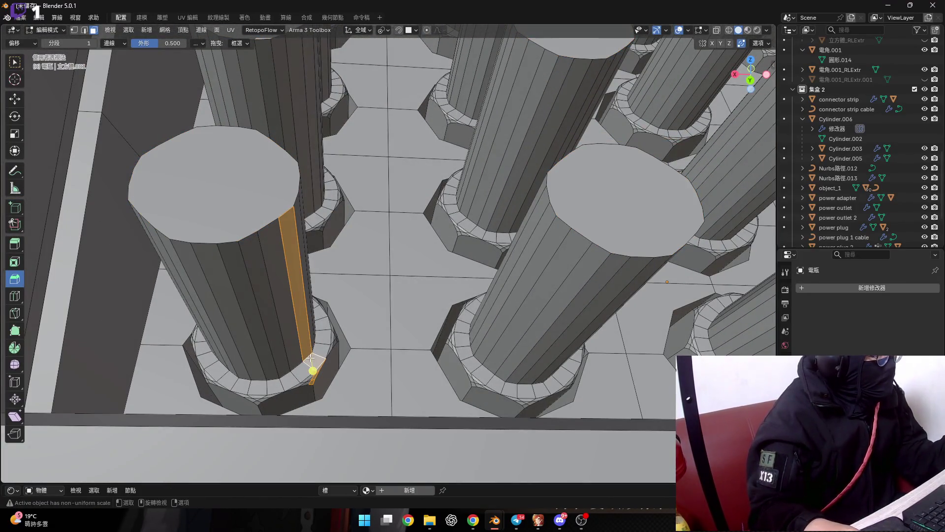
{"action": "middle_click_drag", "start_coordinate": [243, 324], "coordinate": [261, 345]}
{"action": "scroll", "coordinate": [261, 345], "scroll_direction": "down", "scroll_amount": 3}
{"action": "scroll", "coordinate": [266, 300], "scroll_direction": "down", "scroll_amount": 2}
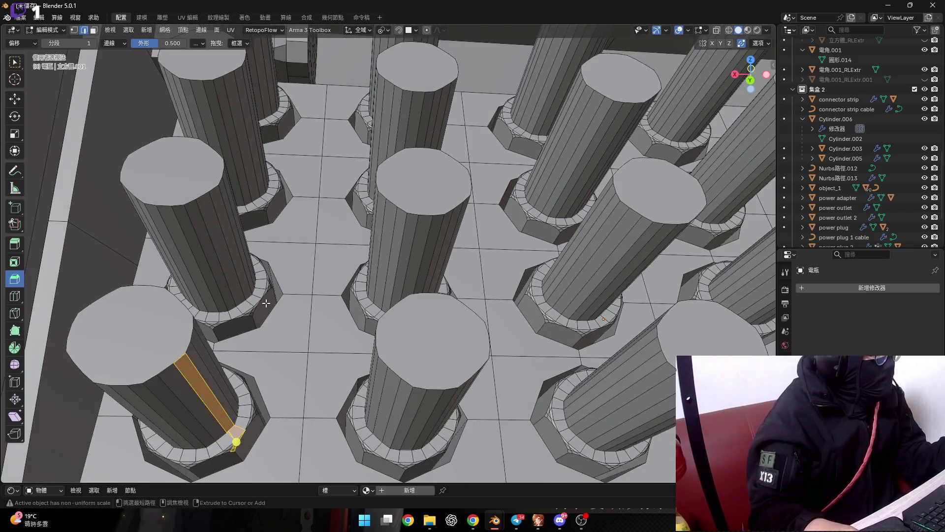
{"action": "key", "text": "ctrl+z"}
{"action": "middle_click_drag", "start_coordinate": [276, 301], "coordinate": [274, 275], "text": "ctrl"}
{"action": "key", "text": "ctrl+l"}
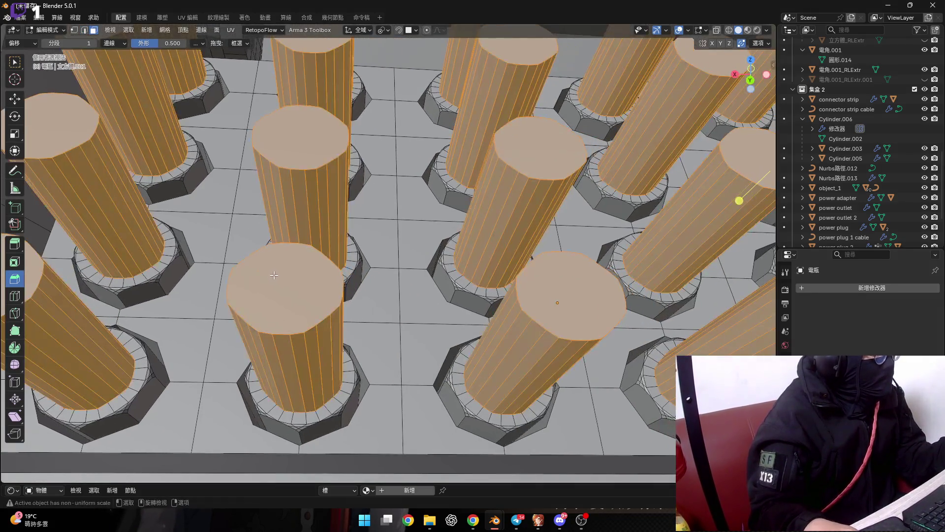
{"action": "scroll", "coordinate": [449, 306], "scroll_direction": "down", "scroll_amount": 4}
Shrink to the top edge rings, then grow back so every whole post is selected
{"action": "middle_click_drag", "start_coordinate": [450, 306], "coordinate": [376, 312]}
{"action": "key", "text": "2"}
{"action": "scroll", "coordinate": [375, 311], "scroll_direction": "up", "scroll_amount": 2}
{"action": "key", "text": "ctrl+KP_Subtract"}
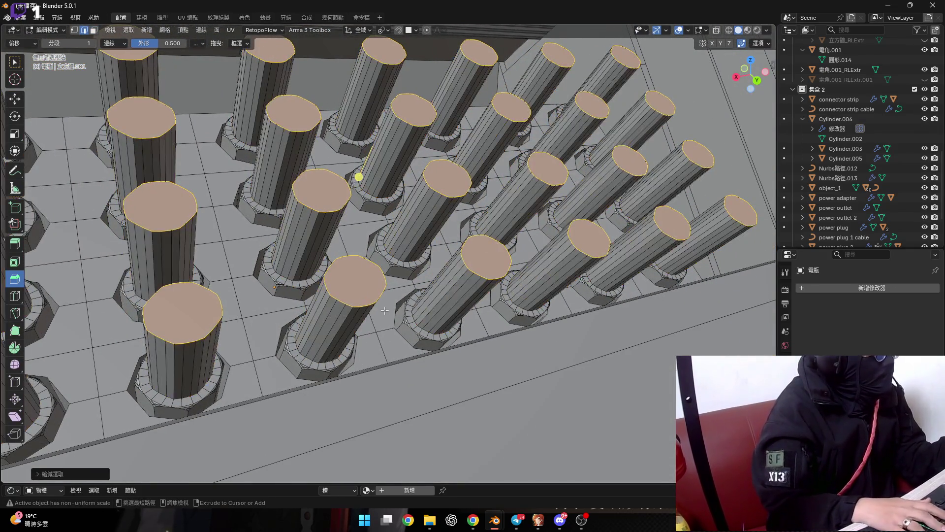
{"action": "key", "text": "ctrl+KP_Add"}
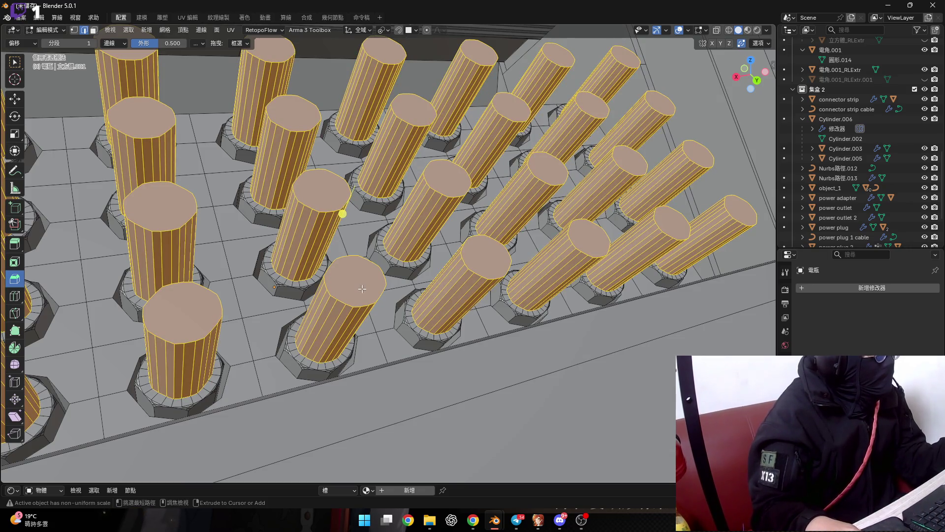
{"action": "scroll", "coordinate": [310, 344], "scroll_direction": "up", "scroll_amount": 3}
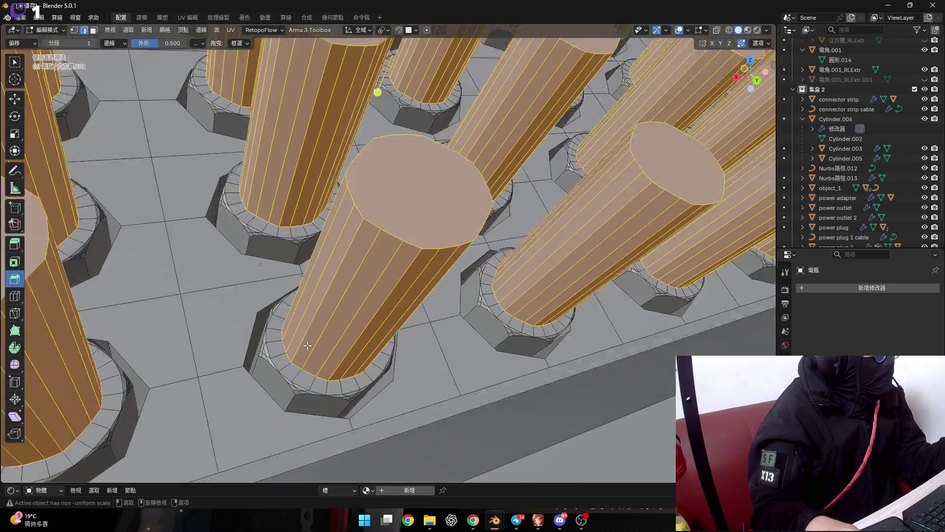
{"action": "scroll", "coordinate": [312, 354], "scroll_direction": "up", "scroll_amount": 2}
{"action": "scroll", "coordinate": [318, 358], "scroll_direction": "down", "scroll_amount": 8}
{"action": "mouse_move", "coordinate": [318, 358]}
{"action": "middle_mouse_down"}
{"action": "mouse_move", "coordinate": [590, 162]}
{"action": "mouse_move", "coordinate": [311, 257]}
{"action": "mouse_move", "coordinate": [294, 230]}
{"action": "middle_mouse_up"}
In X-ray view, circle-deselect everything except the base edge rings of the posts
{"action": "key", "text": "alt+z"}
{"action": "key", "text": "c"}
{"action": "middle_click_drag", "start_coordinate": [279, 192], "coordinate": [423, 320]}
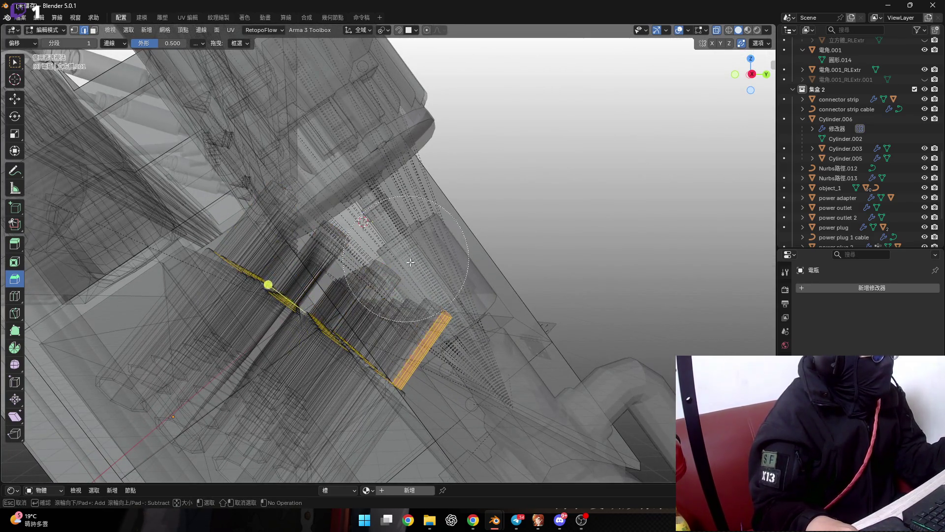
{"action": "key", "text": "Escape"}
{"action": "key", "text": "alt+z"}
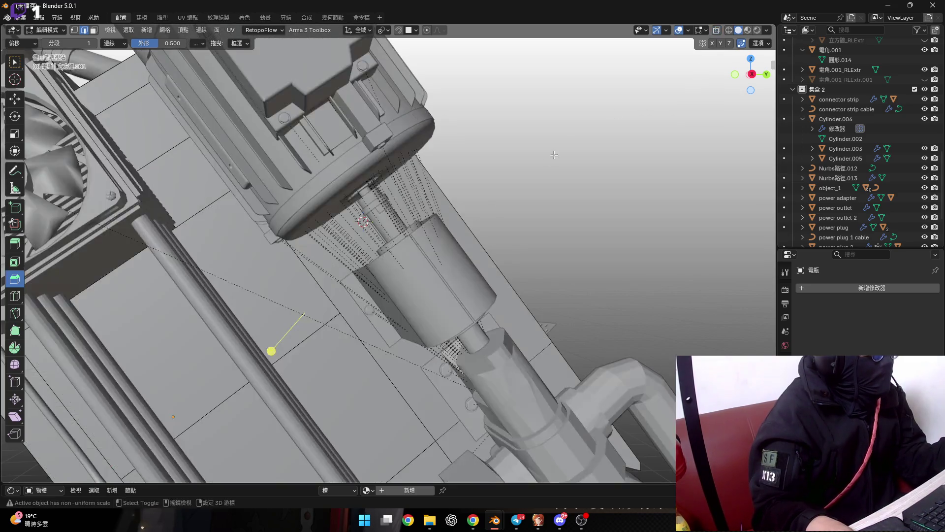
Close in on the posts and start a 0.156 m bevel on the base rings
{"action": "mouse_move", "coordinate": [276, 275]}
{"action": "middle_mouse_down"}
{"action": "mouse_move", "coordinate": [320, 291]}
{"action": "mouse_move", "coordinate": [314, 321]}
{"action": "mouse_move", "coordinate": [326, 306]}
{"action": "mouse_move", "coordinate": [410, 282]}
{"action": "mouse_move", "coordinate": [344, 271]}
{"action": "middle_mouse_up"}
{"action": "scroll", "coordinate": [320, 291], "scroll_direction": "up", "scroll_amount": 5}
{"action": "scroll", "coordinate": [320, 292], "scroll_direction": "down", "scroll_amount": 3}
{"action": "key", "text": "ctrl+b"}
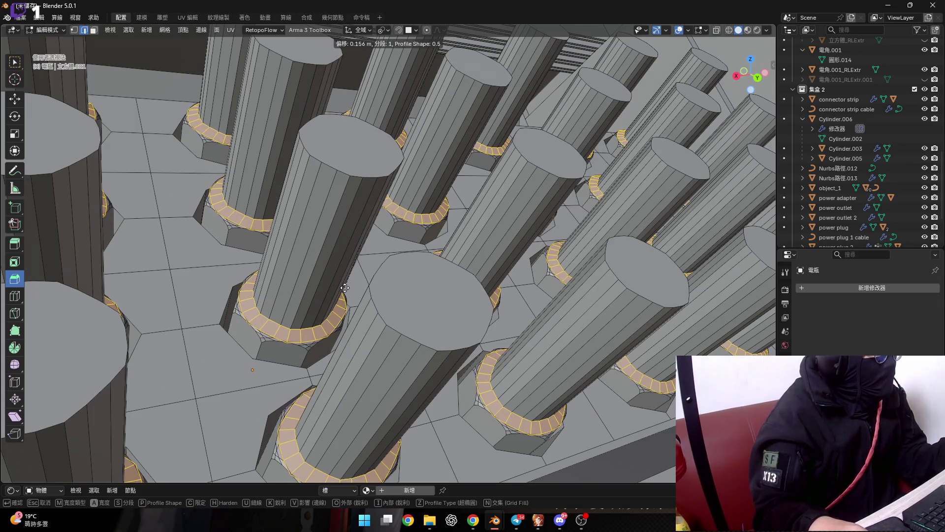
Confirm the single-segment bevel on the post bases, discarding a trial 3-segment bevel
{"action": "left_click", "coordinate": [346, 287]}
{"action": "scroll", "coordinate": [374, 246], "scroll_direction": "up", "scroll_amount": 8}
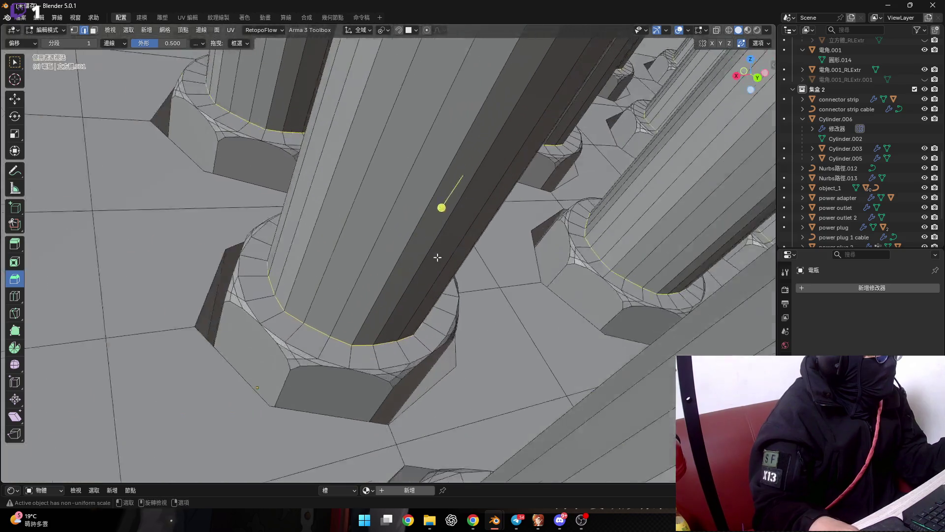
{"action": "scroll", "coordinate": [389, 237], "scroll_direction": "down", "scroll_amount": 5}
{"action": "key", "text": "ctrl+b"}
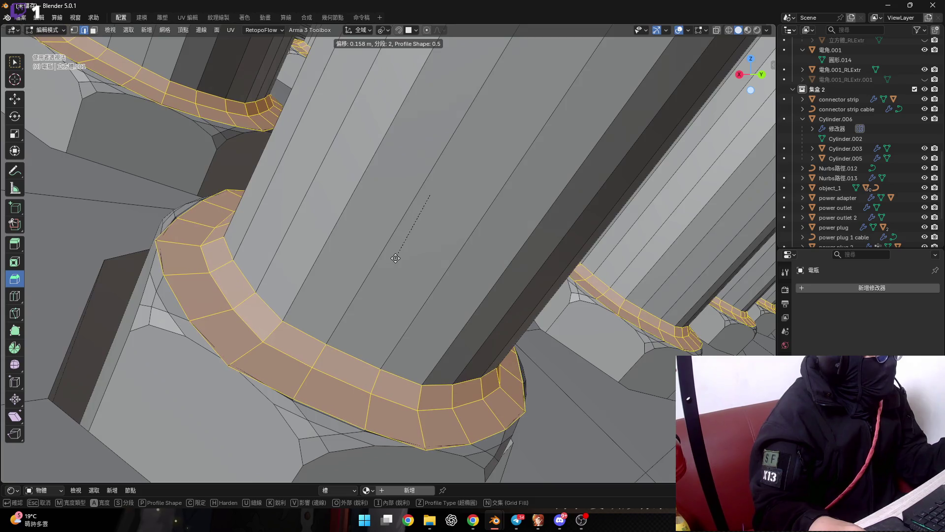
{"action": "scroll", "coordinate": [395, 256], "scroll_direction": "up", "scroll_amount": 1}
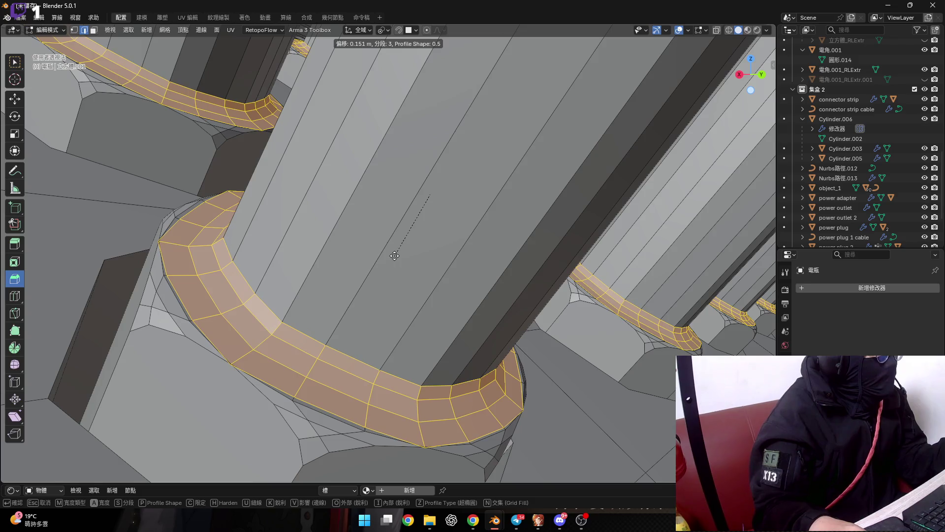
{"action": "key", "text": "Escape"}
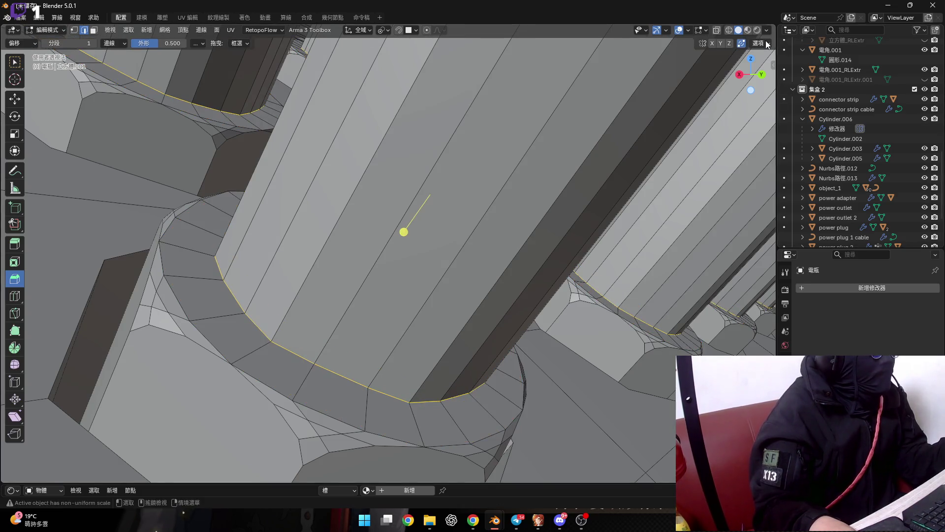
Edit the Auto Merge threshold in Options, then test a bevel and cancel it
{"action": "left_click", "coordinate": [759, 43]}
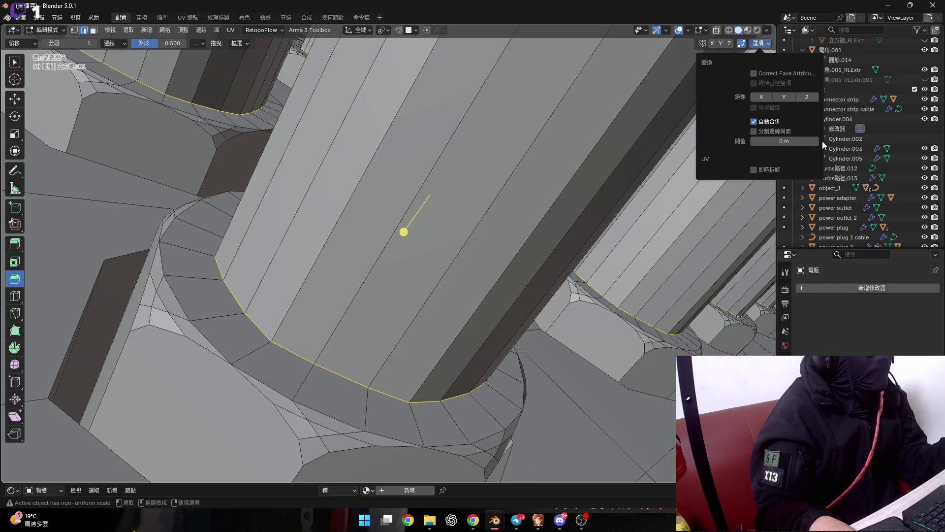
{"action": "left_click", "coordinate": [760, 141]}
{"action": "key", "text": "BackSpace"}
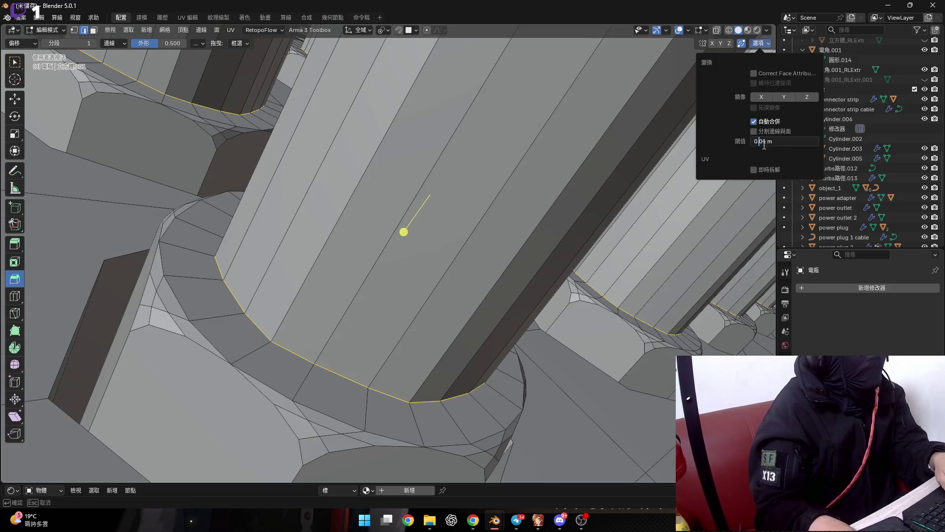
{"action": "key", "text": "Return"}
{"action": "key", "text": "ctrl+b"}
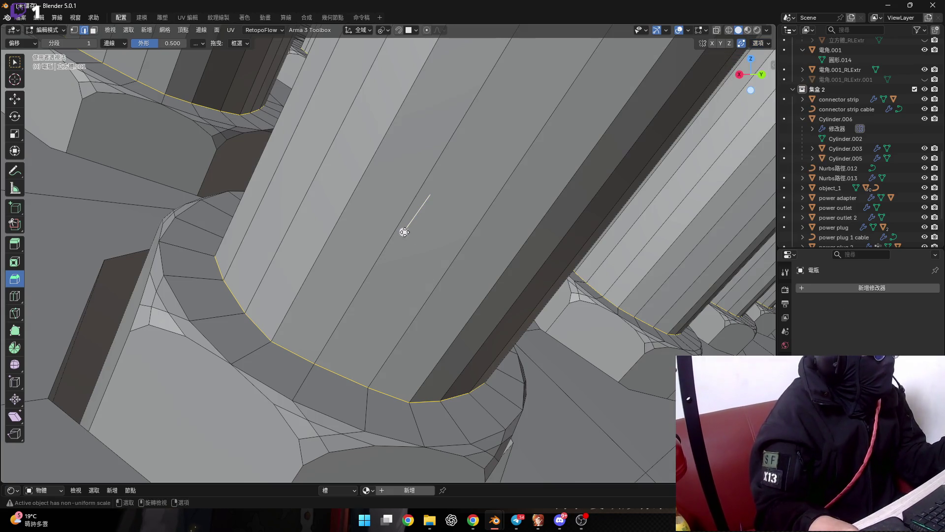
{"action": "scroll", "coordinate": [406, 261], "scroll_direction": "up", "scroll_amount": 2}
{"action": "scroll", "coordinate": [405, 261], "scroll_direction": "down", "scroll_amount": 2}
{"action": "right_click", "coordinate": [405, 261]}
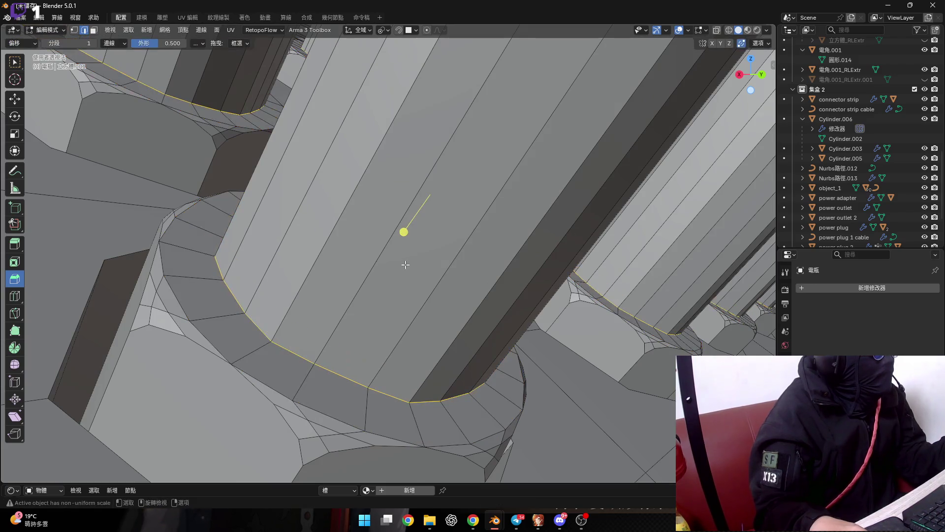
Set the Auto Merge threshold to 0.01 m and cancel another trial bevel
{"action": "left_click", "coordinate": [762, 44]}
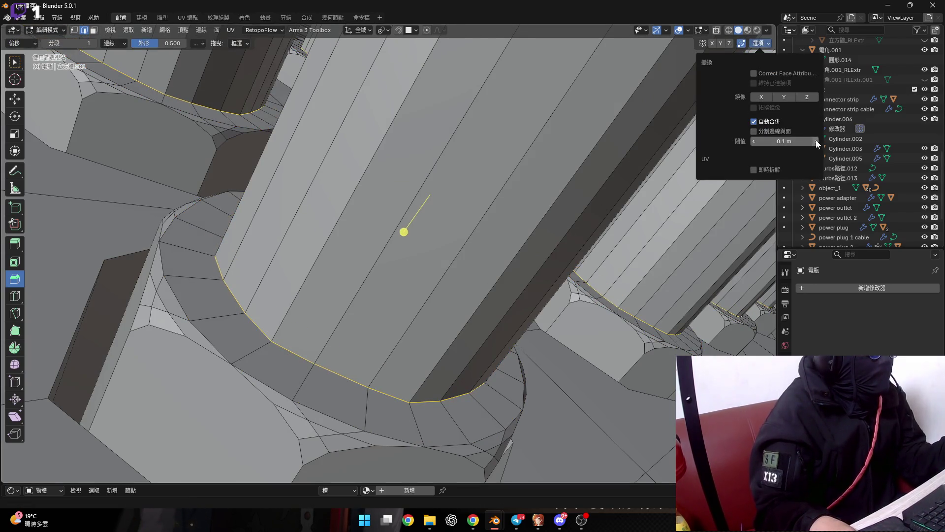
{"action": "left_click_drag", "start_coordinate": [752, 142], "coordinate": [776, 142]}
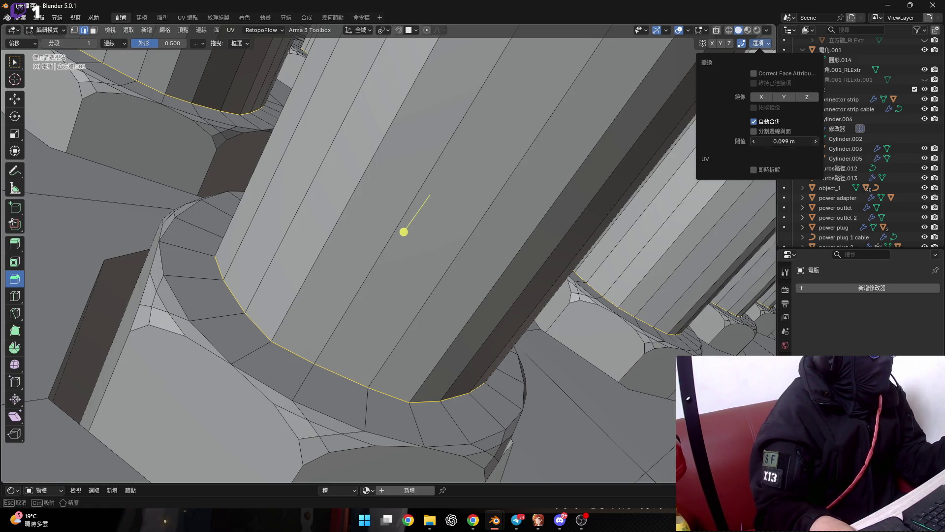
{"action": "type", "text": "0.01"}
{"action": "key", "text": "Return"}
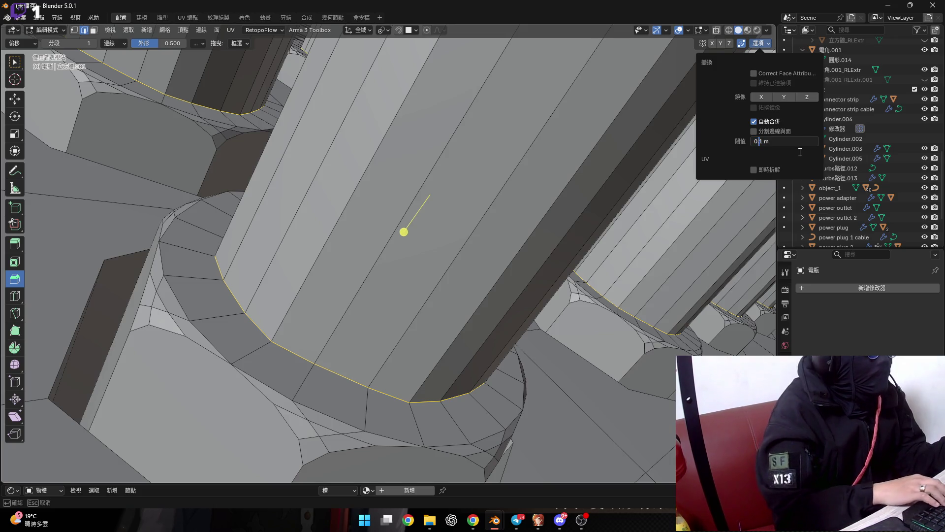
{"action": "left_click_drag", "start_coordinate": [405, 231], "coordinate": [391, 259]}
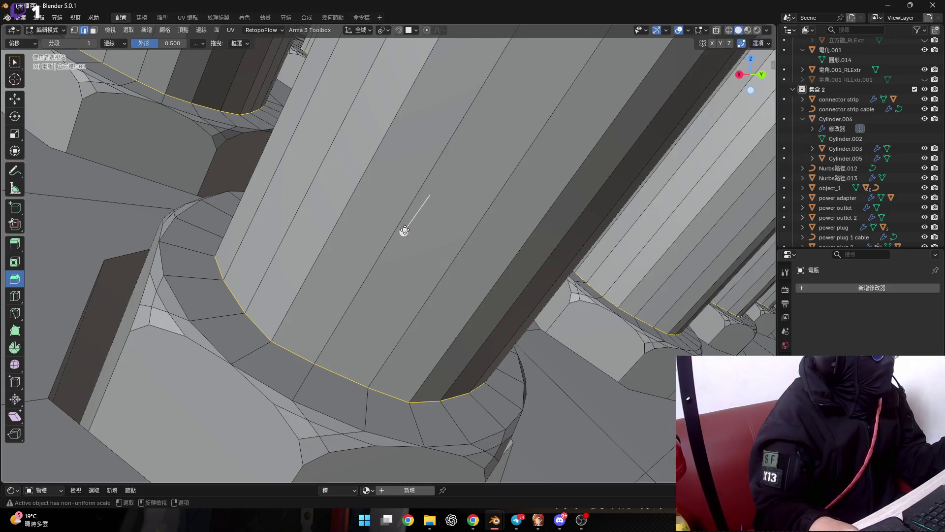
{"action": "key", "text": "Escape"}
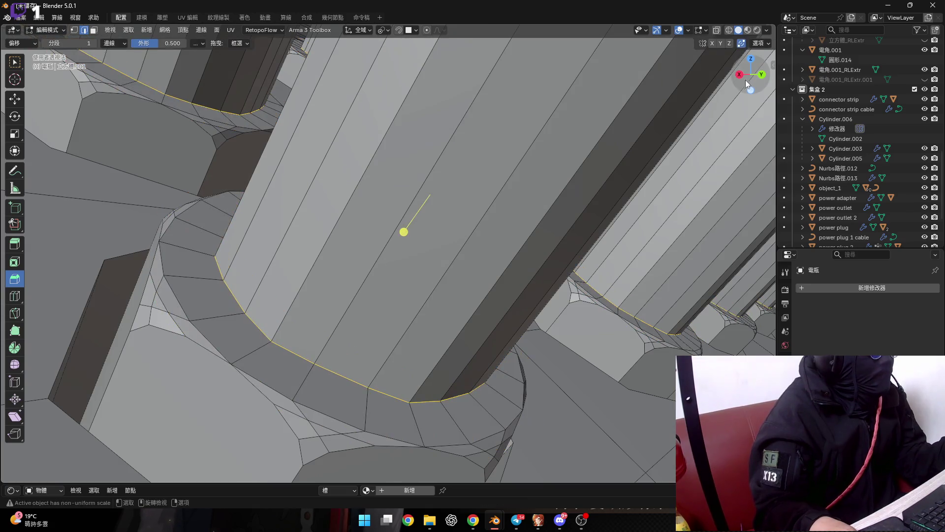
Fine-tune the merge threshold down toward 0.0022 m, cancelling a bevel preview
{"action": "left_click", "coordinate": [762, 43]}
{"action": "left_click_drag", "start_coordinate": [769, 141], "coordinate": [771, 142]}
{"action": "left_click_drag", "start_coordinate": [397, 237], "coordinate": [384, 257]}
{"action": "key", "text": "Escape"}
{"action": "left_click", "coordinate": [762, 44]}
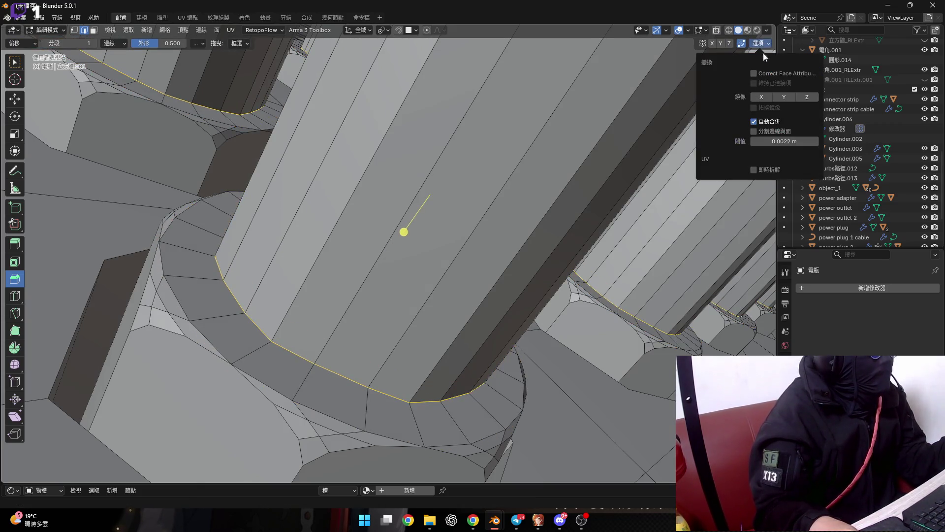
{"action": "mouse_move", "coordinate": [775, 142]}
{"action": "left_mouse_down"}
{"action": "mouse_move", "coordinate": [808, 142]}
{"action": "mouse_move", "coordinate": [785, 142]}
{"action": "left_mouse_up"}
Bevel the post base edge loop to about 0.245 m and show its redo panel
{"action": "mouse_move", "coordinate": [404, 232]}
{"action": "left_mouse_down"}
{"action": "mouse_move", "coordinate": [385, 262]}
{"action": "mouse_move", "coordinate": [394, 272]}
{"action": "left_mouse_up"}
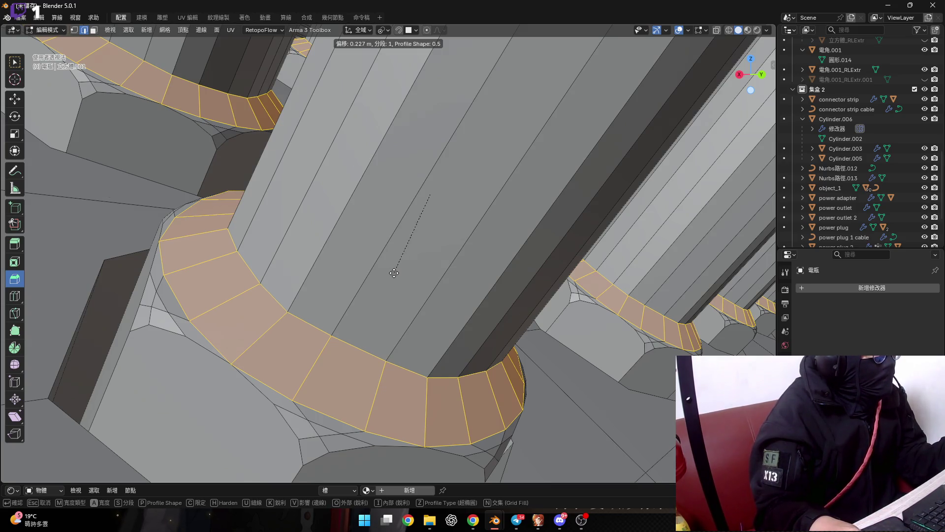
{"action": "left_click_drag", "start_coordinate": [394, 273], "coordinate": [396, 276]}
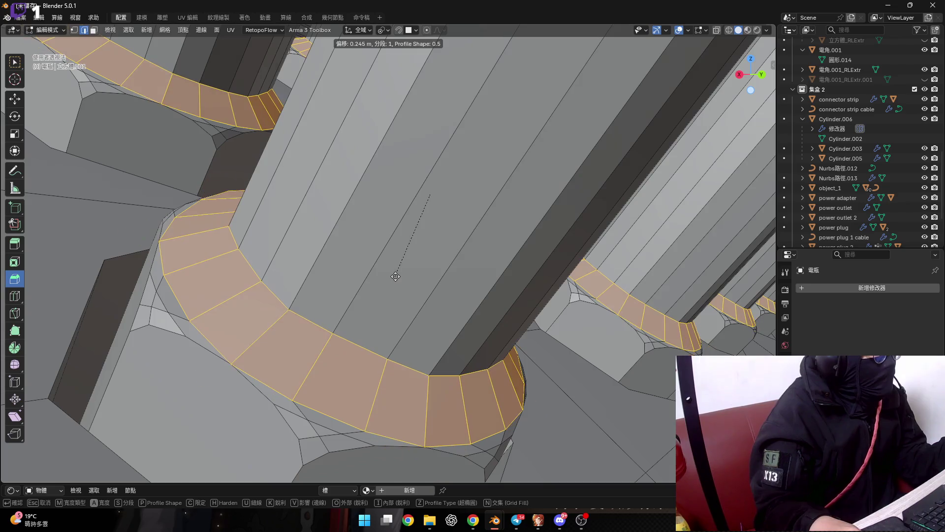
{"action": "left_click", "coordinate": [396, 276]}
{"action": "scroll", "coordinate": [390, 270], "scroll_direction": "up", "scroll_amount": 5}
{"action": "mouse_move", "coordinate": [355, 281]}
{"action": "middle_mouse_down"}
{"action": "mouse_move", "coordinate": [430, 243]}
{"action": "mouse_move", "coordinate": [415, 244]}
{"action": "mouse_move", "coordinate": [414, 232]}
{"action": "middle_mouse_up"}
{"action": "scroll", "coordinate": [415, 244], "scroll_direction": "up", "scroll_amount": 4}
{"action": "left_click", "coordinate": [761, 43]}
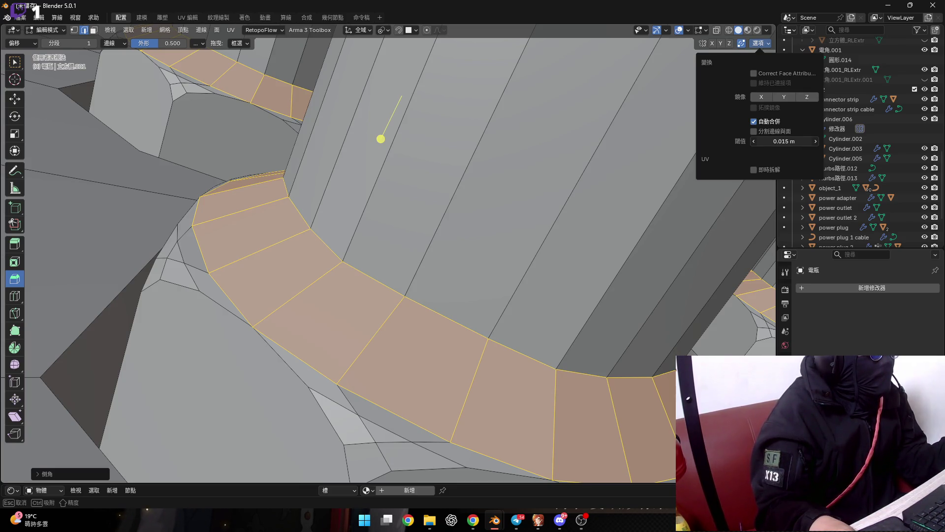
{"action": "left_click", "coordinate": [42, 475]}
Try different bevel segment counts and set the auto-merge threshold to 0 m
{"action": "mouse_move", "coordinate": [126, 331]}
{"action": "left_mouse_down"}
{"action": "mouse_move", "coordinate": [156, 331]}
{"action": "mouse_move", "coordinate": [119, 334]}
{"action": "left_mouse_up"}
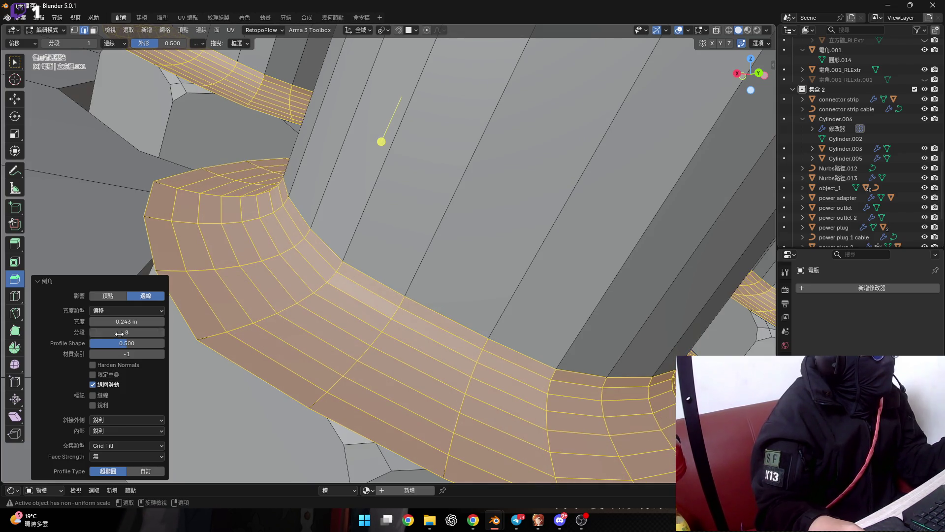
{"action": "left_click", "coordinate": [758, 43]}
{"action": "left_click_drag", "start_coordinate": [757, 143], "coordinate": [757, 144]}
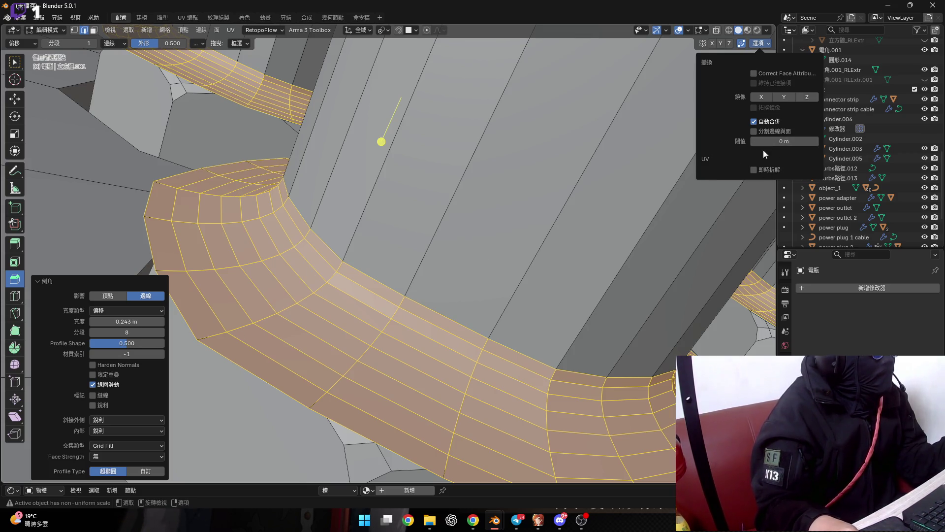
{"action": "left_click", "coordinate": [132, 341]}
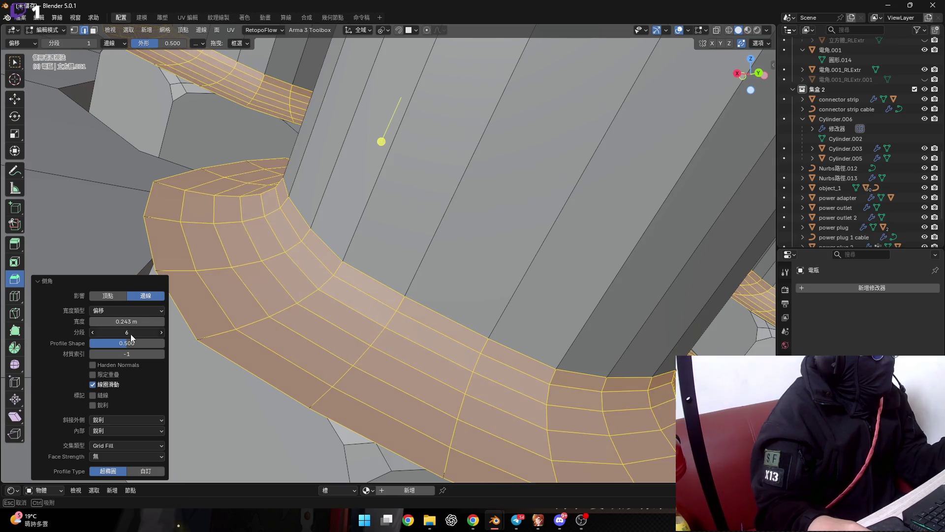
{"action": "left_click", "coordinate": [758, 44]}
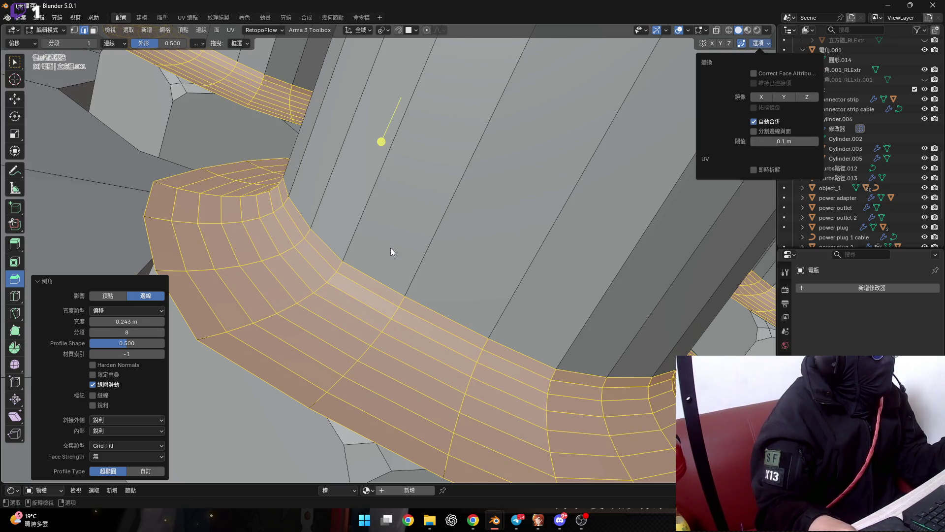
{"action": "mouse_move", "coordinate": [137, 333]}
{"action": "left_mouse_down"}
{"action": "mouse_move", "coordinate": [113, 333]}
{"action": "mouse_move", "coordinate": [163, 333]}
{"action": "left_mouse_up"}
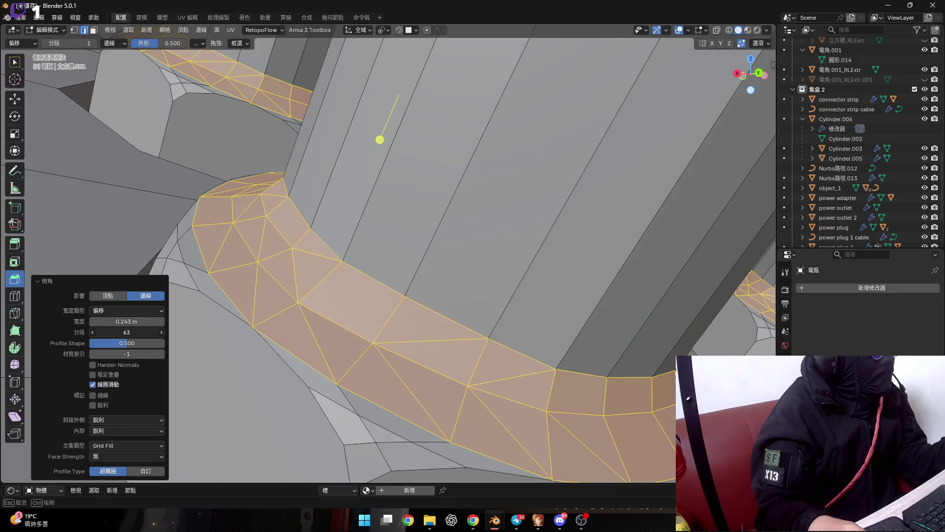
{"action": "left_click_drag", "start_coordinate": [162, 333], "coordinate": [130, 333]}
Bring the bevelled ring back into view and reduce the bevel to 3 segments
{"action": "scroll", "coordinate": [401, 246], "scroll_direction": "up", "scroll_amount": 8}
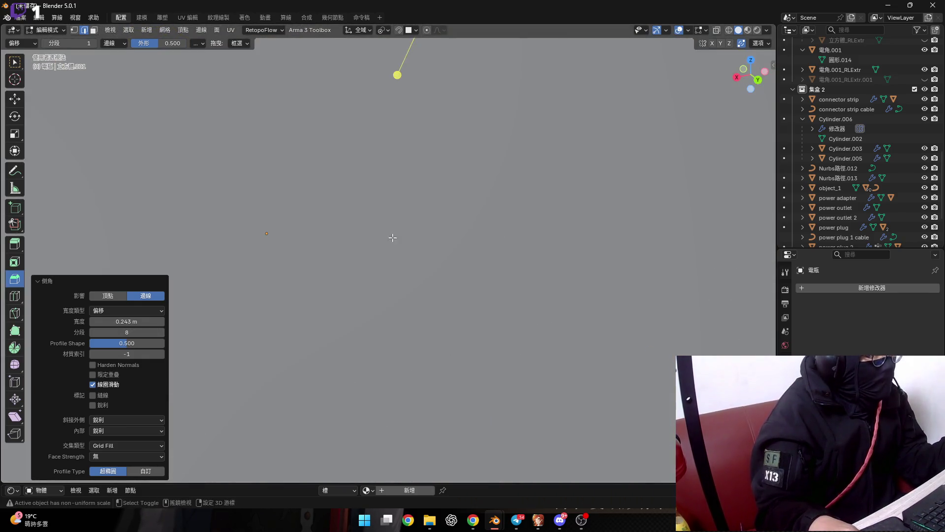
{"action": "middle_click_drag", "start_coordinate": [386, 136], "coordinate": [389, 239], "text": "shift"}
{"action": "scroll", "coordinate": [362, 237], "scroll_direction": "up", "scroll_amount": 2}
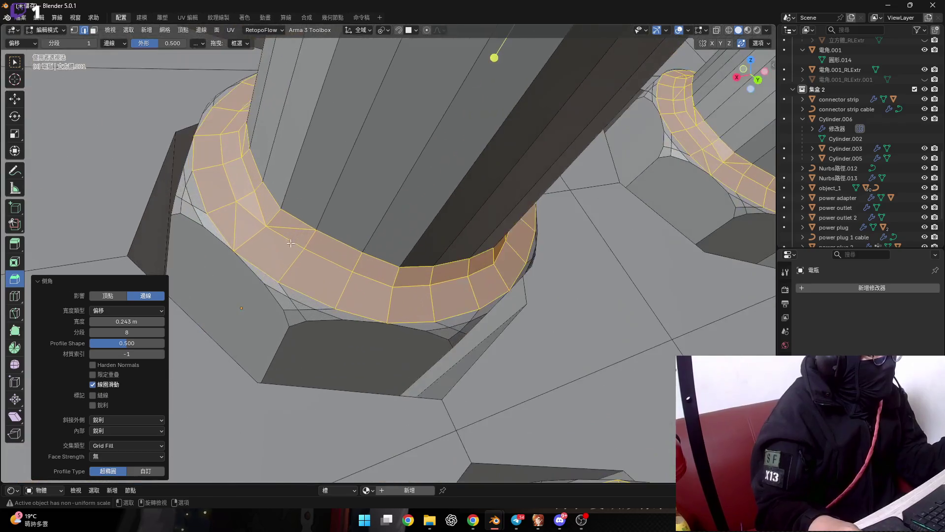
{"action": "scroll", "coordinate": [361, 232], "scroll_direction": "up", "scroll_amount": 2}
{"action": "scroll", "coordinate": [358, 205], "scroll_direction": "up", "scroll_amount": 2}
{"action": "scroll", "coordinate": [358, 205], "scroll_direction": "up", "scroll_amount": 2}
{"action": "mouse_move", "coordinate": [126, 332]}
{"action": "left_mouse_down"}
{"action": "mouse_move", "coordinate": [106, 332]}
{"action": "mouse_move", "coordinate": [126, 332]}
{"action": "left_mouse_up"}
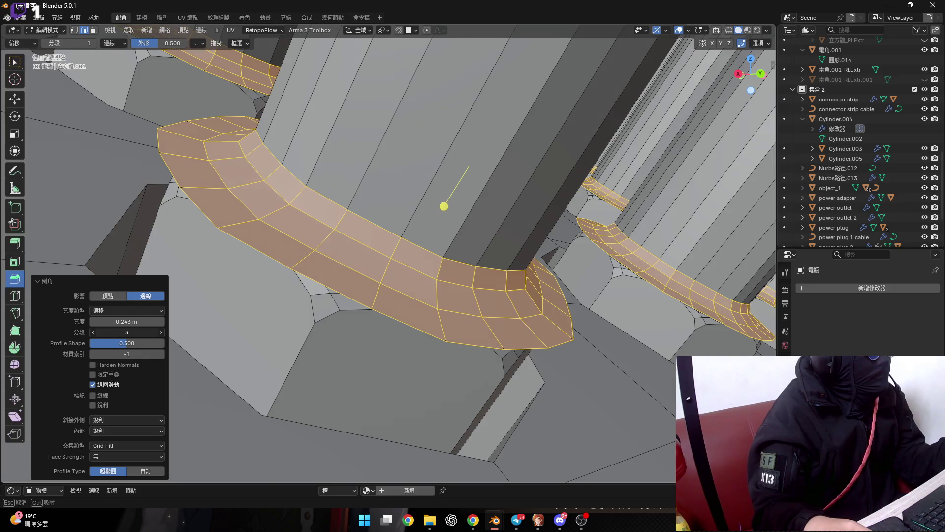
Raise the merge threshold to about 0.063 m, compare 3 and 5 segments, then undo the bevel
{"action": "left_click", "coordinate": [765, 46]}
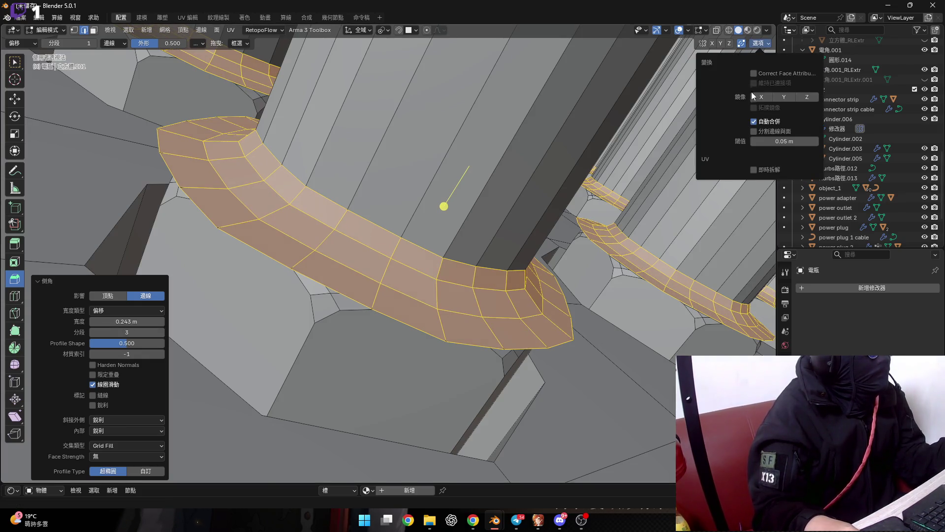
{"action": "left_click_drag", "start_coordinate": [778, 147], "coordinate": [780, 147]}
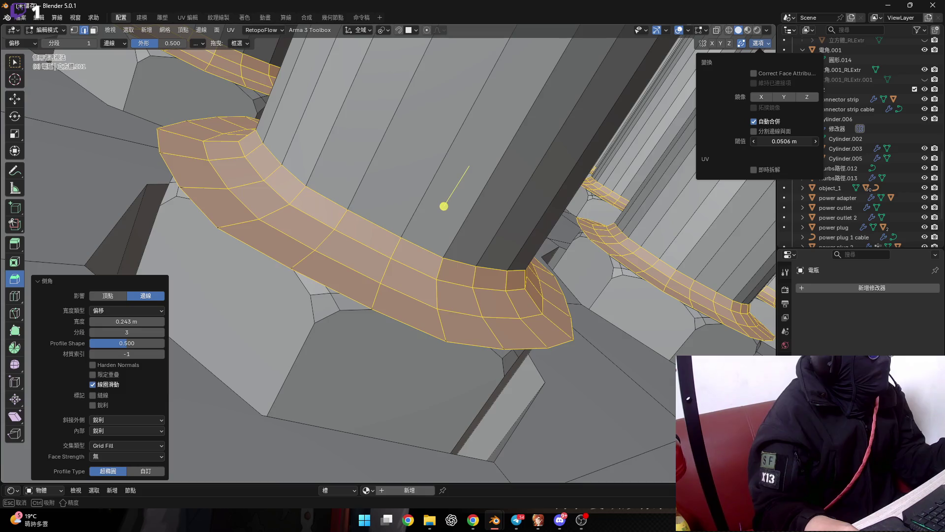
{"action": "left_click_drag", "start_coordinate": [785, 142], "coordinate": [788, 142]}
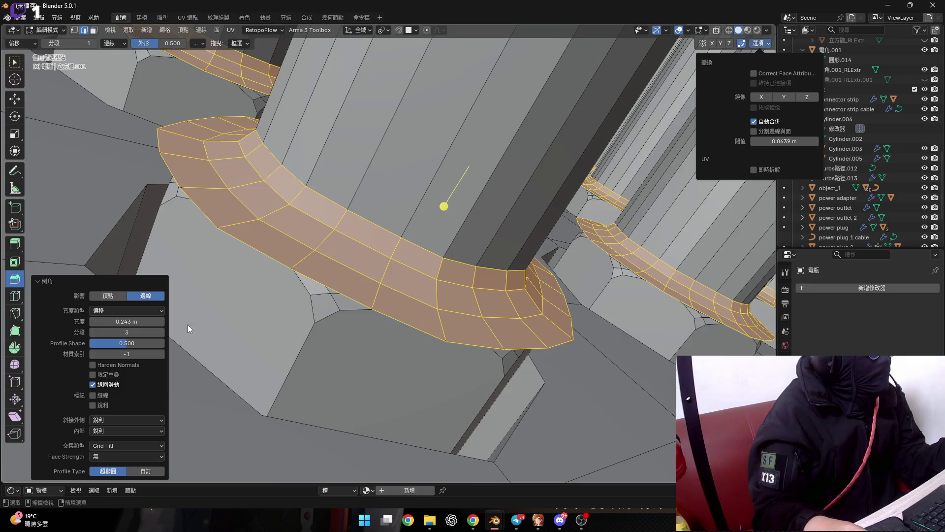
{"action": "mouse_move", "coordinate": [127, 332]}
{"action": "left_mouse_down"}
{"action": "mouse_move", "coordinate": [143, 332]}
{"action": "mouse_move", "coordinate": [126, 332]}
{"action": "left_mouse_up"}
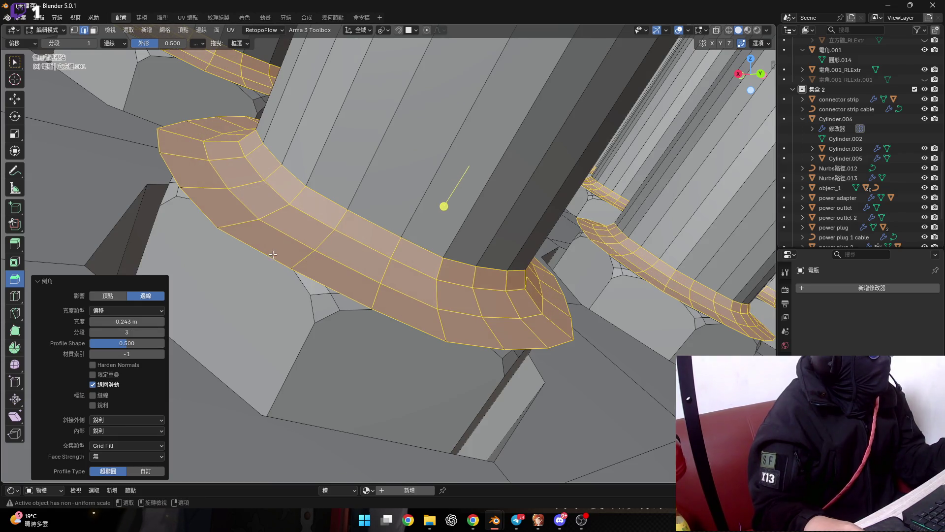
{"action": "middle_click_drag", "start_coordinate": [403, 278], "coordinate": [411, 280]}
{"action": "left_click", "coordinate": [759, 42]}
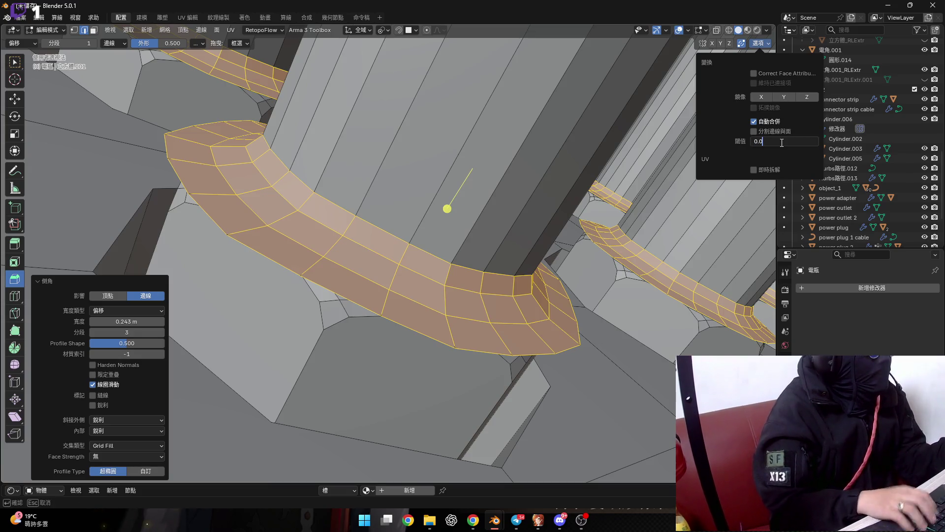
{"action": "mouse_move", "coordinate": [126, 333]}
{"action": "left_mouse_down"}
{"action": "mouse_move", "coordinate": [138, 333]}
{"action": "mouse_move", "coordinate": [118, 332]}
{"action": "left_mouse_up"}
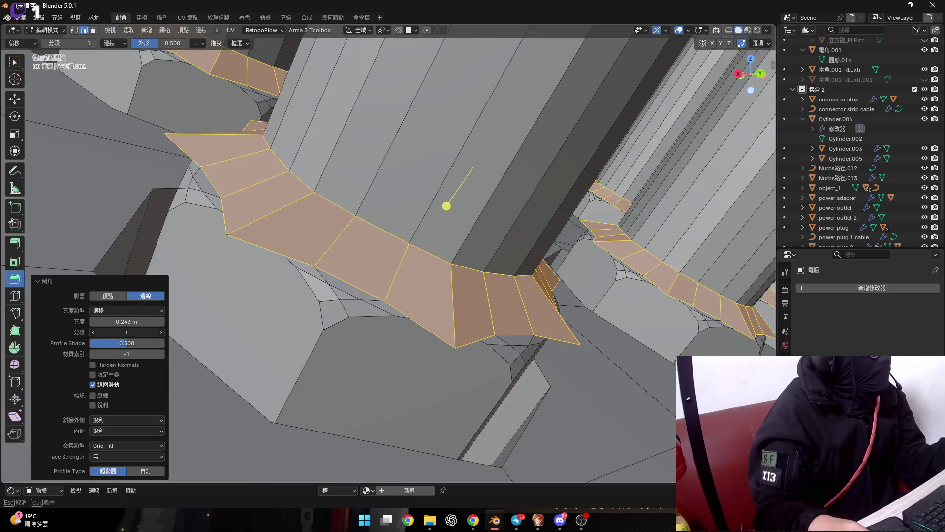
{"action": "key", "text": "Escape"}
{"action": "key", "text": "ctrl+z"}
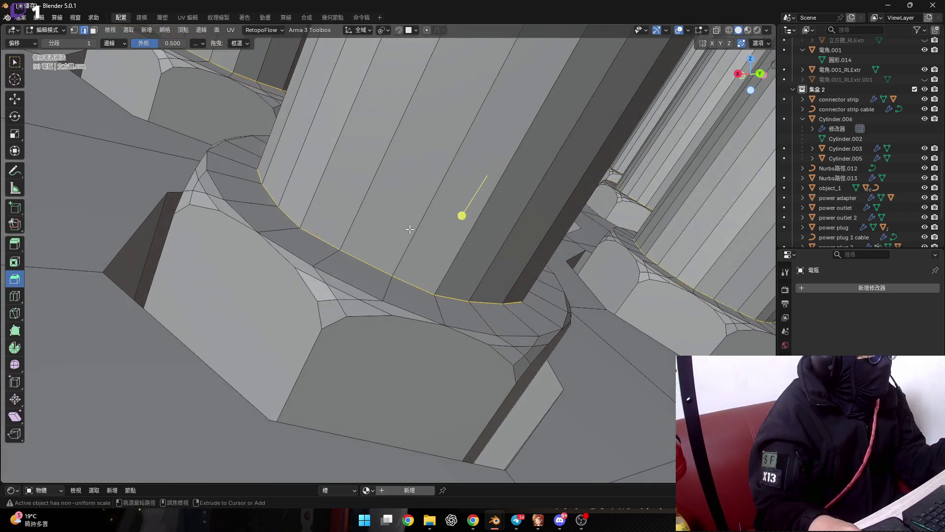
Set the Auto Merge threshold to 0.05 m
{"action": "left_click", "coordinate": [758, 43]}
{"action": "left_click", "coordinate": [785, 142]}
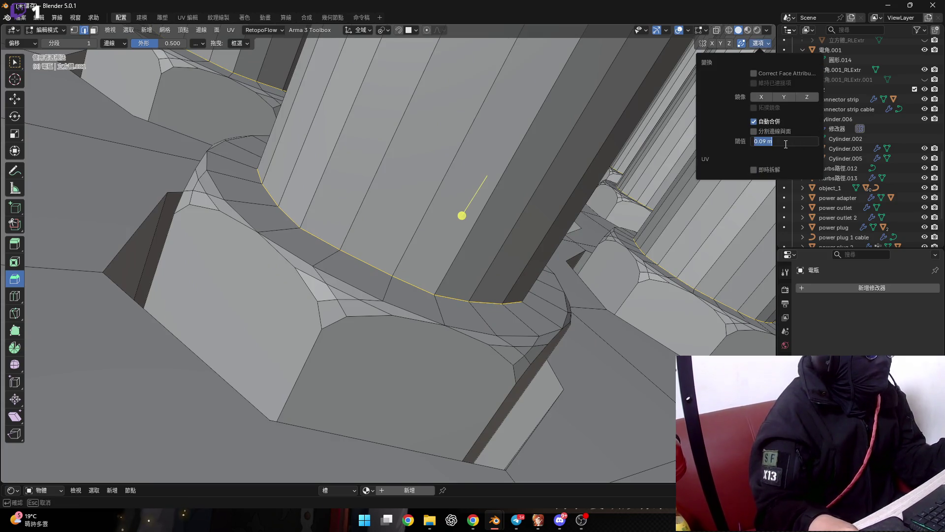
{"action": "type", "text": "0.0"}
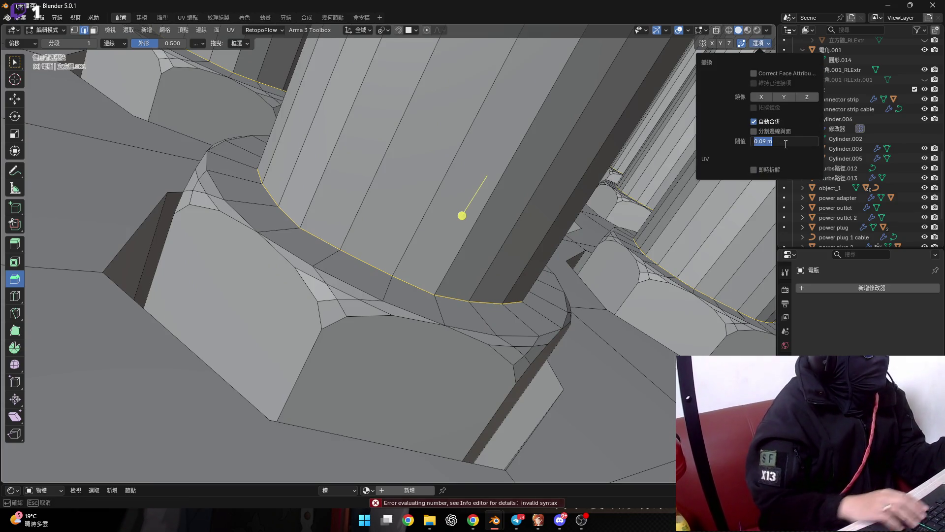
{"action": "type", "text": "5"}
{"action": "key", "text": "Return"}
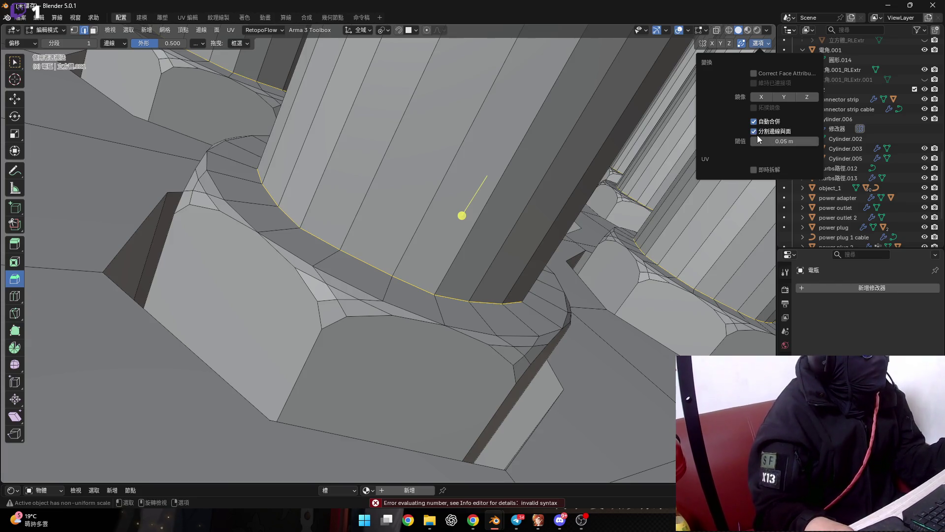
Preview a bevel on the post base loops across several segment counts, then cancel it
{"action": "middle_click_drag", "start_coordinate": [462, 215], "coordinate": [467, 221]}
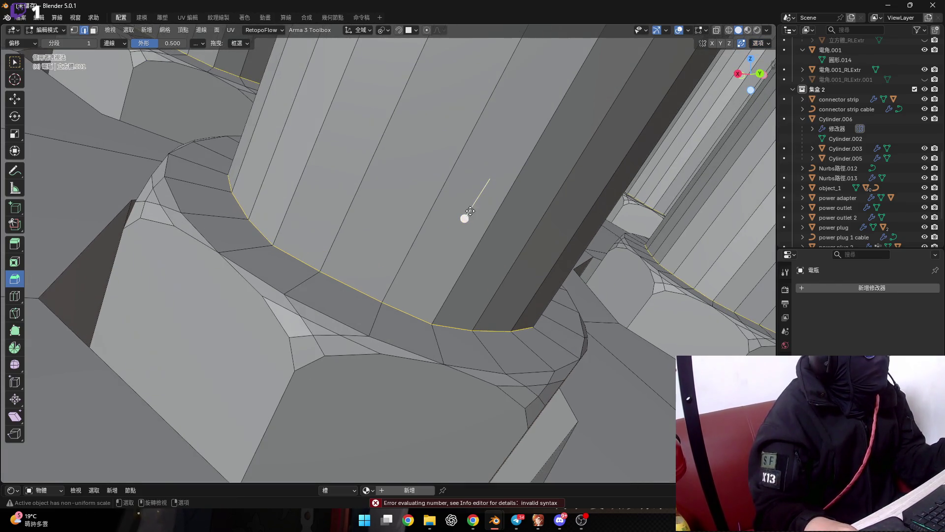
{"action": "left_click_drag", "start_coordinate": [467, 222], "coordinate": [450, 252]}
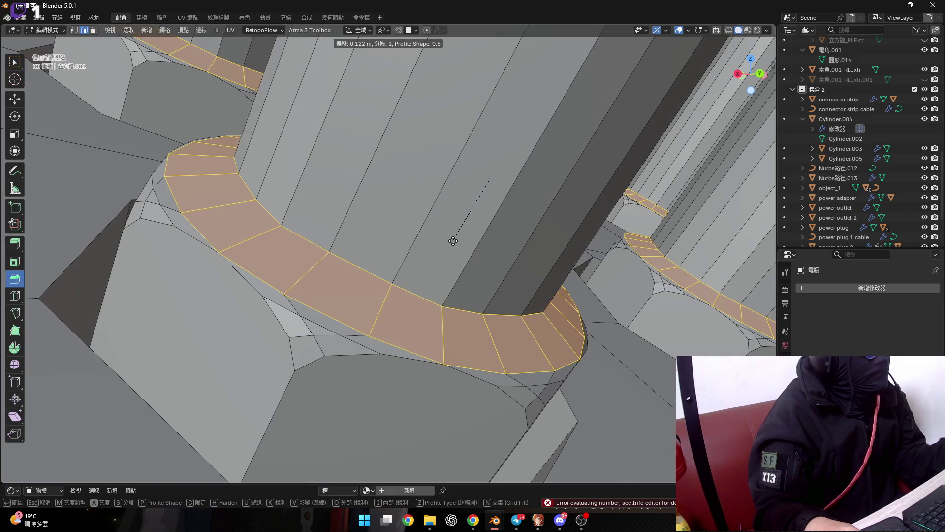
{"action": "scroll", "coordinate": [452, 253], "scroll_direction": "up", "scroll_amount": 1}
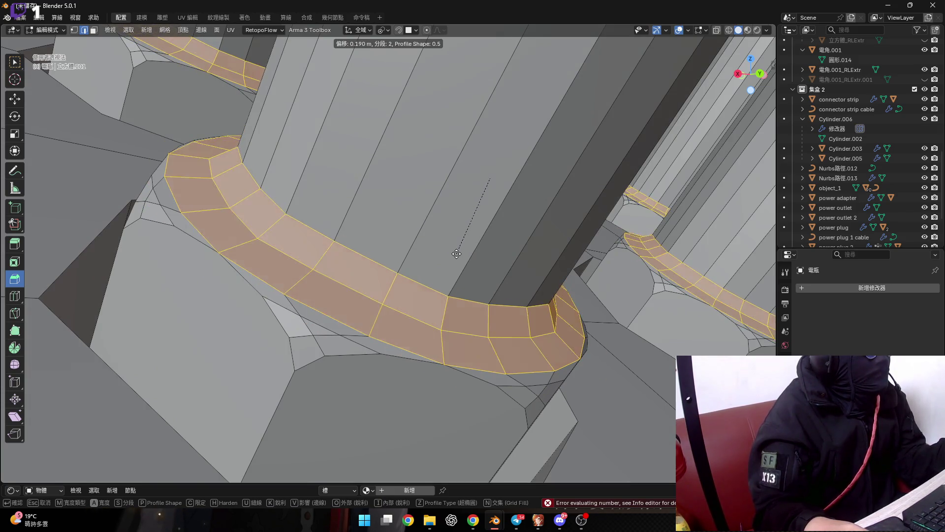
{"action": "scroll", "coordinate": [456, 255], "scroll_direction": "up", "scroll_amount": 1}
{"action": "scroll", "coordinate": [456, 256], "scroll_direction": "down", "scroll_amount": 1}
{"action": "scroll", "coordinate": [456, 254], "scroll_direction": "up", "scroll_amount": 1}
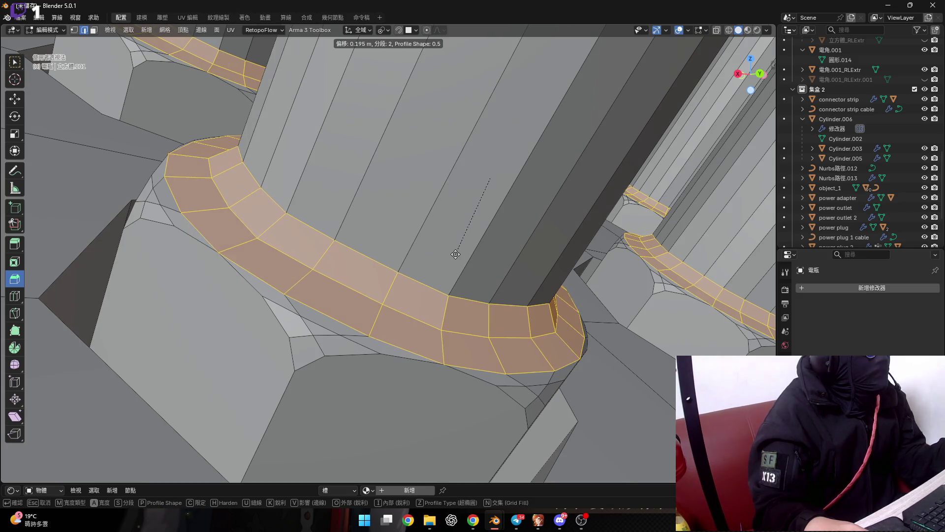
{"action": "scroll", "coordinate": [456, 255], "scroll_direction": "down", "scroll_amount": 1}
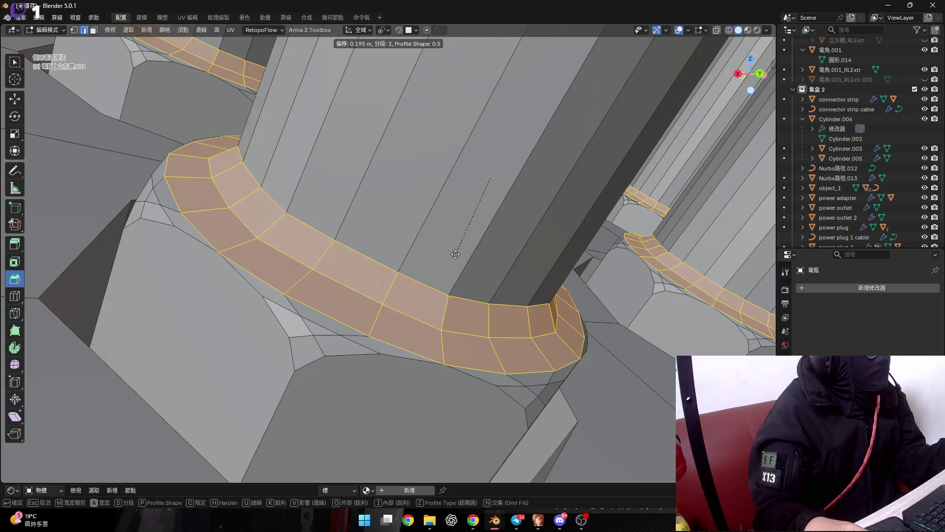
{"action": "scroll", "coordinate": [455, 255], "scroll_direction": "down", "scroll_amount": 1}
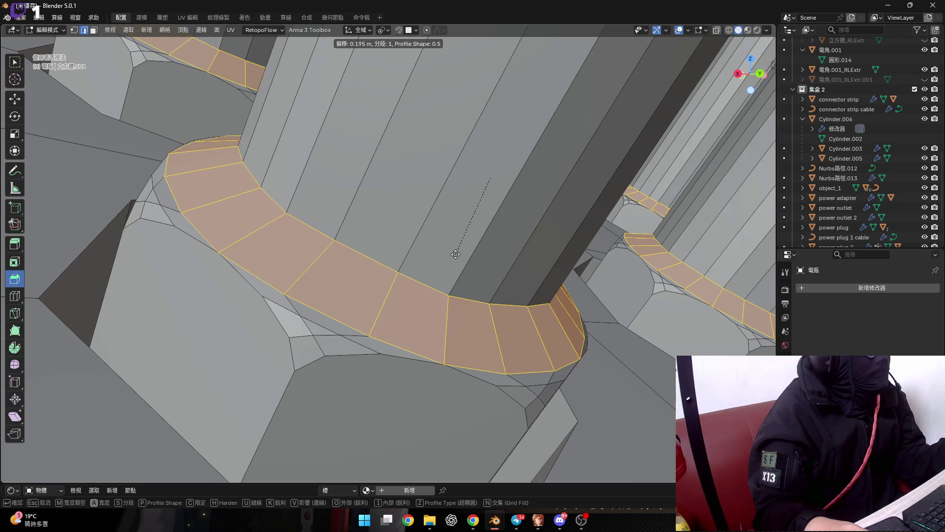
{"action": "scroll", "coordinate": [455, 255], "scroll_direction": "up", "scroll_amount": 1}
{"action": "scroll", "coordinate": [455, 254], "scroll_direction": "up", "scroll_amount": 1}
{"action": "scroll", "coordinate": [456, 254], "scroll_direction": "down", "scroll_amount": 1}
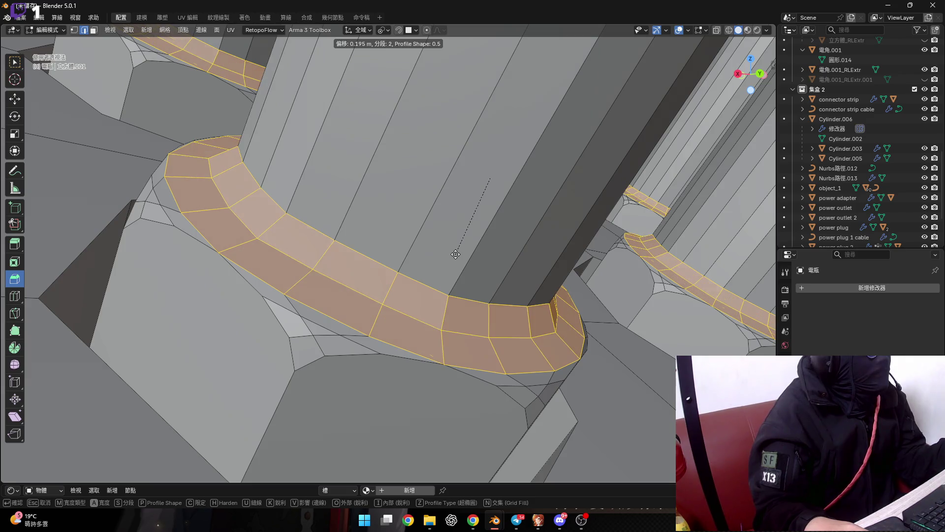
{"action": "key", "text": "Escape"}
Change the Auto Merge threshold to 0.01 m
{"action": "left_click", "coordinate": [758, 43]}
{"action": "left_click", "coordinate": [782, 141]}
{"action": "key", "text": "Return"}
{"action": "left_click", "coordinate": [768, 143]}
{"action": "left_click", "coordinate": [768, 143]}
{"action": "type", "text": "1"}
{"action": "key", "text": "Return"}
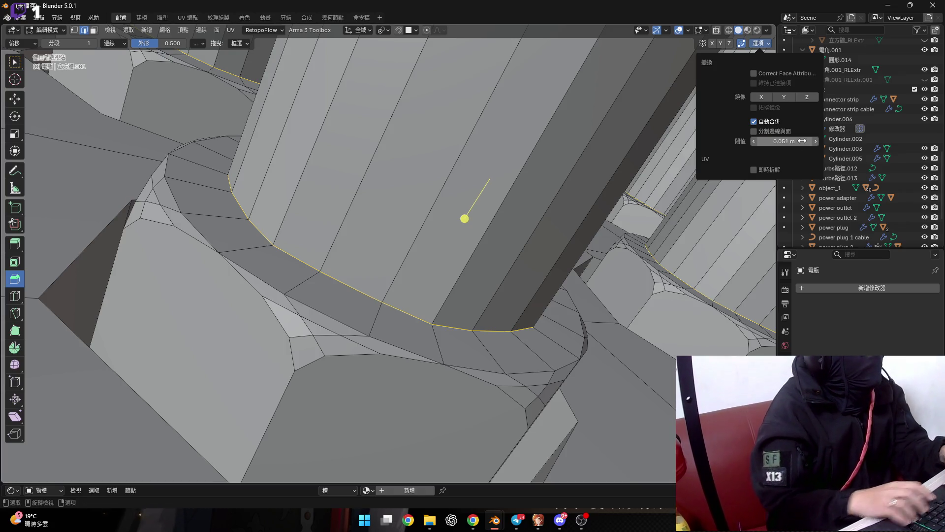
{"action": "left_click", "coordinate": [785, 141]}
{"action": "type", "text": "0.01"}
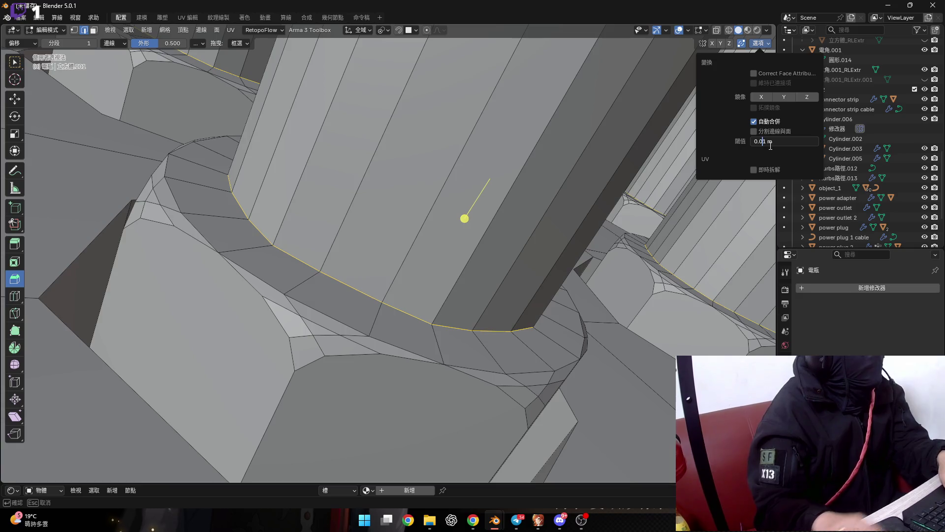
{"action": "key", "text": "Return"}
Bevel the post base loops with 4 segments at 0.152 m width and confirm
{"action": "left_click_drag", "start_coordinate": [465, 218], "coordinate": [445, 240]}
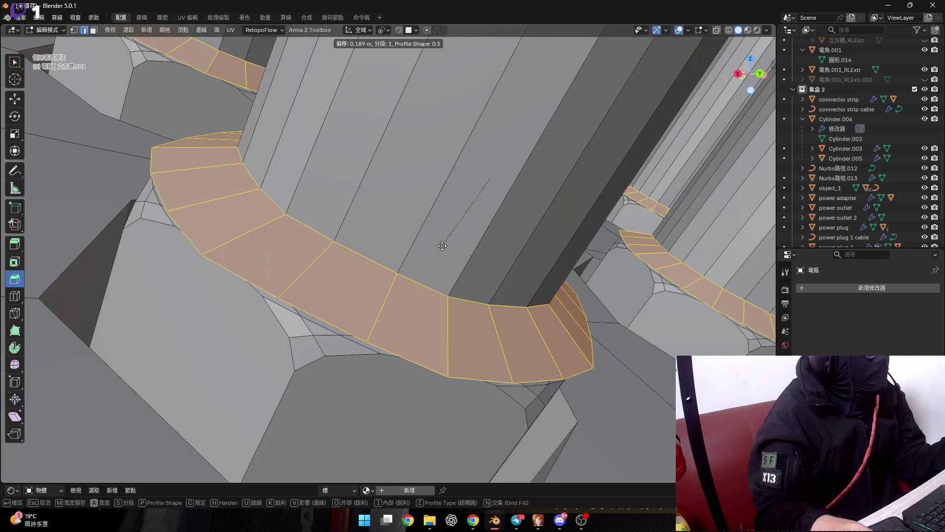
{"action": "scroll", "coordinate": [445, 240], "scroll_direction": "up", "scroll_amount": 3}
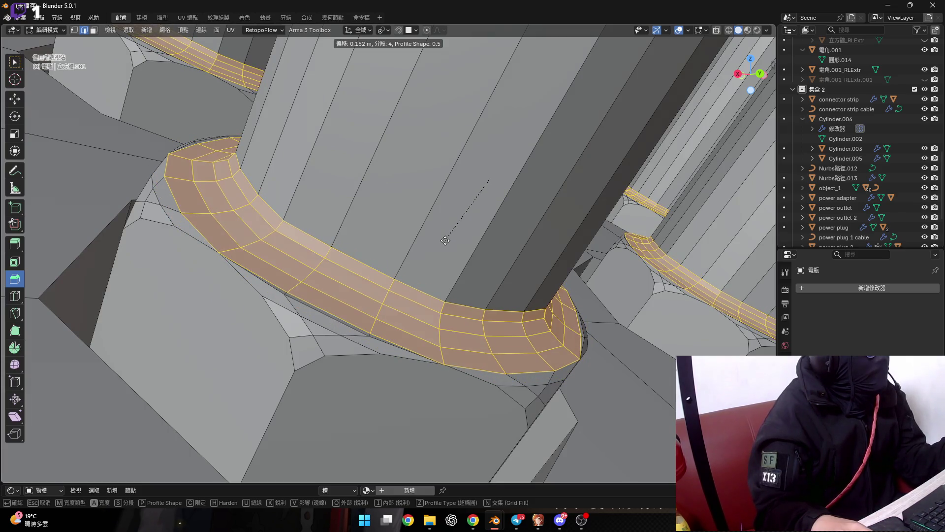
{"action": "left_click_drag", "start_coordinate": [445, 240], "coordinate": [445, 241]}
{"action": "mouse_move", "coordinate": [445, 240]}
{"action": "middle_mouse_down"}
{"action": "mouse_move", "coordinate": [392, 154]}
{"action": "mouse_move", "coordinate": [368, 260]}
{"action": "mouse_move", "coordinate": [438, 208]}
{"action": "mouse_move", "coordinate": [306, 279]}
{"action": "middle_mouse_up"}
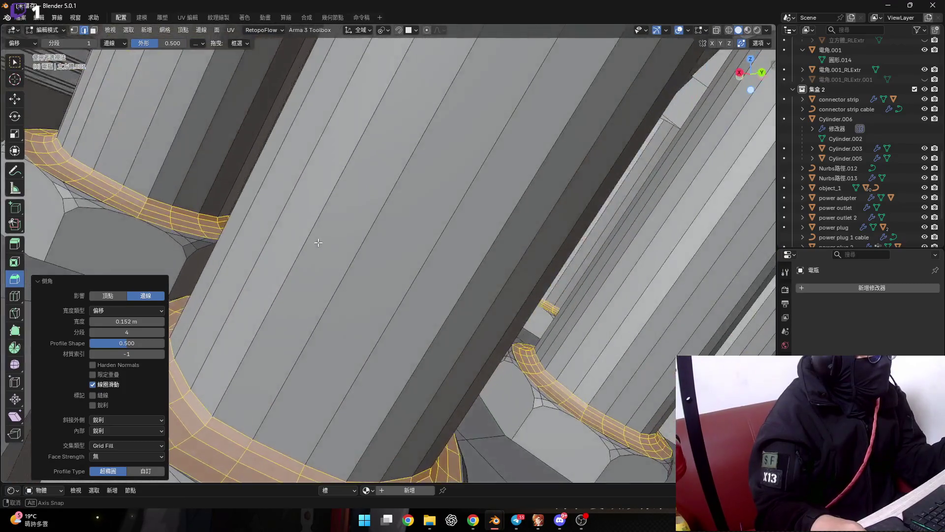
{"action": "scroll", "coordinate": [306, 279], "scroll_direction": "down", "scroll_amount": 5}
{"action": "scroll", "coordinate": [325, 266], "scroll_direction": "down", "scroll_amount": 3}
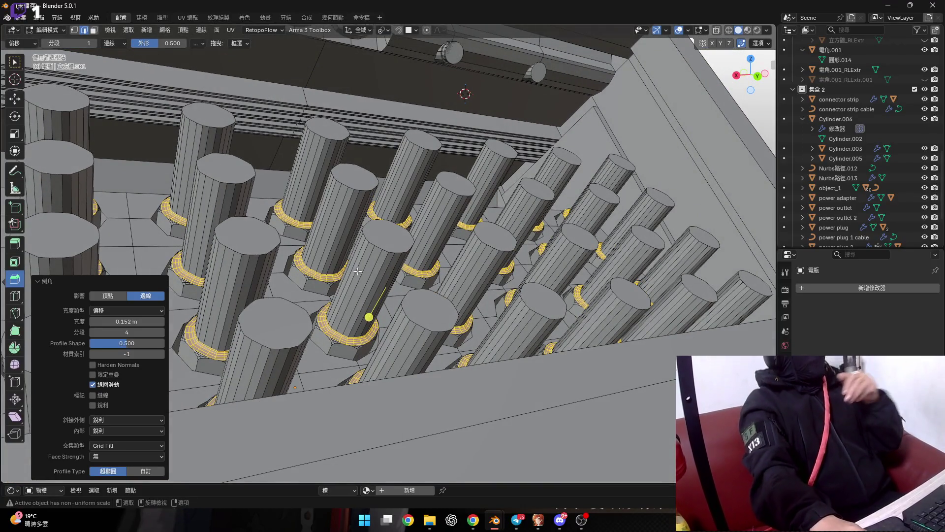
{"action": "scroll", "coordinate": [355, 278], "scroll_direction": "down", "scroll_amount": 5}
{"action": "mouse_move", "coordinate": [355, 278]}
{"action": "middle_mouse_down"}
{"action": "mouse_move", "coordinate": [345, 291]}
{"action": "mouse_move", "coordinate": [438, 232]}
{"action": "mouse_move", "coordinate": [257, 321]}
{"action": "middle_mouse_up"}
{"action": "scroll", "coordinate": [344, 290], "scroll_direction": "up", "scroll_amount": 3}
{"action": "scroll", "coordinate": [338, 298], "scroll_direction": "up", "scroll_amount": 5}
{"action": "key", "text": "shift+alt+z"}
{"action": "scroll", "coordinate": [438, 232], "scroll_direction": "down", "scroll_amount": 5}
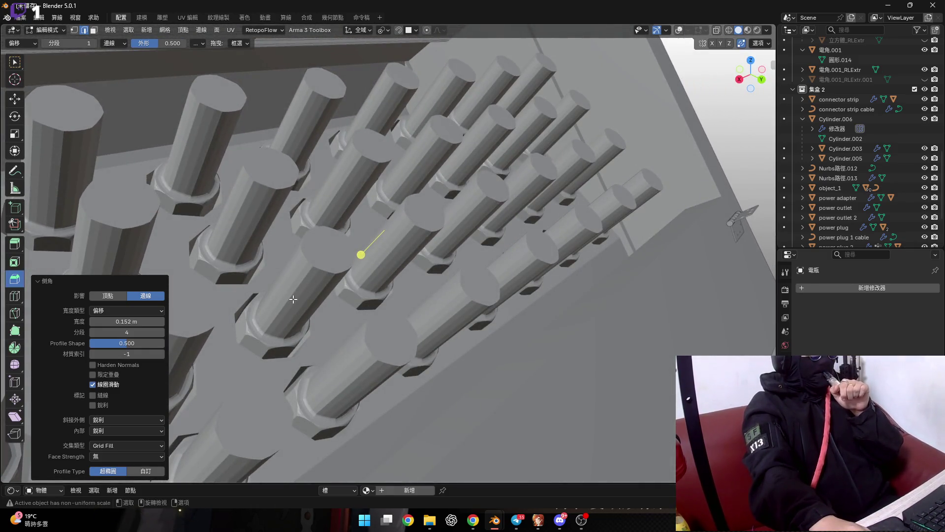
{"action": "scroll", "coordinate": [294, 299], "scroll_direction": "down", "scroll_amount": 2}
{"action": "mouse_move", "coordinate": [293, 299]}
{"action": "middle_mouse_down"}
{"action": "mouse_move", "coordinate": [395, 243]}
{"action": "mouse_move", "coordinate": [345, 228]}
{"action": "middle_mouse_up"}
{"action": "scroll", "coordinate": [396, 243], "scroll_direction": "down", "scroll_amount": 4}
{"action": "scroll", "coordinate": [320, 227], "scroll_direction": "up", "scroll_amount": 3}
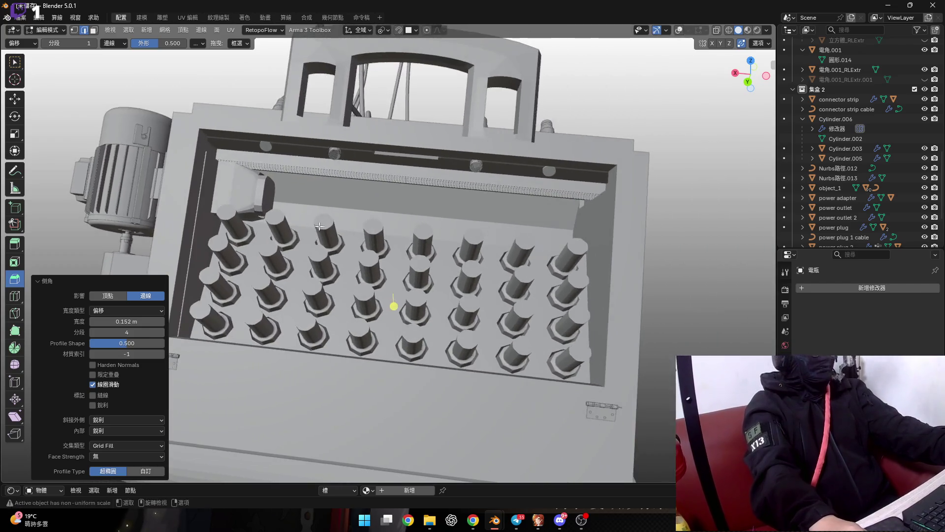
{"action": "scroll", "coordinate": [319, 226], "scroll_direction": "up", "scroll_amount": 2}
{"action": "scroll", "coordinate": [319, 226], "scroll_direction": "up", "scroll_amount": 2}
{"action": "scroll", "coordinate": [320, 226], "scroll_direction": "down", "scroll_amount": 2}
{"action": "middle_click_drag", "start_coordinate": [320, 226], "coordinate": [149, 282], "text": "shift"}
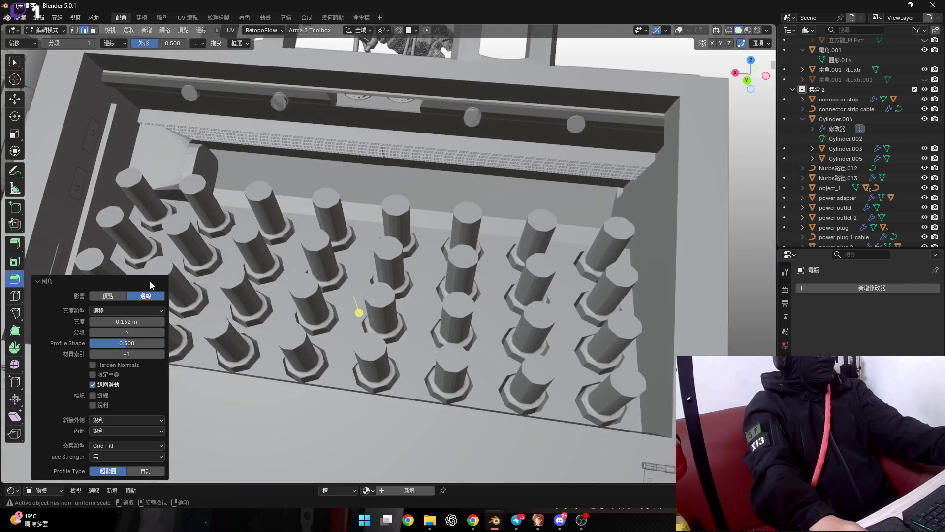
{"action": "left_click", "coordinate": [37, 281]}
{"action": "middle_click_drag", "start_coordinate": [37, 279], "coordinate": [717, 61]}
{"action": "left_click", "coordinate": [679, 29]}
{"action": "scroll", "coordinate": [473, 198], "scroll_direction": "up", "scroll_amount": 2}
{"action": "scroll", "coordinate": [473, 198], "scroll_direction": "up", "scroll_amount": 2}
{"action": "scroll", "coordinate": [473, 197], "scroll_direction": "down", "scroll_amount": 2}
{"action": "mouse_move", "coordinate": [369, 234]}
{"action": "middle_mouse_down"}
{"action": "mouse_move", "coordinate": [370, 225]}
{"action": "mouse_move", "coordinate": [362, 231]}
{"action": "middle_mouse_up"}
{"action": "scroll", "coordinate": [370, 225], "scroll_direction": "up", "scroll_amount": 3}
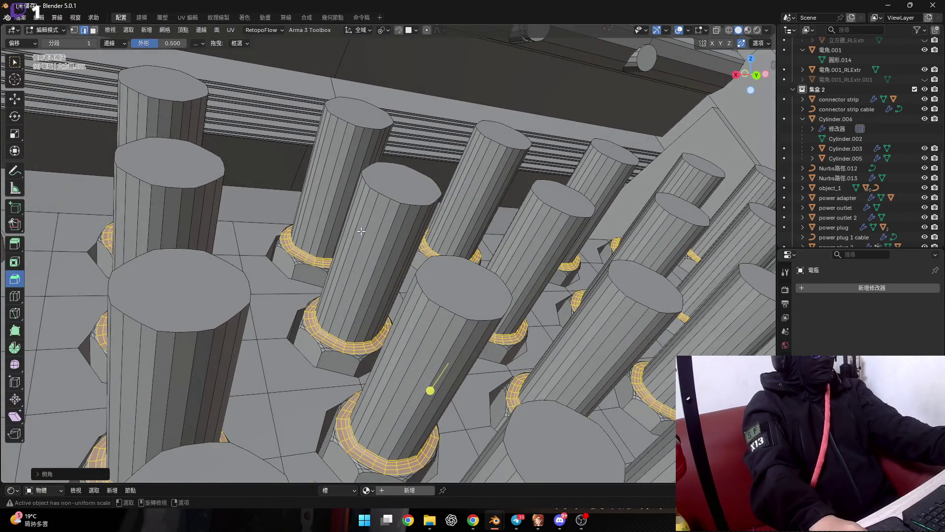
{"action": "scroll", "coordinate": [361, 231], "scroll_direction": "down", "scroll_amount": 2}
{"action": "scroll", "coordinate": [349, 246], "scroll_direction": "down", "scroll_amount": 3}
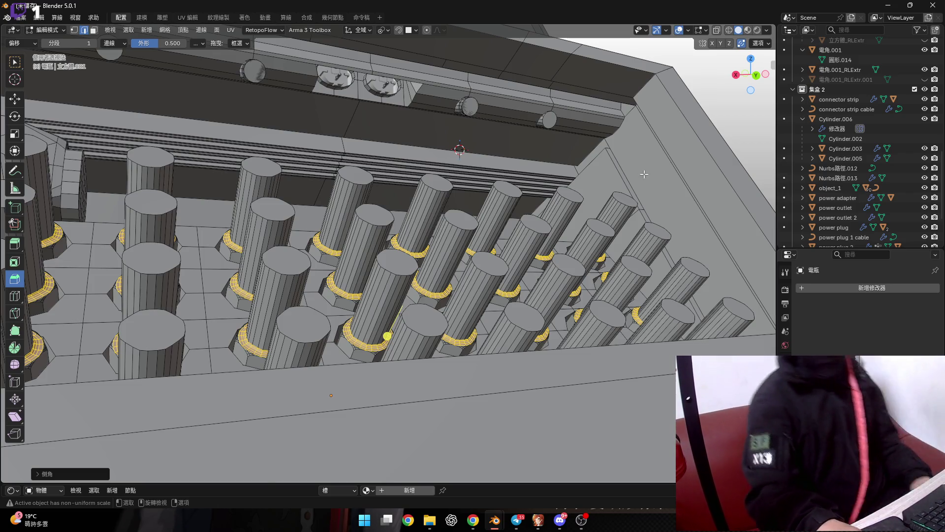
{"action": "scroll", "coordinate": [454, 232], "scroll_direction": "down", "scroll_amount": 3}
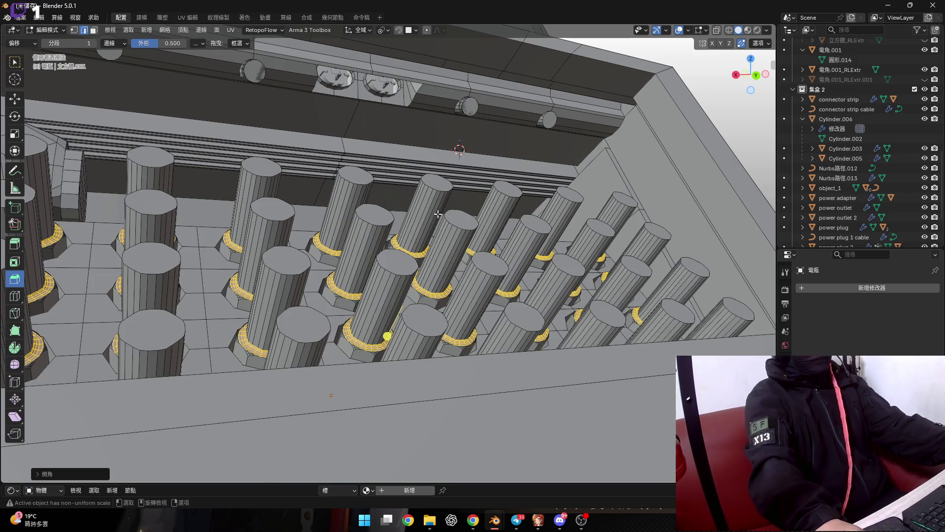
{"action": "scroll", "coordinate": [454, 232], "scroll_direction": "down", "scroll_amount": 4}
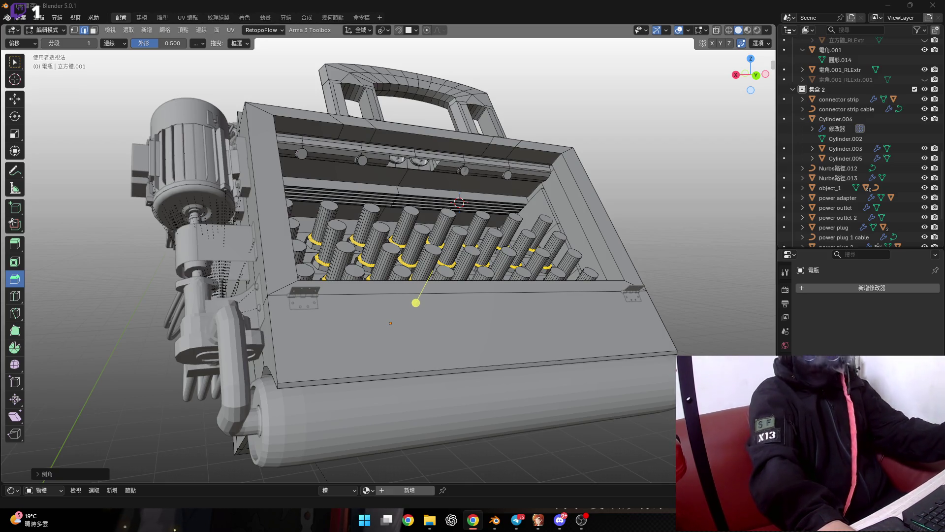
{"action": "scroll", "coordinate": [462, 247], "scroll_direction": "up", "scroll_amount": 5}
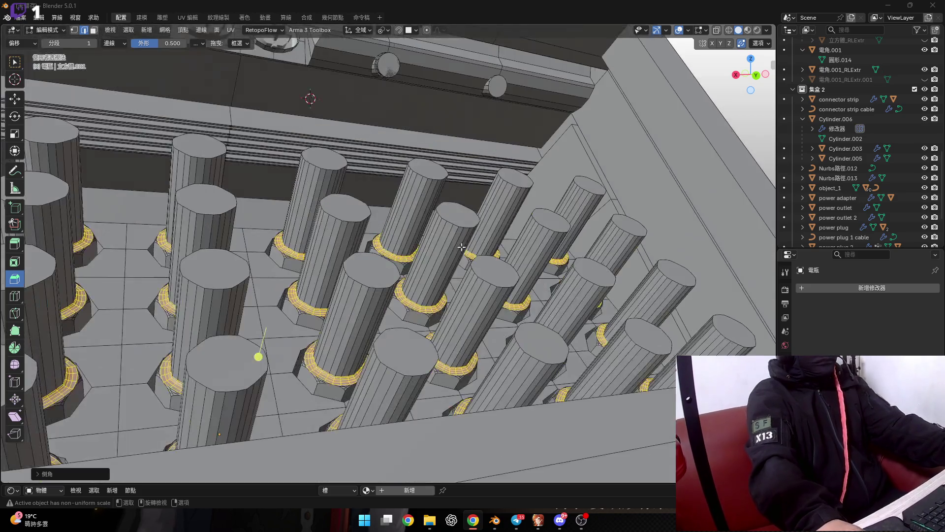
{"action": "scroll", "coordinate": [461, 247], "scroll_direction": "down", "scroll_amount": 5}
{"action": "middle_click_drag", "start_coordinate": [462, 247], "coordinate": [503, 280]}
{"action": "scroll", "coordinate": [402, 263], "scroll_direction": "down", "scroll_amount": 5}
{"action": "mouse_move", "coordinate": [402, 263]}
{"action": "middle_mouse_down"}
{"action": "mouse_move", "coordinate": [511, 260]}
{"action": "mouse_move", "coordinate": [418, 286]}
{"action": "middle_mouse_up"}
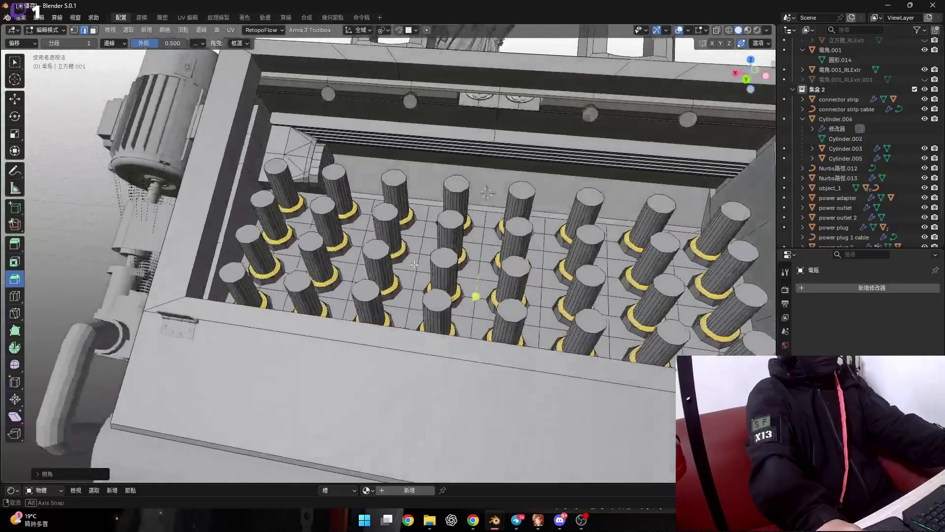
{"action": "scroll", "coordinate": [417, 286], "scroll_direction": "down", "scroll_amount": 3}
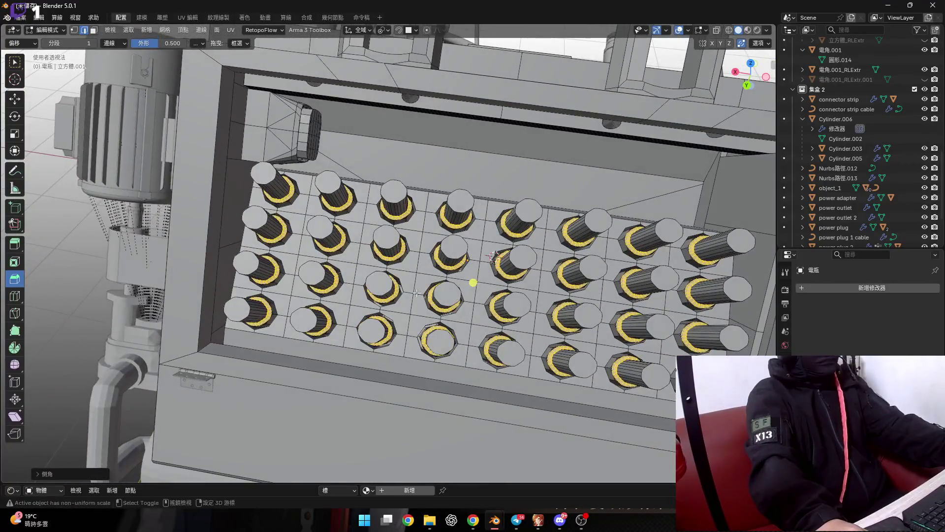
{"action": "scroll", "coordinate": [418, 285], "scroll_direction": "down", "scroll_amount": 4}
{"action": "mouse_move", "coordinate": [418, 285]}
{"action": "middle_mouse_down"}
{"action": "mouse_move", "coordinate": [417, 303]}
{"action": "mouse_move", "coordinate": [448, 282]}
{"action": "middle_mouse_up"}
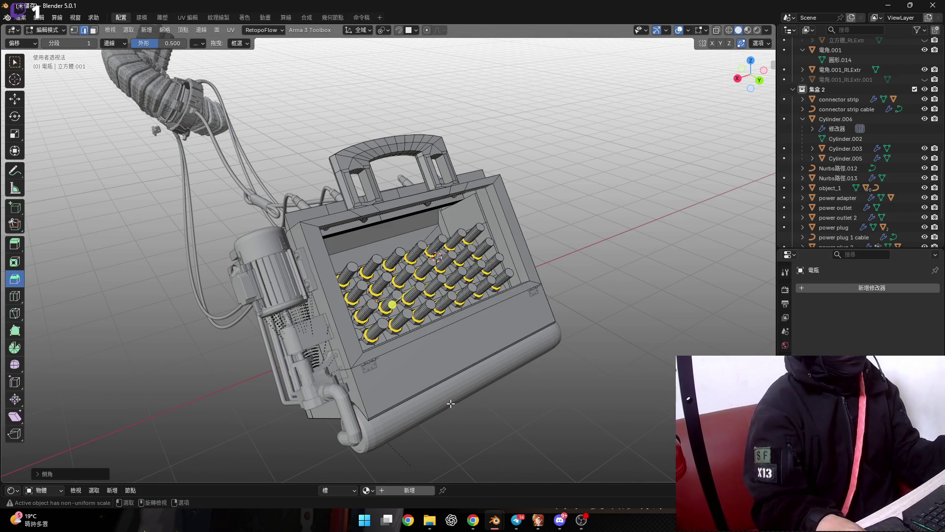
Orbit the model to inspect the box of posts from frontal and higher angles
{"action": "scroll", "coordinate": [381, 299], "scroll_direction": "up", "scroll_amount": 4}
{"action": "mouse_move", "coordinate": [382, 299]}
{"action": "middle_mouse_down"}
{"action": "mouse_move", "coordinate": [434, 236]}
{"action": "mouse_move", "coordinate": [433, 208]}
{"action": "mouse_move", "coordinate": [457, 251]}
{"action": "mouse_move", "coordinate": [384, 266]}
{"action": "mouse_move", "coordinate": [389, 296]}
{"action": "middle_mouse_up"}
{"action": "scroll", "coordinate": [390, 270], "scroll_direction": "down", "scroll_amount": 10}
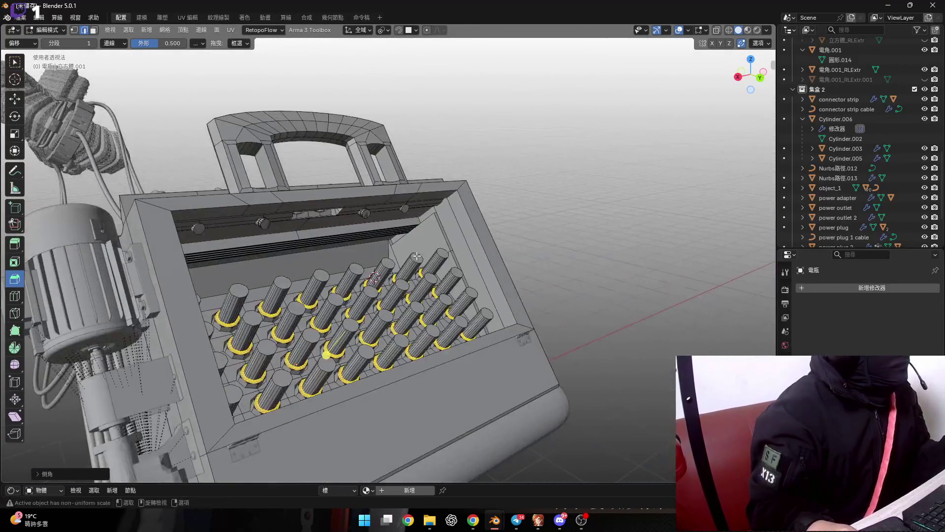
{"action": "scroll", "coordinate": [389, 296], "scroll_direction": "up", "scroll_amount": 4}
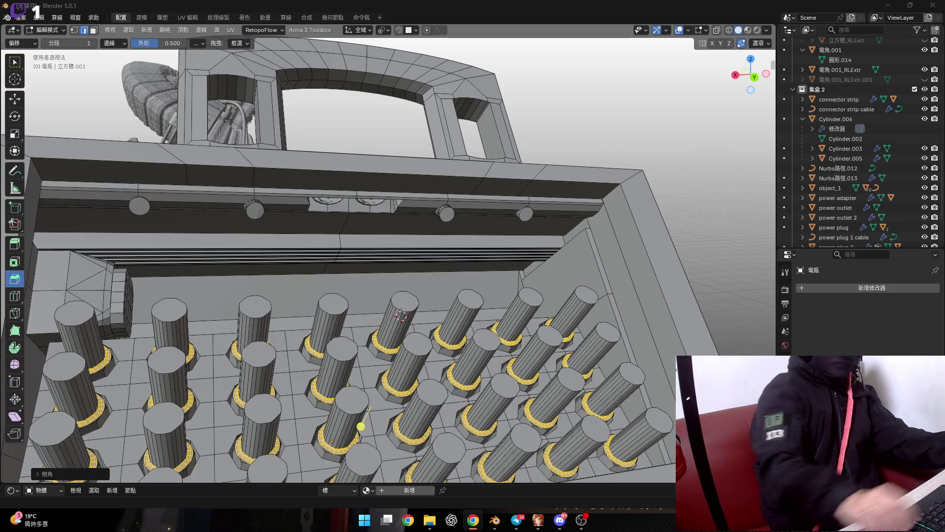
{"action": "scroll", "coordinate": [541, 259], "scroll_direction": "down", "scroll_amount": 6}
{"action": "scroll", "coordinate": [542, 259], "scroll_direction": "up", "scroll_amount": 3}
{"action": "mouse_move", "coordinate": [542, 260]}
{"action": "middle_mouse_down"}
{"action": "mouse_move", "coordinate": [677, 41]}
{"action": "mouse_move", "coordinate": [506, 250]}
{"action": "middle_mouse_up"}
Hide the overlays, undo the last bevel on the inner-left block, and switch to Select Box
{"action": "left_click", "coordinate": [679, 30]}
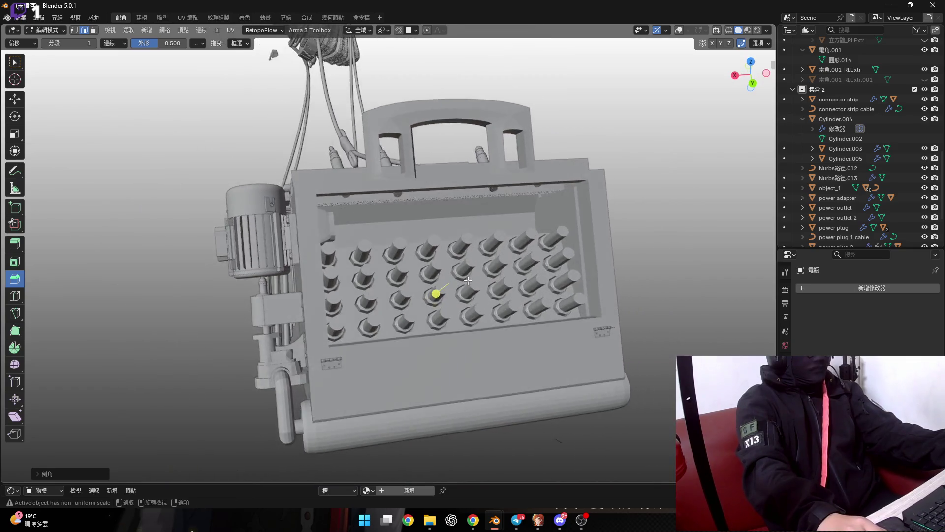
{"action": "mouse_move", "coordinate": [506, 250]}
{"action": "middle_mouse_down"}
{"action": "mouse_move", "coordinate": [469, 260]}
{"action": "mouse_move", "coordinate": [469, 242]}
{"action": "middle_mouse_up"}
{"action": "scroll", "coordinate": [468, 242], "scroll_direction": "up", "scroll_amount": 3}
{"action": "key", "text": "ctrl+z"}
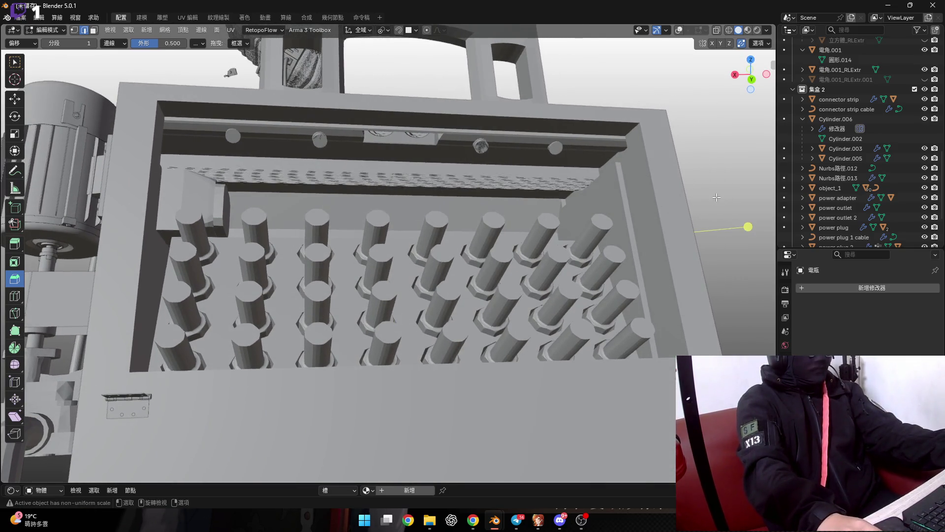
{"action": "key", "text": "w"}
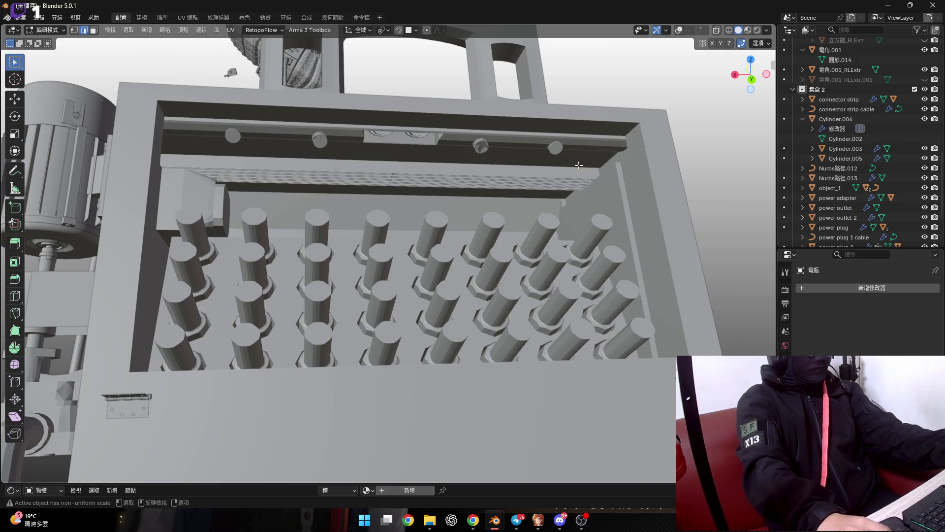
{"action": "scroll", "coordinate": [581, 238], "scroll_direction": "down", "scroll_amount": 3}
{"action": "mouse_move", "coordinate": [581, 238]}
{"action": "middle_mouse_down"}
{"action": "mouse_move", "coordinate": [511, 274]}
{"action": "mouse_move", "coordinate": [647, 304]}
{"action": "middle_mouse_up"}
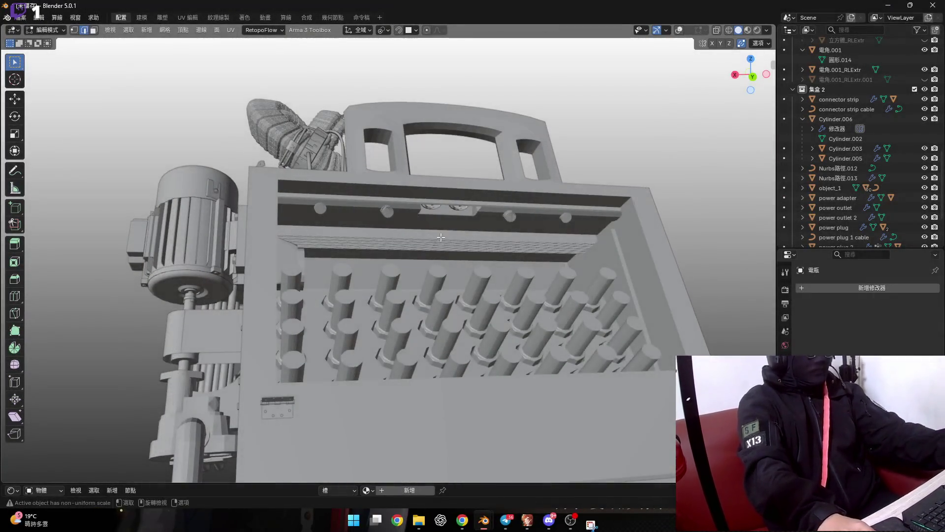
{"action": "mouse_move", "coordinate": [403, 213]}
{"action": "middle_mouse_down"}
{"action": "mouse_move", "coordinate": [435, 277]}
{"action": "mouse_move", "coordinate": [454, 283]}
{"action": "middle_mouse_up"}
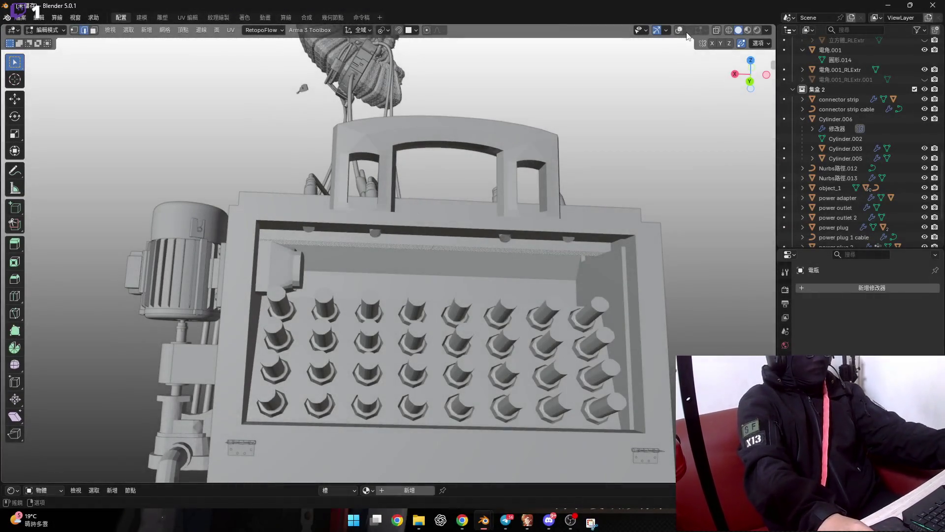
Turn overlays back on, orbit above the box, and screenshot the 32 filleted posts
{"action": "left_click", "coordinate": [680, 30]}
{"action": "mouse_move", "coordinate": [591, 158]}
{"action": "middle_mouse_down"}
{"action": "mouse_move", "coordinate": [581, 247]}
{"action": "mouse_move", "coordinate": [540, 261]}
{"action": "mouse_move", "coordinate": [414, 252]}
{"action": "mouse_move", "coordinate": [354, 219]}
{"action": "mouse_move", "coordinate": [386, 236]}
{"action": "mouse_move", "coordinate": [533, 237]}
{"action": "middle_mouse_up"}
{"action": "scroll", "coordinate": [414, 251], "scroll_direction": "up", "scroll_amount": 3}
{"action": "scroll", "coordinate": [353, 219], "scroll_direction": "up", "scroll_amount": 3}
{"action": "scroll", "coordinate": [354, 219], "scroll_direction": "down", "scroll_amount": 5}
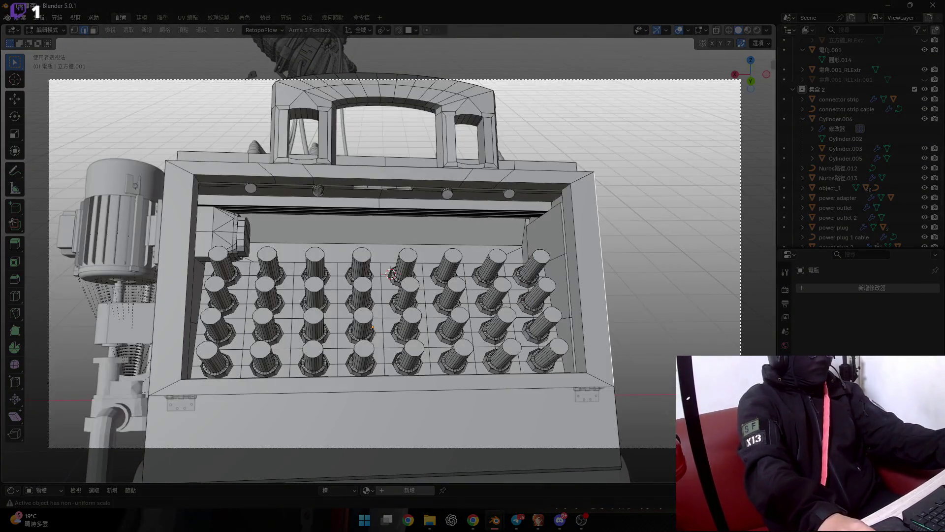
{"action": "left_click_drag", "start_coordinate": [59, 86], "coordinate": [741, 449]}
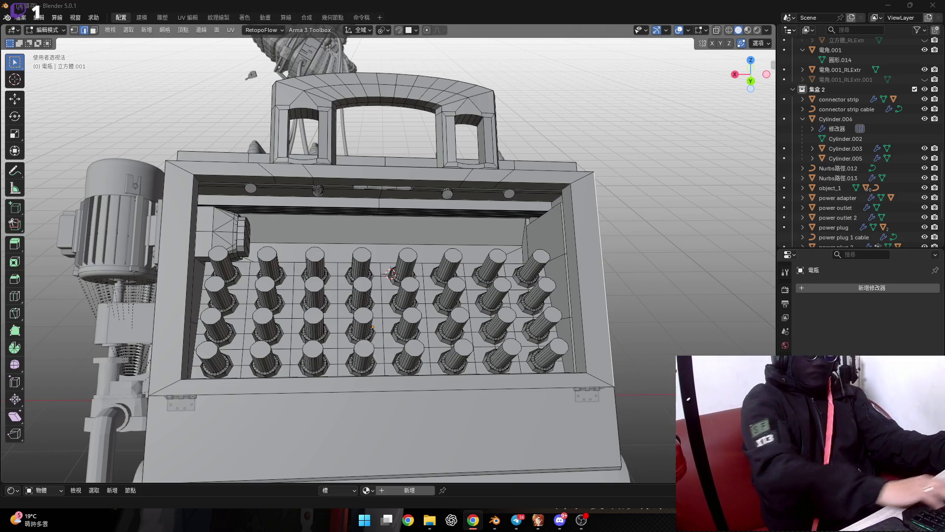
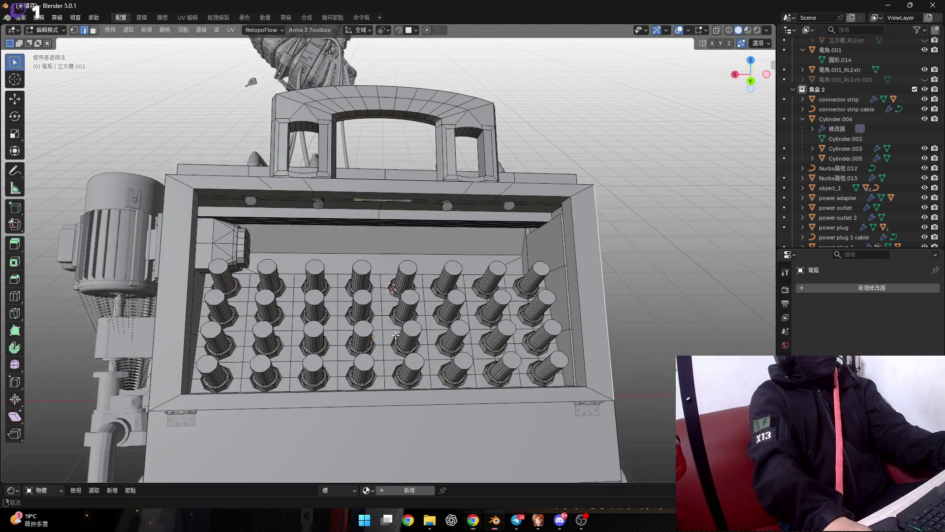
Try extruding a small cylinder's cap face, then cancel the extrusion
{"action": "scroll", "coordinate": [378, 257], "scroll_direction": "up", "scroll_amount": 5}
{"action": "mouse_move", "coordinate": [377, 315]}
{"action": "middle_mouse_down"}
{"action": "mouse_move", "coordinate": [377, 257]}
{"action": "mouse_move", "coordinate": [346, 207]}
{"action": "middle_mouse_up"}
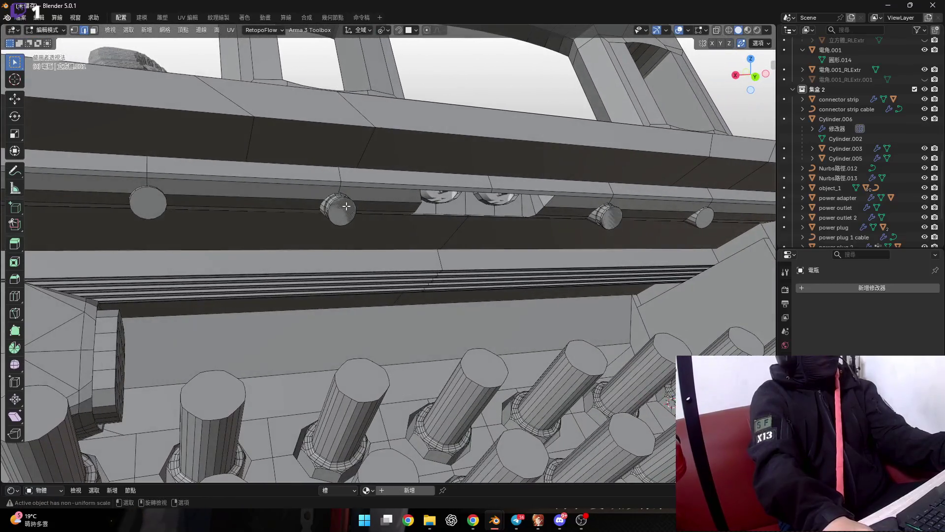
{"action": "scroll", "coordinate": [347, 207], "scroll_direction": "up", "scroll_amount": 2}
{"action": "key", "text": "3"}
{"action": "left_click", "coordinate": [345, 207]}
{"action": "middle_click_drag", "start_coordinate": [345, 206], "coordinate": [394, 246]}
{"action": "key", "text": "e"}
{"action": "right_click", "coordinate": [433, 282]}
{"action": "mouse_move", "coordinate": [432, 282]}
{"action": "middle_mouse_down"}
{"action": "mouse_move", "coordinate": [379, 190]}
{"action": "mouse_move", "coordinate": [331, 178]}
{"action": "mouse_move", "coordinate": [359, 263]}
{"action": "mouse_move", "coordinate": [286, 239]}
{"action": "middle_mouse_up"}
{"action": "scroll", "coordinate": [320, 180], "scroll_direction": "up", "scroll_amount": 2}
{"action": "scroll", "coordinate": [325, 181], "scroll_direction": "up", "scroll_amount": 1}
{"action": "scroll", "coordinate": [345, 237], "scroll_direction": "down", "scroll_amount": 5}
In Object Mode, move the small cylinder 圓柱體.002 to sit beside the disc
{"action": "key", "text": "Tab"}
{"action": "scroll", "coordinate": [349, 264], "scroll_direction": "up", "scroll_amount": 3}
{"action": "scroll", "coordinate": [349, 264], "scroll_direction": "up", "scroll_amount": 2}
{"action": "left_click", "coordinate": [374, 268]}
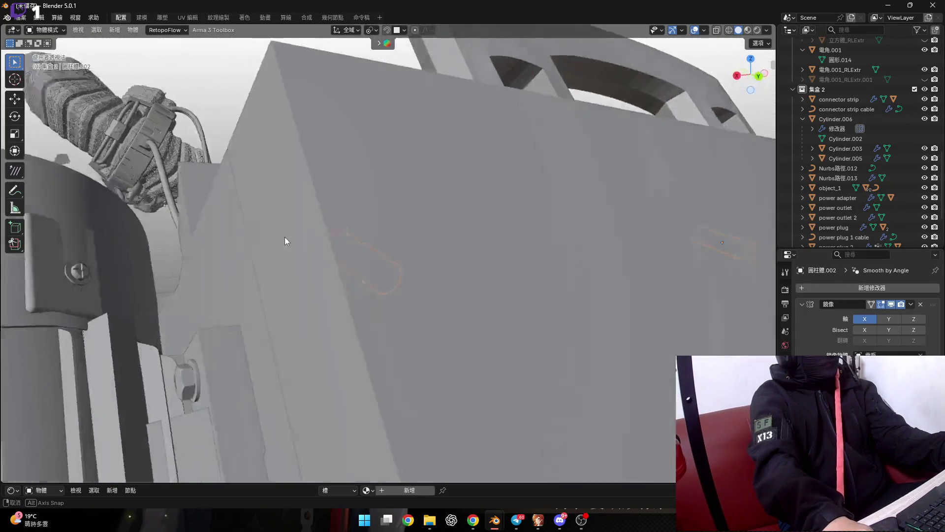
{"action": "scroll", "coordinate": [277, 228], "scroll_direction": "up", "scroll_amount": 4}
{"action": "scroll", "coordinate": [435, 308], "scroll_direction": "down", "scroll_amount": 3}
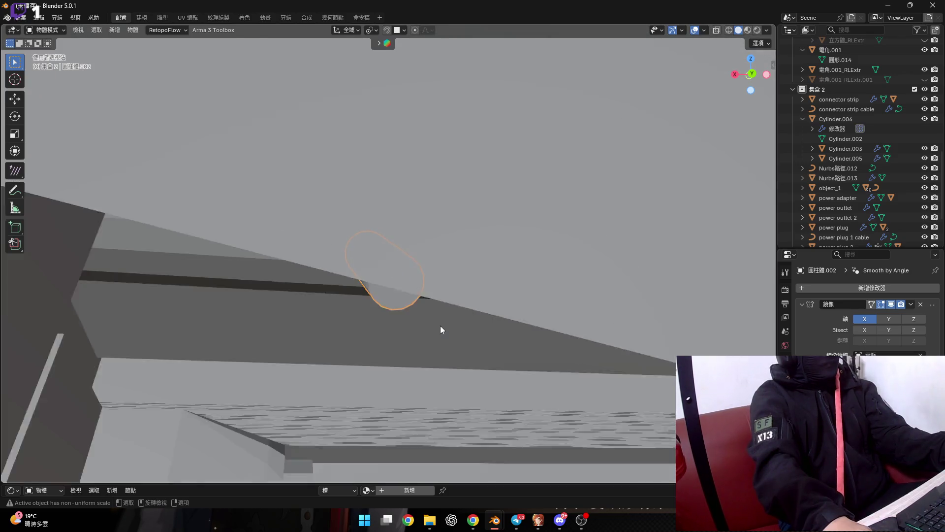
{"action": "middle_click_drag", "start_coordinate": [441, 329], "coordinate": [424, 319]}
{"action": "key", "text": "g"}
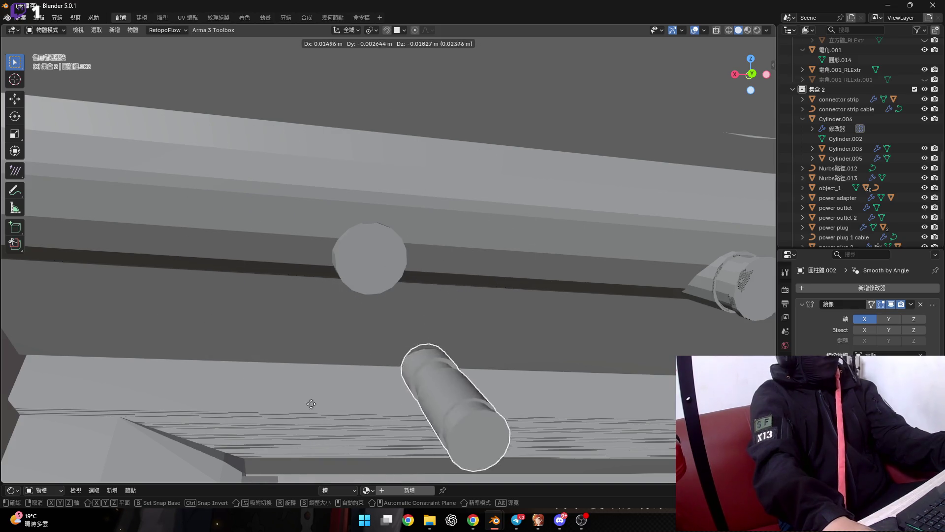
{"action": "left_click", "coordinate": [474, 301]}
Select the battery housing 電瓶 and return to Edit Mode, looking down on it
{"action": "left_click", "coordinate": [467, 299]}
{"action": "key", "text": "Tab"}
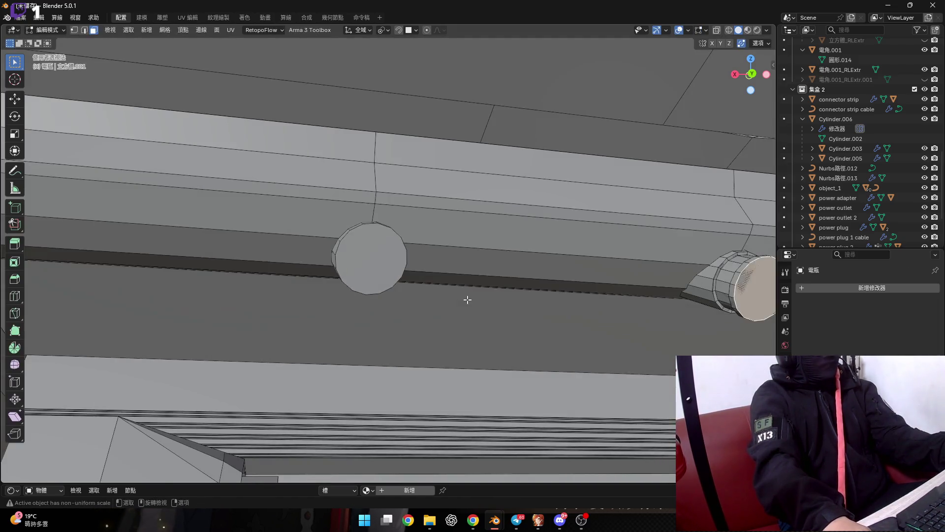
{"action": "scroll", "coordinate": [466, 298], "scroll_direction": "down", "scroll_amount": 5}
{"action": "scroll", "coordinate": [457, 308], "scroll_direction": "up", "scroll_amount": 3}
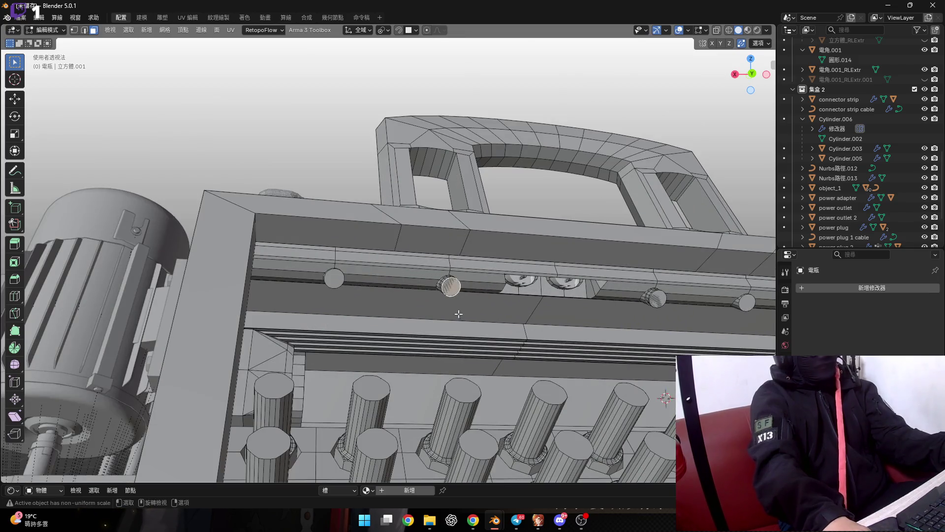
{"action": "middle_click_drag", "start_coordinate": [458, 314], "coordinate": [458, 335]}
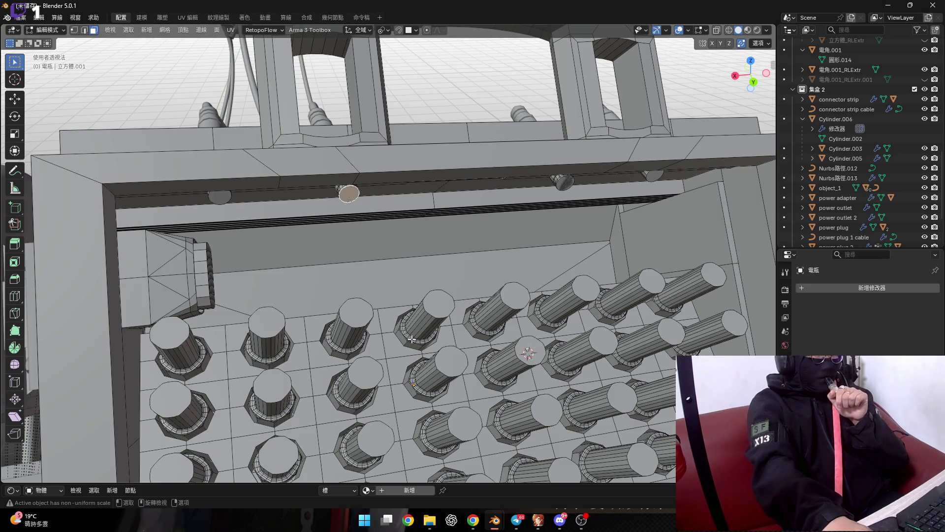
{"action": "middle_click_drag", "start_coordinate": [411, 339], "coordinate": [343, 317]}
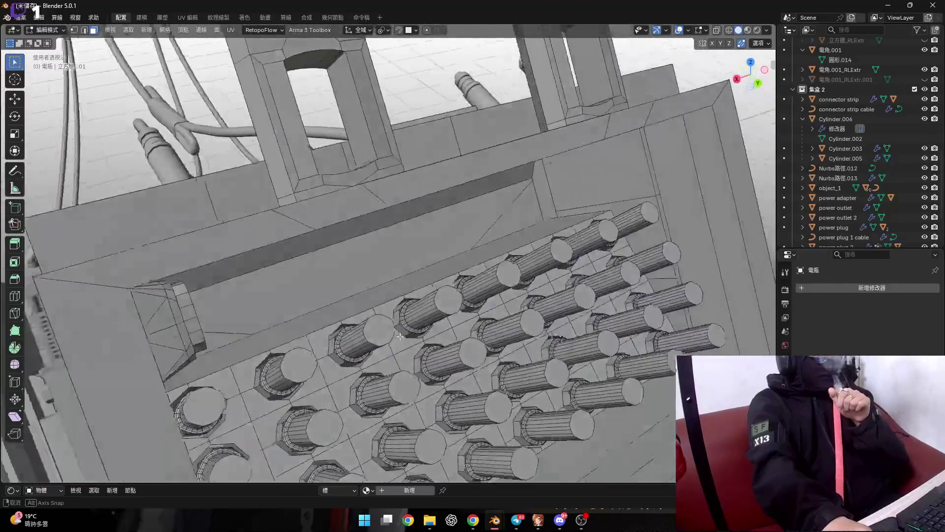
{"action": "middle_click_drag", "start_coordinate": [343, 317], "coordinate": [404, 336]}
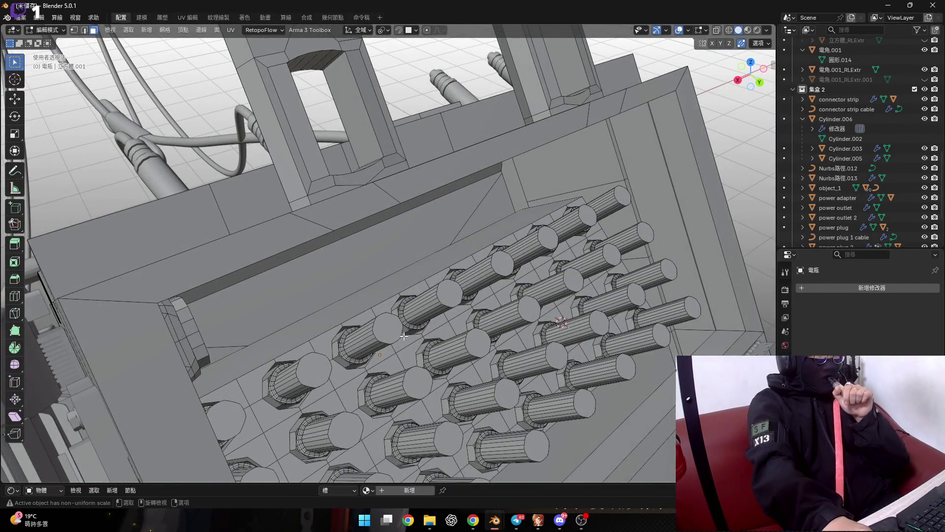
{"action": "scroll", "coordinate": [318, 316], "scroll_direction": "down", "scroll_amount": 6}
{"action": "scroll", "coordinate": [319, 331], "scroll_direction": "down", "scroll_amount": 2}
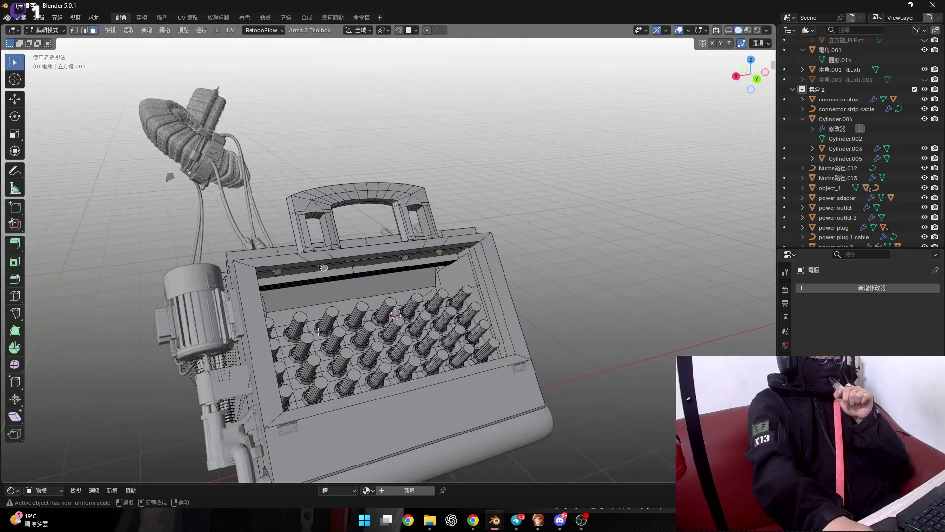
{"action": "scroll", "coordinate": [326, 331], "scroll_direction": "up", "scroll_amount": 3}
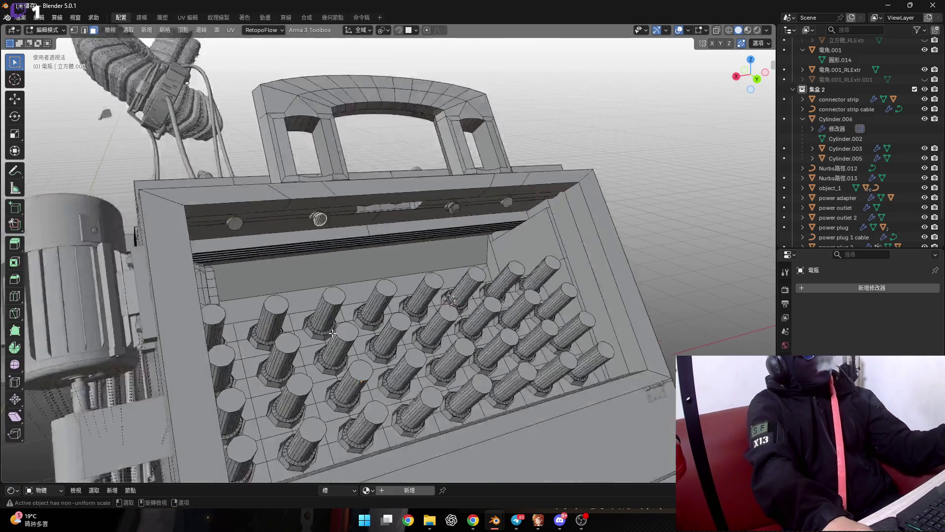
{"action": "scroll", "coordinate": [335, 332], "scroll_direction": "up", "scroll_amount": 3}
{"action": "scroll", "coordinate": [340, 332], "scroll_direction": "up", "scroll_amount": 1}
{"action": "scroll", "coordinate": [340, 333], "scroll_direction": "down", "scroll_amount": 5}
{"action": "mouse_move", "coordinate": [340, 333]}
{"action": "middle_mouse_down"}
{"action": "mouse_move", "coordinate": [379, 337]}
{"action": "mouse_move", "coordinate": [376, 322]}
{"action": "mouse_move", "coordinate": [400, 288]}
{"action": "mouse_move", "coordinate": [325, 273]}
{"action": "middle_mouse_up"}
{"action": "scroll", "coordinate": [336, 302], "scroll_direction": "up", "scroll_amount": 3}
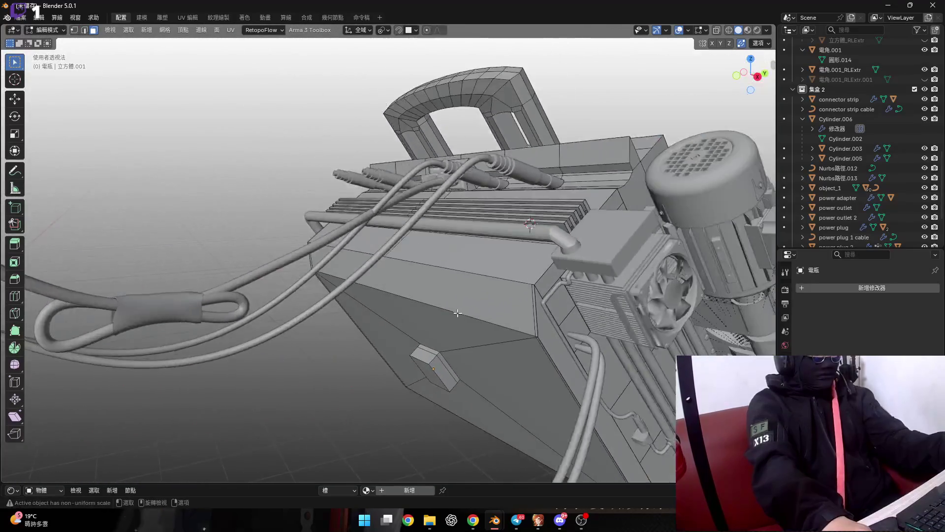
{"action": "mouse_move", "coordinate": [325, 273]}
{"action": "middle_mouse_down"}
{"action": "mouse_move", "coordinate": [373, 340]}
{"action": "mouse_move", "coordinate": [347, 376]}
{"action": "mouse_move", "coordinate": [288, 322]}
{"action": "mouse_move", "coordinate": [319, 294]}
{"action": "mouse_move", "coordinate": [365, 311]}
{"action": "mouse_move", "coordinate": [333, 350]}
{"action": "mouse_move", "coordinate": [232, 359]}
{"action": "mouse_move", "coordinate": [285, 328]}
{"action": "mouse_move", "coordinate": [364, 330]}
{"action": "mouse_move", "coordinate": [349, 271]}
{"action": "middle_mouse_up"}
{"action": "scroll", "coordinate": [372, 340], "scroll_direction": "up", "scroll_amount": 5}
{"action": "scroll", "coordinate": [301, 310], "scroll_direction": "down", "scroll_amount": 5}
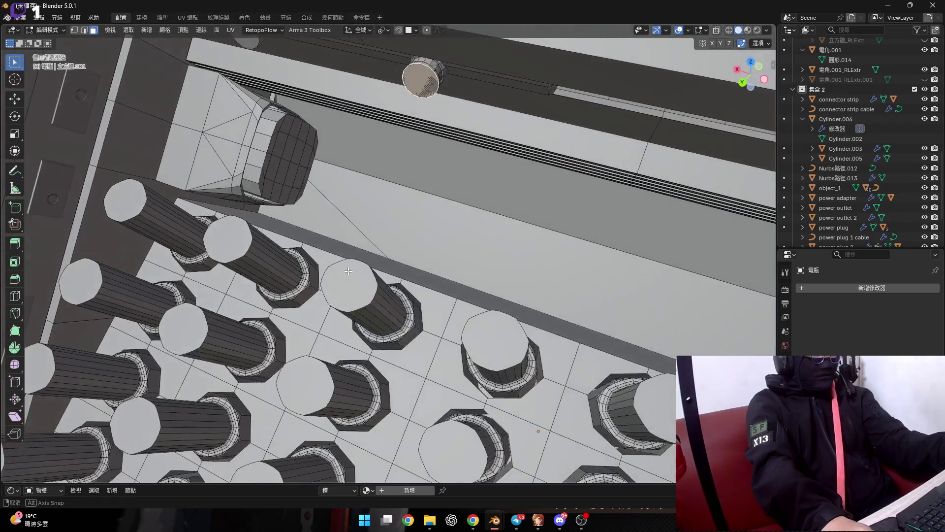
{"action": "scroll", "coordinate": [345, 265], "scroll_direction": "up", "scroll_amount": 5}
Circle-select the end-cap faces and try dissolving edges, then undo it
{"action": "mouse_move", "coordinate": [315, 232]}
{"action": "middle_mouse_down"}
{"action": "mouse_move", "coordinate": [273, 177]}
{"action": "mouse_move", "coordinate": [290, 170]}
{"action": "middle_mouse_up"}
{"action": "scroll", "coordinate": [297, 184], "scroll_direction": "up", "scroll_amount": 2}
{"action": "key", "text": "c"}
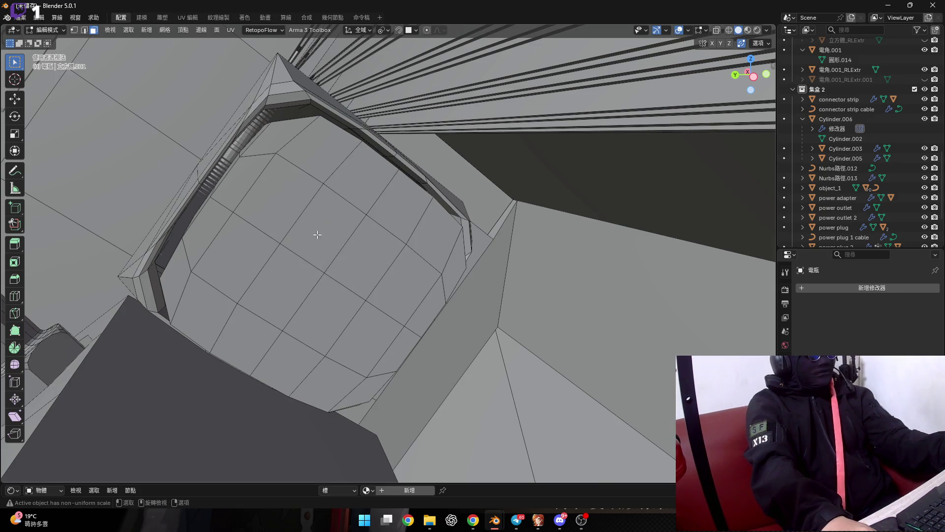
{"action": "mouse_move", "coordinate": [308, 212]}
{"action": "left_mouse_down"}
{"action": "mouse_move", "coordinate": [247, 289]}
{"action": "mouse_move", "coordinate": [376, 254]}
{"action": "left_mouse_up"}
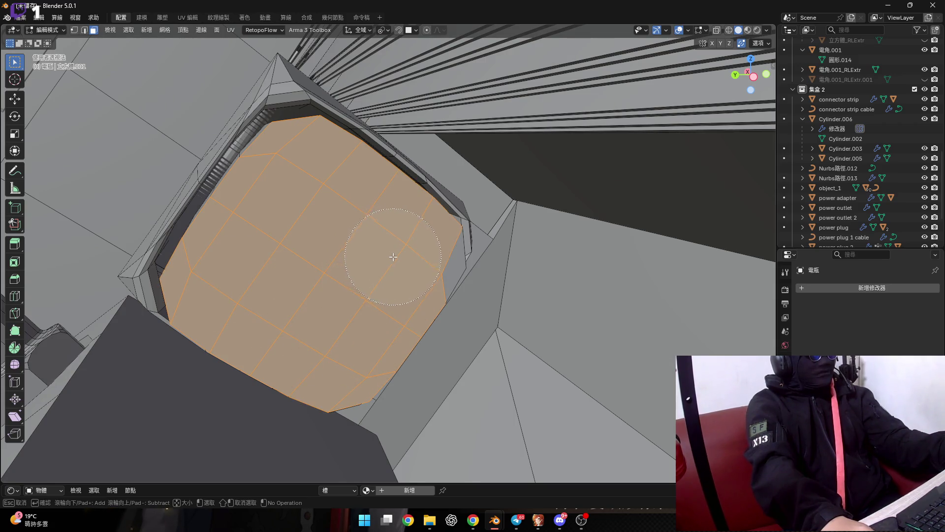
{"action": "key", "text": "Escape"}
{"action": "middle_click_drag", "start_coordinate": [393, 257], "coordinate": [332, 252]}
{"action": "key", "text": "x"}
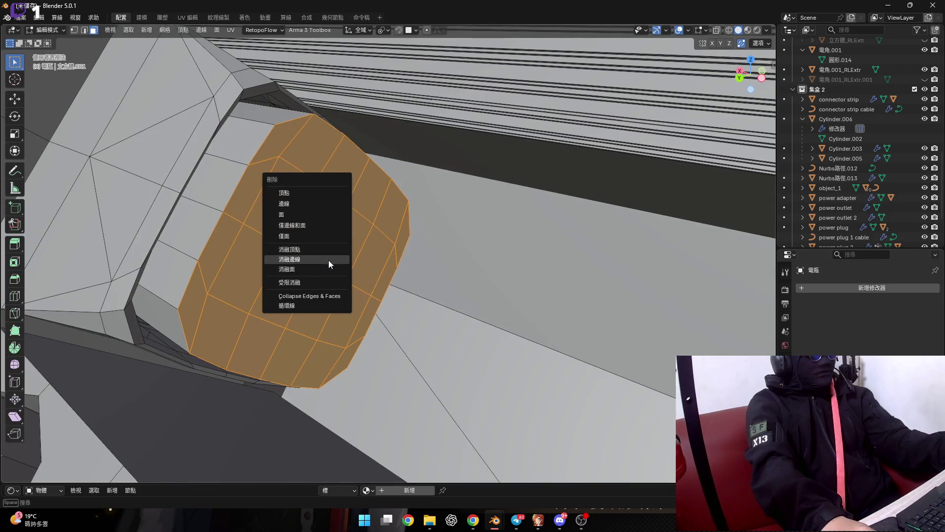
{"action": "left_click", "coordinate": [329, 260]}
{"action": "key", "text": "ctrl+z"}
Select the eight end-cap faces and dissolve them into one face
{"action": "mouse_move", "coordinate": [283, 237]}
{"action": "middle_mouse_down"}
{"action": "mouse_move", "coordinate": [261, 227]}
{"action": "mouse_move", "coordinate": [286, 223]}
{"action": "middle_mouse_up"}
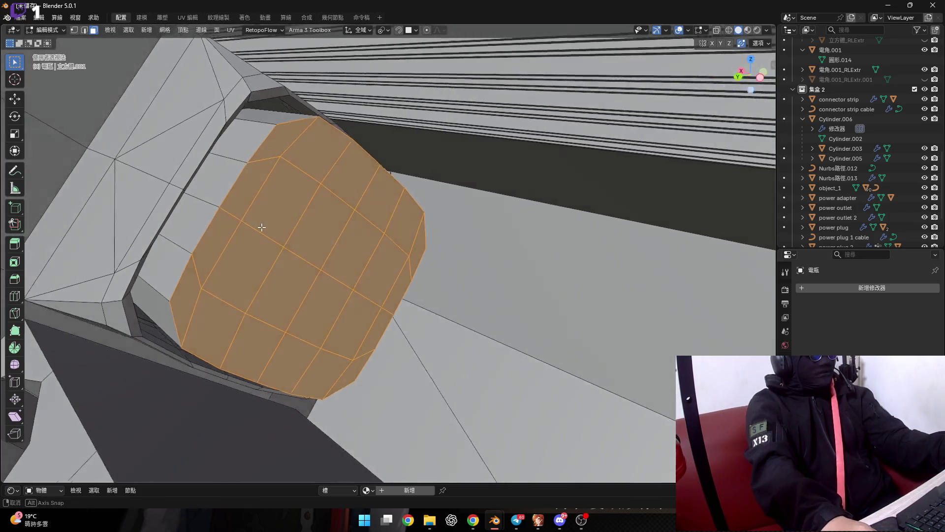
{"action": "left_click", "coordinate": [285, 222]}
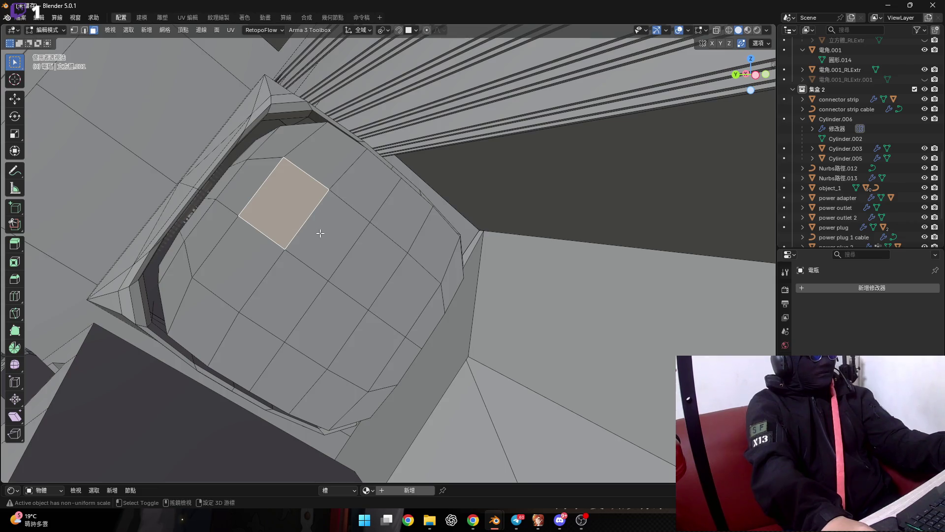
{"action": "left_click", "coordinate": [356, 258], "text": "shift"}
{"action": "left_click", "coordinate": [396, 298], "text": "shift"}
{"action": "left_click", "coordinate": [364, 343], "text": "shift"}
{"action": "left_click", "coordinate": [326, 323], "text": "shift"}
{"action": "left_click", "coordinate": [285, 300], "text": "shift"}
{"action": "left_click", "coordinate": [244, 275], "text": "shift"}
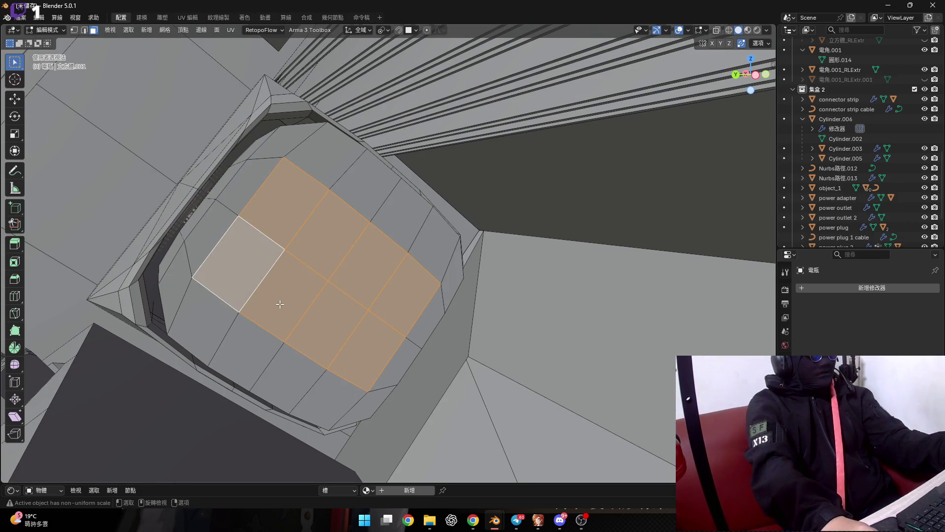
{"action": "key", "text": "2"}
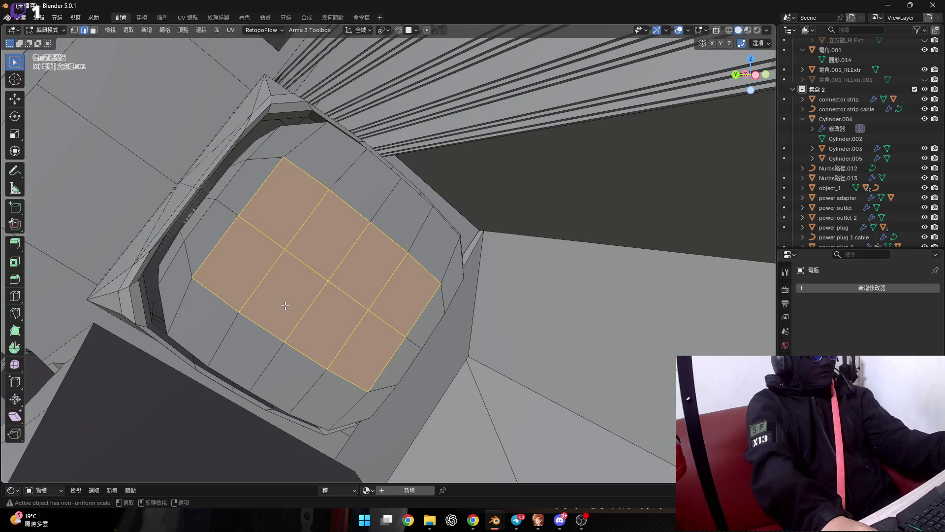
{"action": "key", "text": "x"}
{"action": "left_click", "coordinate": [278, 308]}
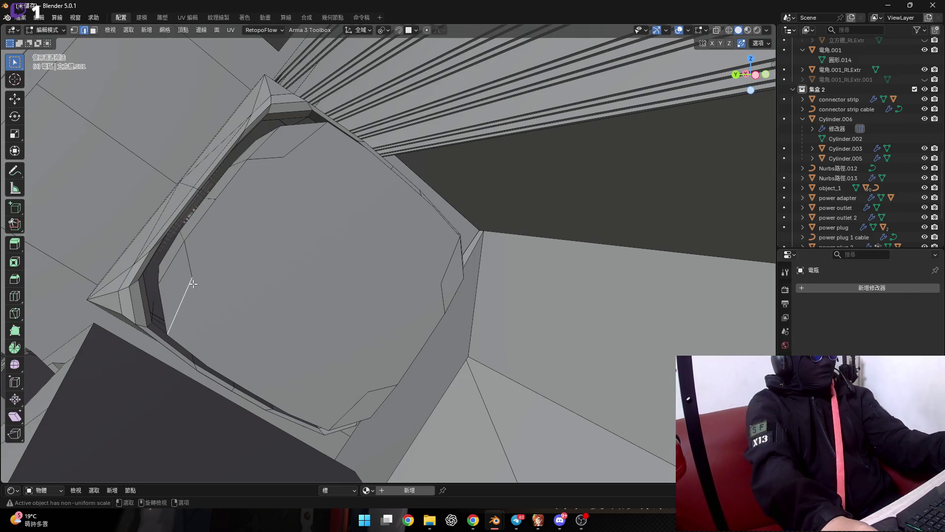
Select the leftover border edges around the end cap and dissolve them
{"action": "left_click", "coordinate": [193, 284], "text": "shift"}
{"action": "middle_click_drag", "start_coordinate": [249, 222], "coordinate": [286, 165]}
{"action": "left_click", "coordinate": [276, 158], "text": "shift"}
{"action": "left_click", "coordinate": [310, 132], "text": "shift"}
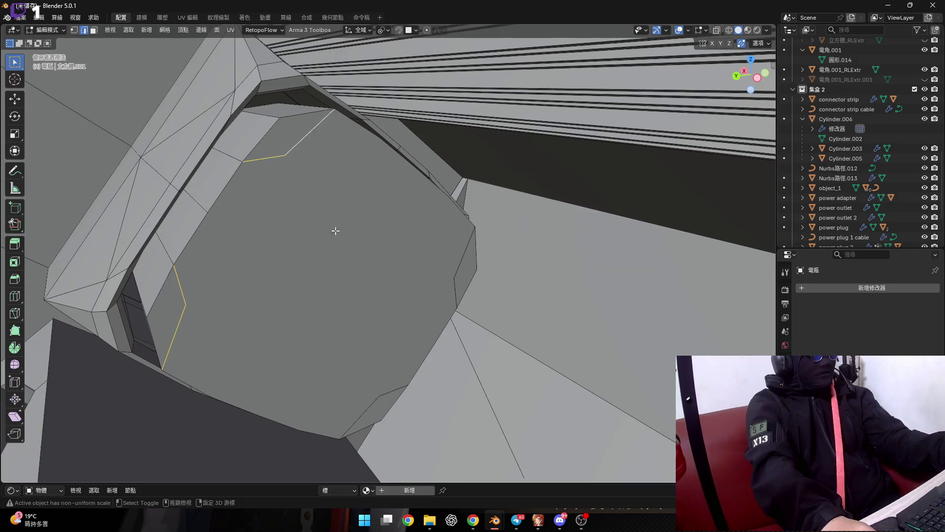
{"action": "middle_click_drag", "start_coordinate": [336, 230], "coordinate": [416, 243]}
{"action": "left_click", "coordinate": [319, 391], "text": "shift"}
{"action": "key", "text": "x"}
{"action": "left_click", "coordinate": [324, 283]}
Select the merged large end-cap face in face mode
{"action": "mouse_move", "coordinate": [226, 236]}
{"action": "middle_mouse_down"}
{"action": "mouse_move", "coordinate": [184, 239]}
{"action": "mouse_move", "coordinate": [238, 255]}
{"action": "mouse_move", "coordinate": [183, 264]}
{"action": "middle_mouse_up"}
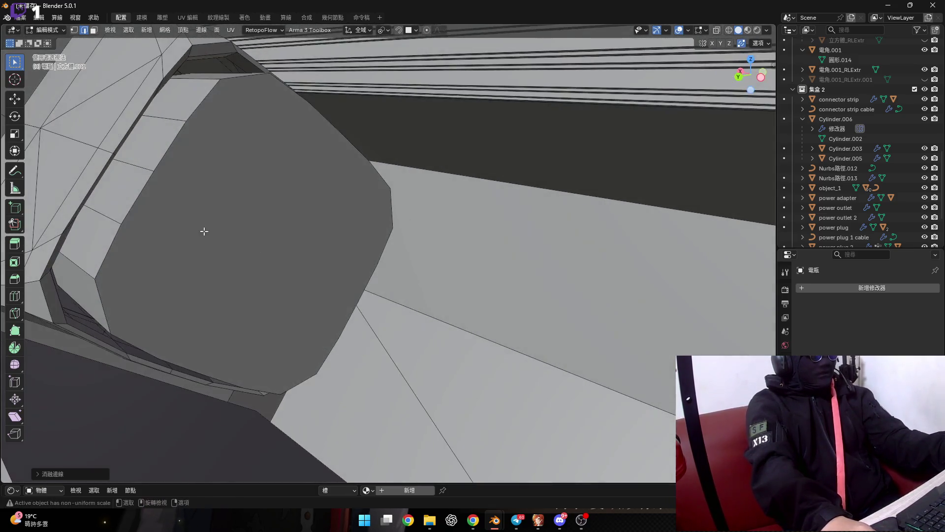
{"action": "left_click", "coordinate": [203, 231]}
{"action": "key", "text": "3"}
{"action": "left_click", "coordinate": [203, 237]}
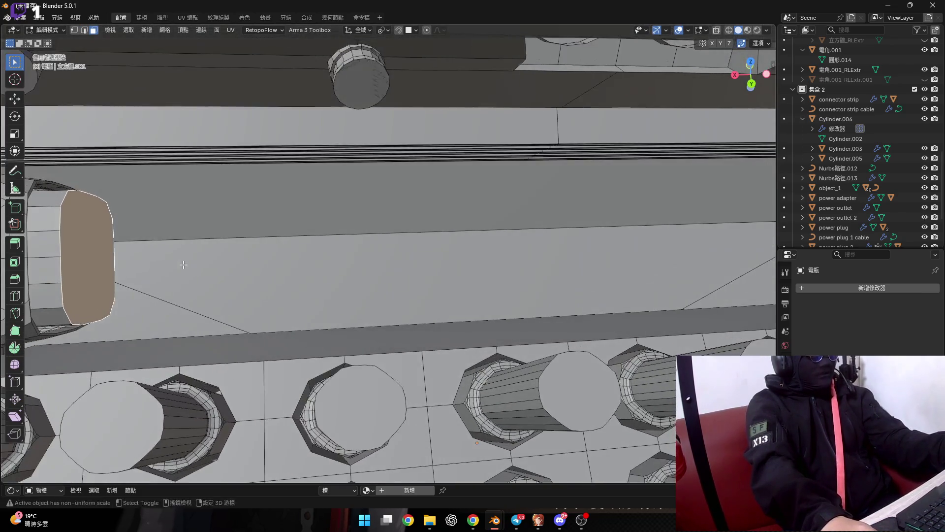
Try moving the end-cap face along X, cancel, and reframe a frontal view
{"action": "scroll", "coordinate": [183, 264], "scroll_direction": "down", "scroll_amount": 3}
{"action": "key", "text": "g"}
{"action": "key", "text": "x"}
{"action": "key", "text": "x"}
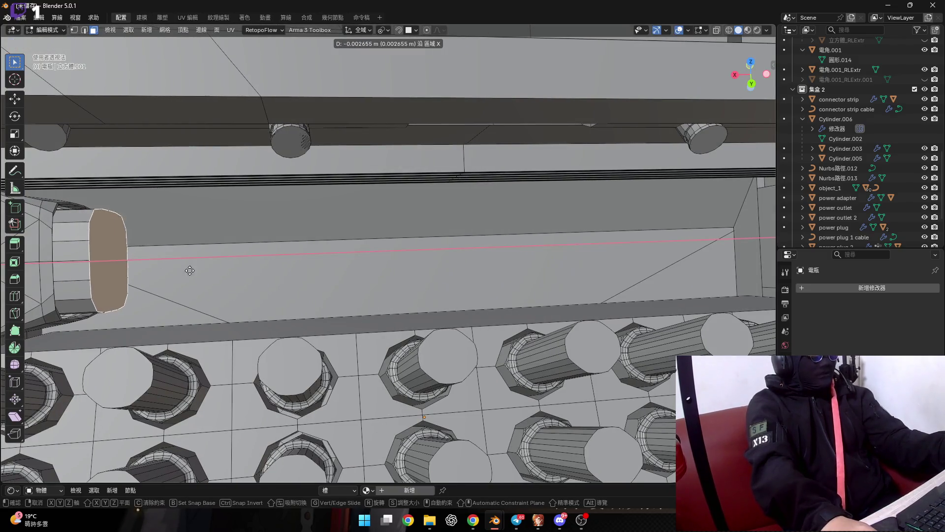
{"action": "key", "text": "Escape"}
{"action": "scroll", "coordinate": [325, 270], "scroll_direction": "down", "scroll_amount": 6}
{"action": "middle_click_drag", "start_coordinate": [324, 270], "coordinate": [342, 291]}
{"action": "scroll", "coordinate": [343, 291], "scroll_direction": "up", "scroll_amount": 4}
{"action": "scroll", "coordinate": [343, 291], "scroll_direction": "down", "scroll_amount": 2}
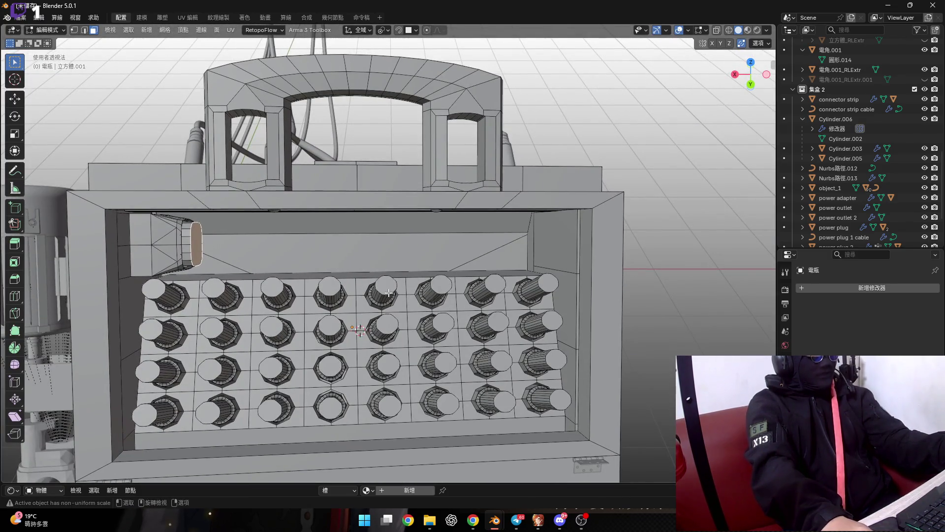
{"action": "scroll", "coordinate": [368, 288], "scroll_direction": "down", "scroll_amount": 2}
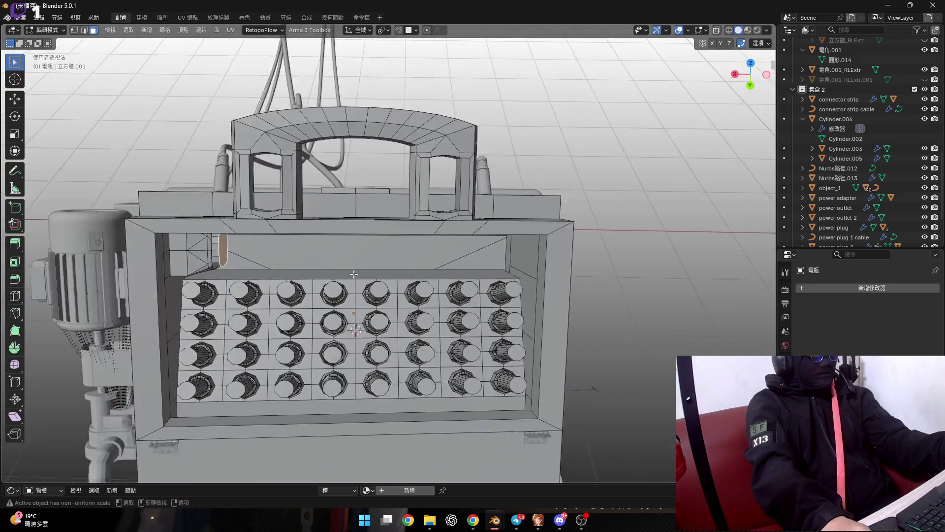
{"action": "scroll", "coordinate": [362, 291], "scroll_direction": "up", "scroll_amount": 5}
{"action": "scroll", "coordinate": [357, 294], "scroll_direction": "up", "scroll_amount": 1}
{"action": "scroll", "coordinate": [356, 294], "scroll_direction": "up", "scroll_amount": 1}
{"action": "scroll", "coordinate": [356, 294], "scroll_direction": "down", "scroll_amount": 2}
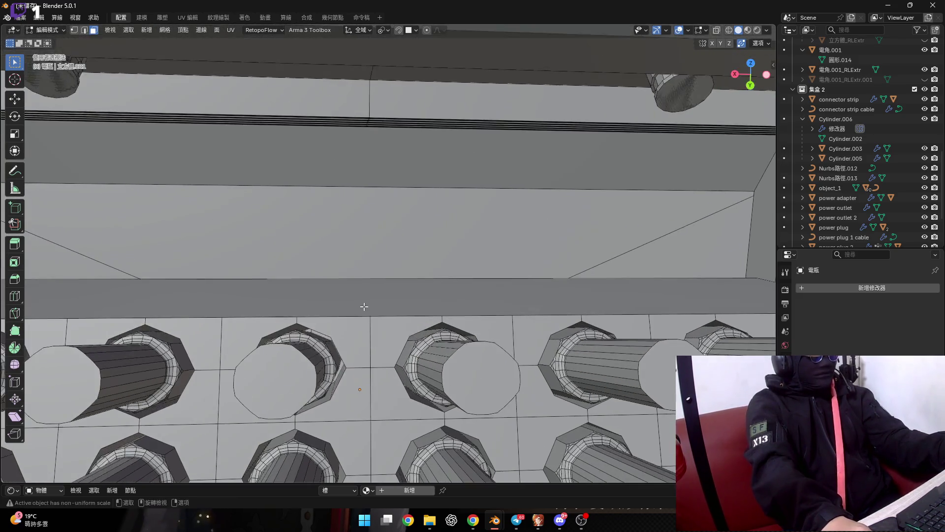
{"action": "scroll", "coordinate": [363, 306], "scroll_direction": "down", "scroll_amount": 1}
In vertex mode, add a vertex and scale the strip along X toward the wall's middle
{"action": "key", "text": "1"}
{"action": "scroll", "coordinate": [370, 320], "scroll_direction": "down", "scroll_amount": 1}
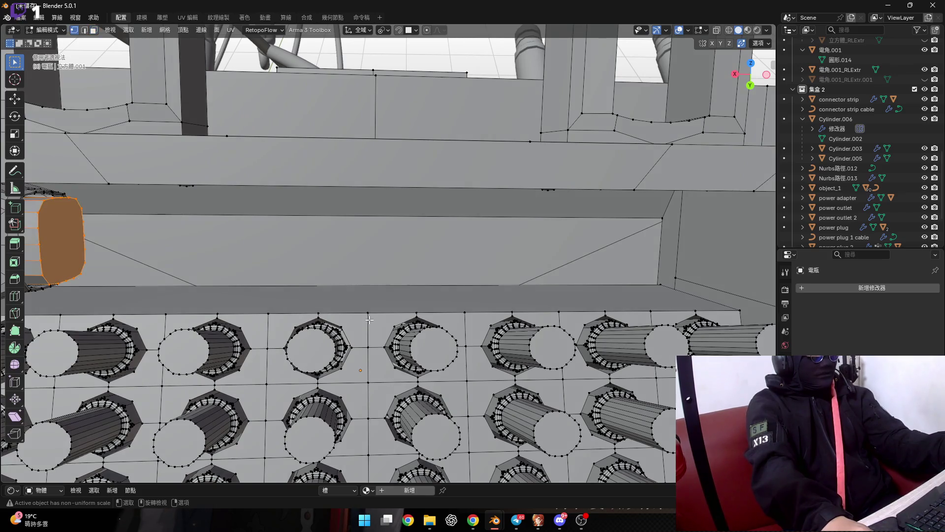
{"action": "scroll", "coordinate": [369, 320], "scroll_direction": "up", "scroll_amount": 1}
{"action": "left_click", "coordinate": [370, 316], "text": "shift"}
{"action": "scroll", "coordinate": [369, 315], "scroll_direction": "down", "scroll_amount": 3}
{"action": "key", "text": "s"}
{"action": "key", "text": "y"}
{"action": "key", "text": "y"}
{"action": "key", "text": "y"}
{"action": "key", "text": "x"}
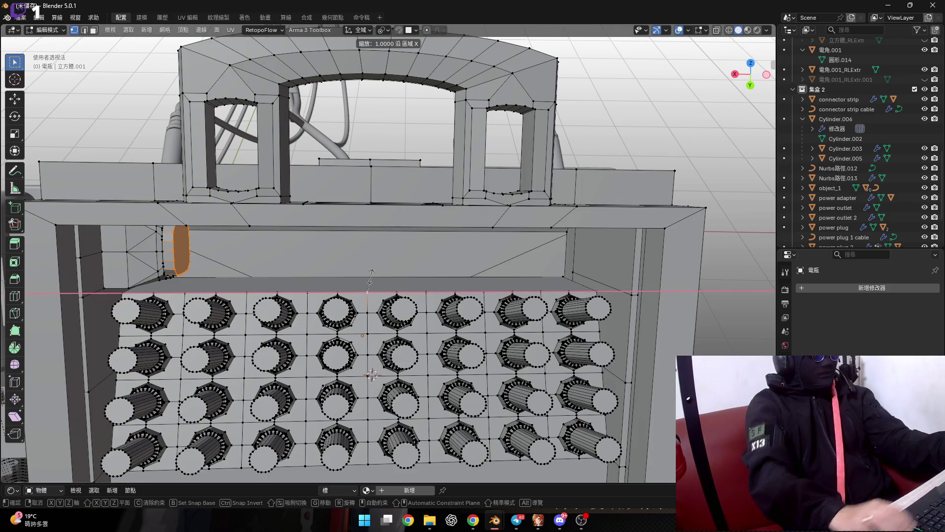
{"action": "left_click", "coordinate": [370, 276]}
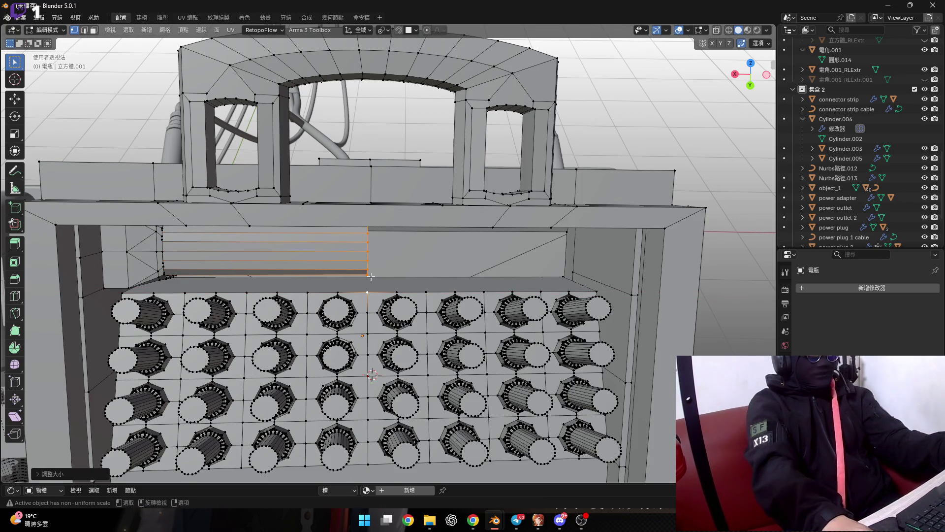
Inspect the stretched bar and activate the Spin tool
{"action": "scroll", "coordinate": [371, 276], "scroll_direction": "up", "scroll_amount": 6}
{"action": "scroll", "coordinate": [371, 276], "scroll_direction": "up", "scroll_amount": 2}
{"action": "key", "text": "alt+Tab"}
{"action": "key", "text": "alt+Tab"}
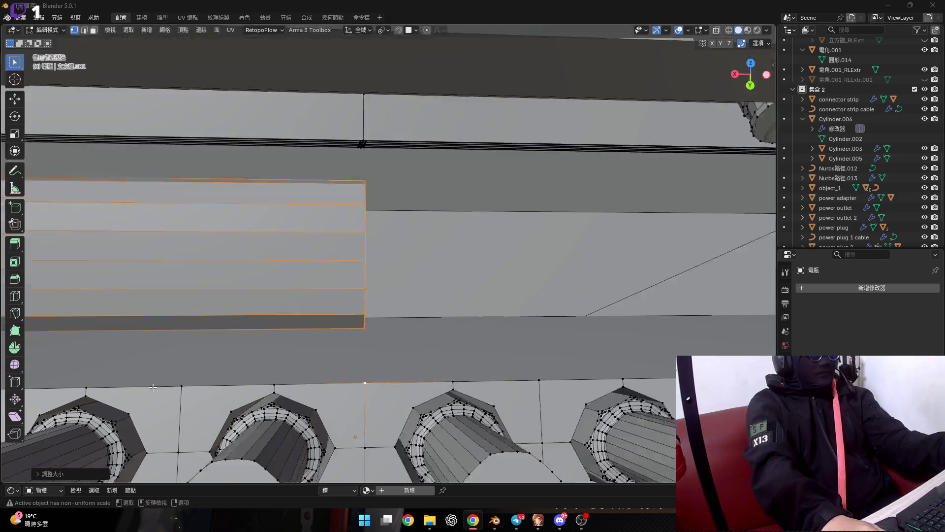
{"action": "scroll", "coordinate": [334, 294], "scroll_direction": "down", "scroll_amount": 3}
{"action": "scroll", "coordinate": [334, 294], "scroll_direction": "down", "scroll_amount": 2}
{"action": "middle_click_drag", "start_coordinate": [334, 294], "coordinate": [361, 264]}
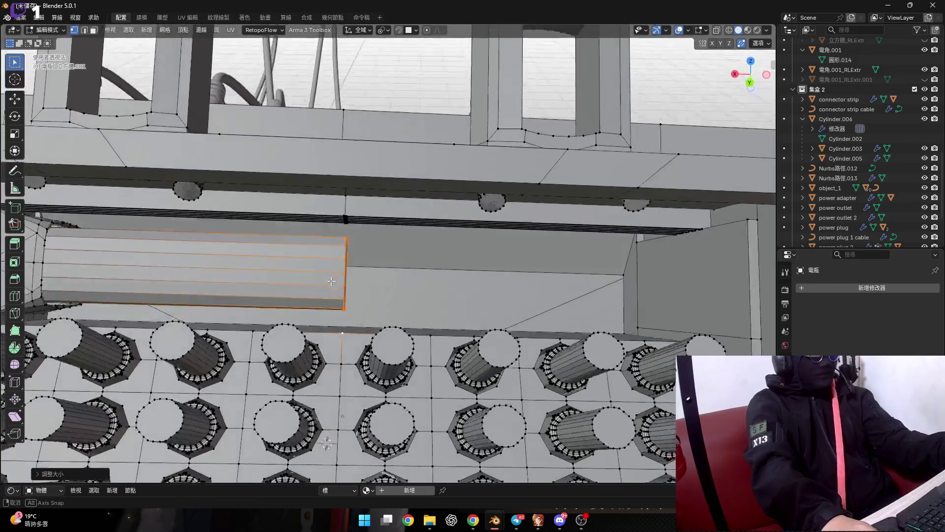
{"action": "scroll", "coordinate": [361, 264], "scroll_direction": "up", "scroll_amount": 5}
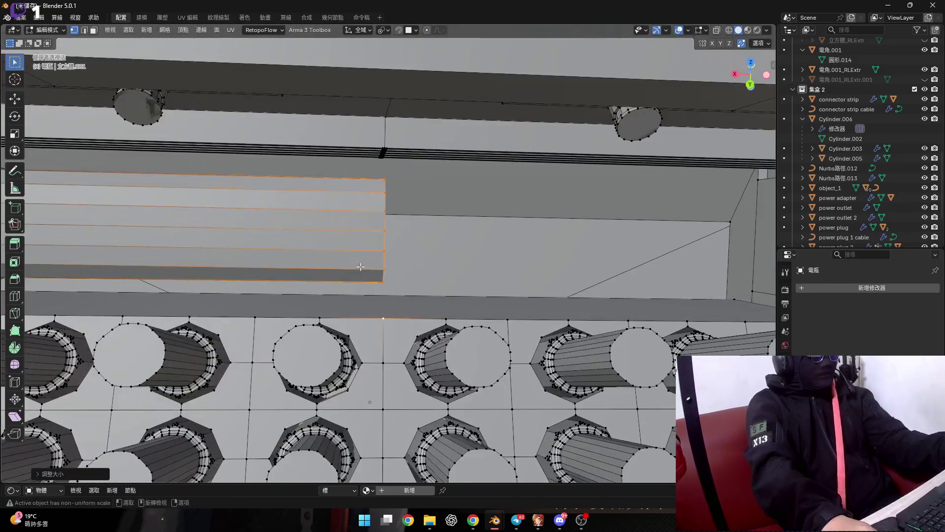
{"action": "left_click", "coordinate": [15, 348]}
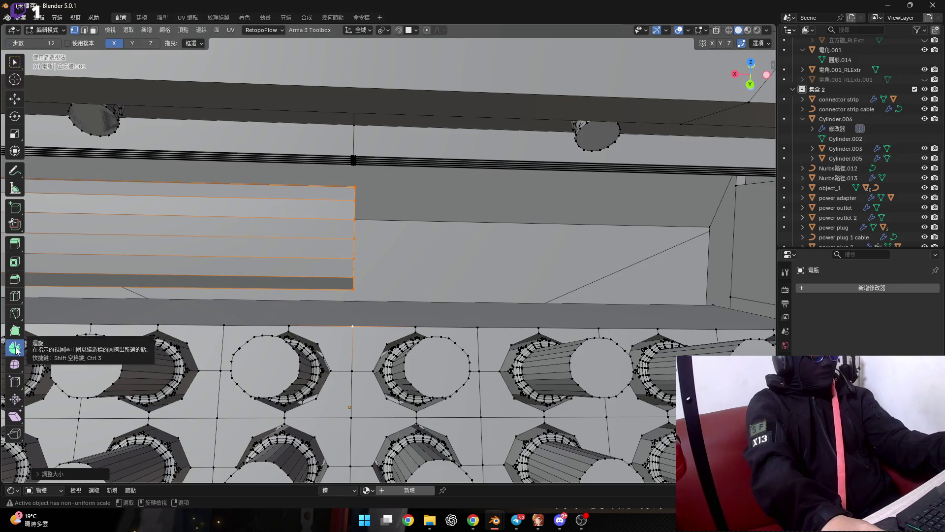
Snap the 3D cursor to the strip's corner as the spin pivot
{"action": "middle_click_drag", "start_coordinate": [358, 279], "coordinate": [329, 285]}
{"action": "scroll", "coordinate": [322, 275], "scroll_direction": "up", "scroll_amount": 5}
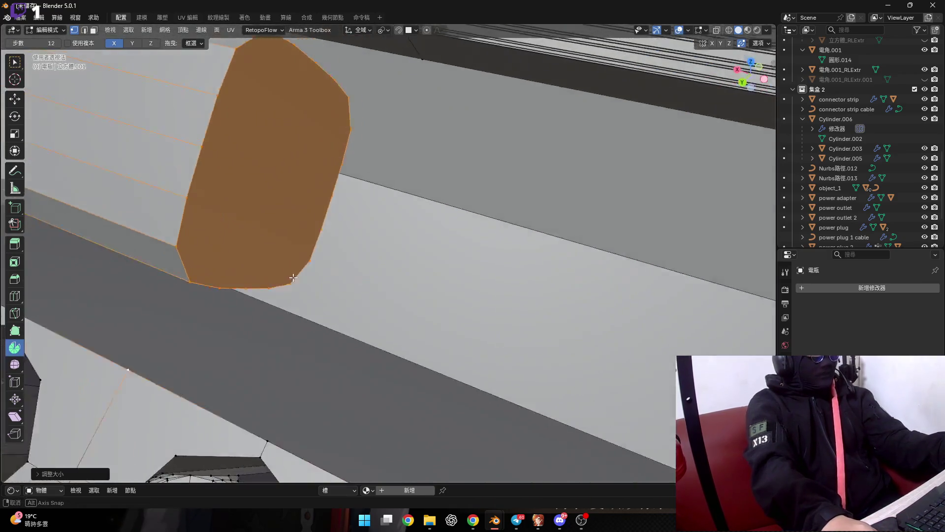
{"action": "middle_click_drag", "start_coordinate": [152, 281], "coordinate": [263, 300]}
{"action": "scroll", "coordinate": [268, 302], "scroll_direction": "up", "scroll_amount": 1}
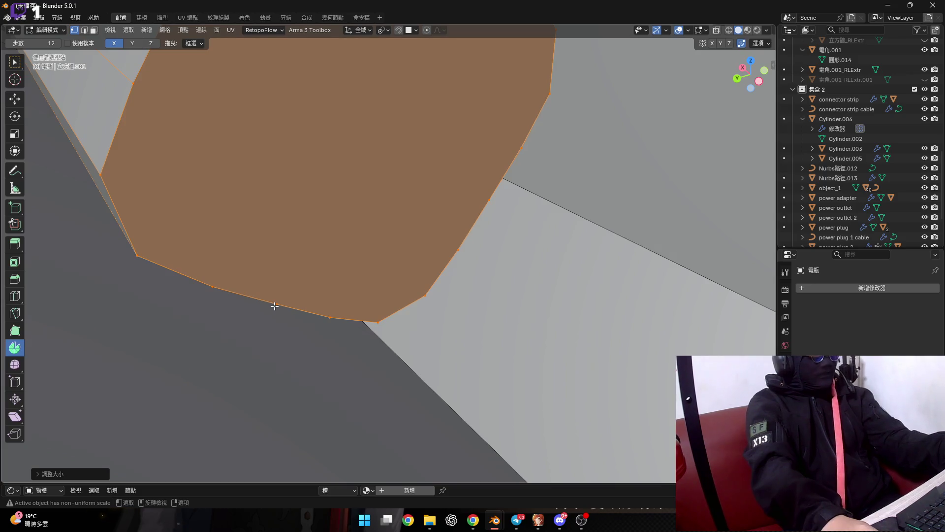
{"action": "key", "text": "shift+s"}
{"action": "left_click", "coordinate": [302, 350]}
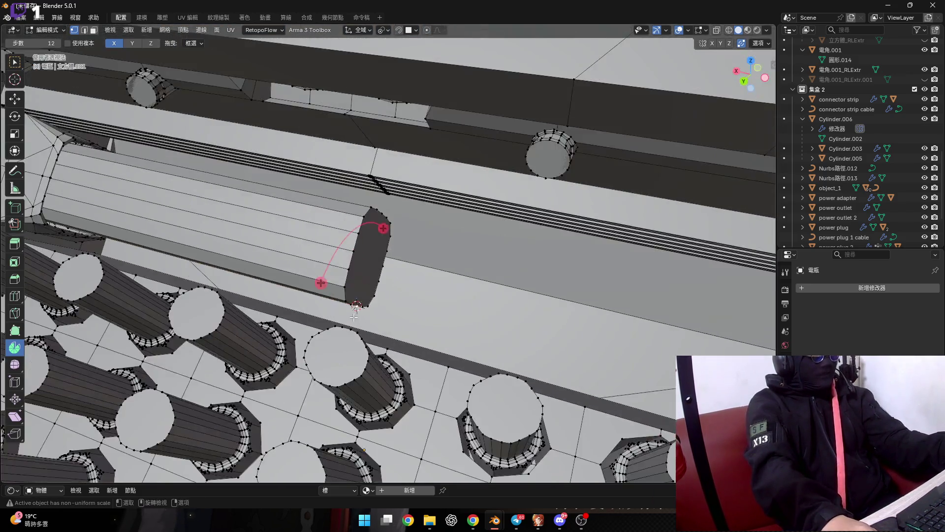
Spin the strip's end face around the 3D cursor
{"action": "mouse_move", "coordinate": [354, 317]}
{"action": "middle_mouse_down"}
{"action": "mouse_move", "coordinate": [360, 299]}
{"action": "mouse_move", "coordinate": [232, 120]}
{"action": "middle_mouse_up"}
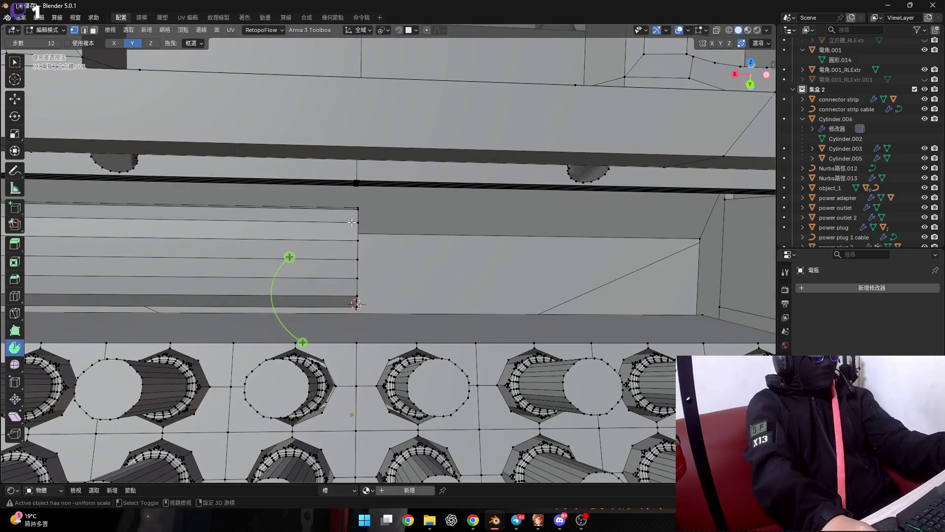
{"action": "middle_click_drag", "start_coordinate": [351, 223], "coordinate": [275, 238]}
{"action": "left_click", "coordinate": [274, 238]}
{"action": "mouse_move", "coordinate": [338, 276]}
{"action": "middle_mouse_down"}
{"action": "mouse_move", "coordinate": [296, 287]}
{"action": "mouse_move", "coordinate": [331, 60]}
{"action": "middle_mouse_up"}
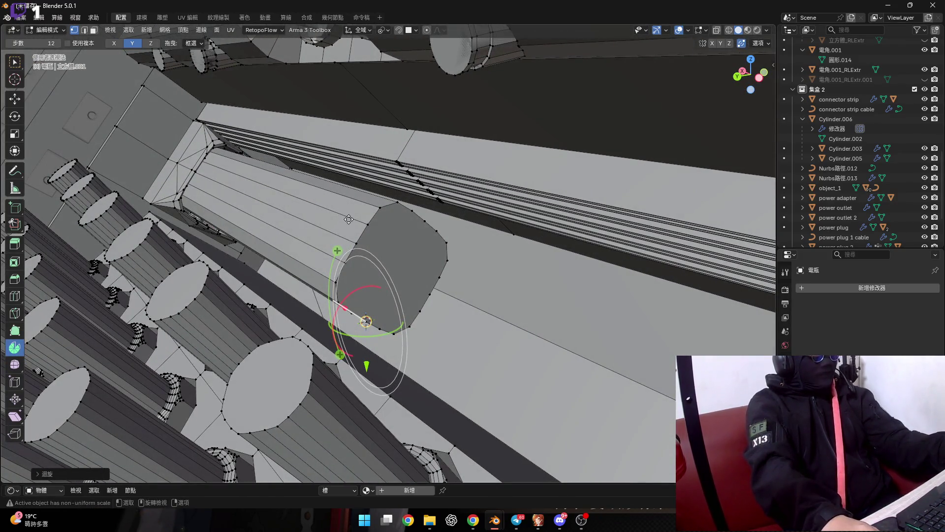
{"action": "scroll", "coordinate": [349, 220], "scroll_direction": "up", "scroll_amount": 1}
Set the transform orientation to Local and spin the end face again
{"action": "left_click", "coordinate": [190, 43]}
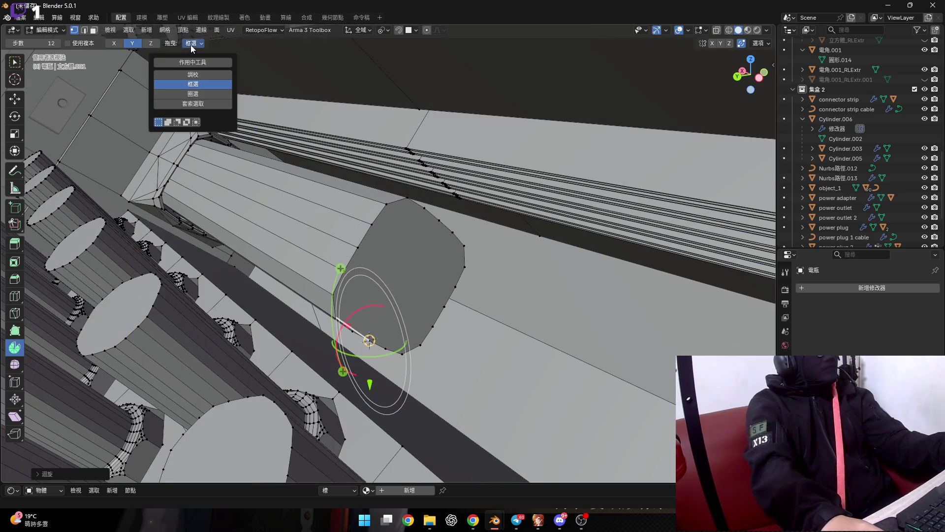
{"action": "left_click", "coordinate": [359, 30]}
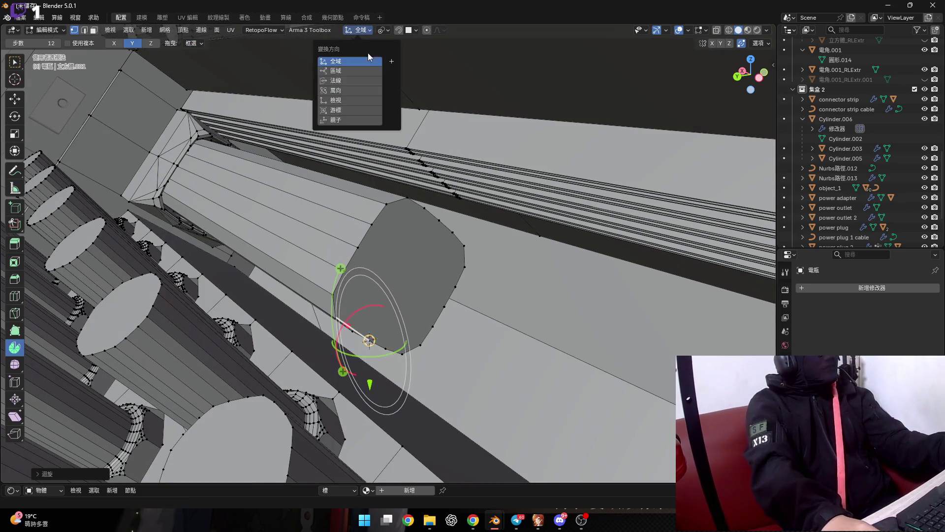
{"action": "left_click", "coordinate": [359, 80]}
{"action": "mouse_move", "coordinate": [243, 186]}
{"action": "middle_mouse_down"}
{"action": "mouse_move", "coordinate": [313, 280]}
{"action": "mouse_move", "coordinate": [363, 289]}
{"action": "middle_mouse_up"}
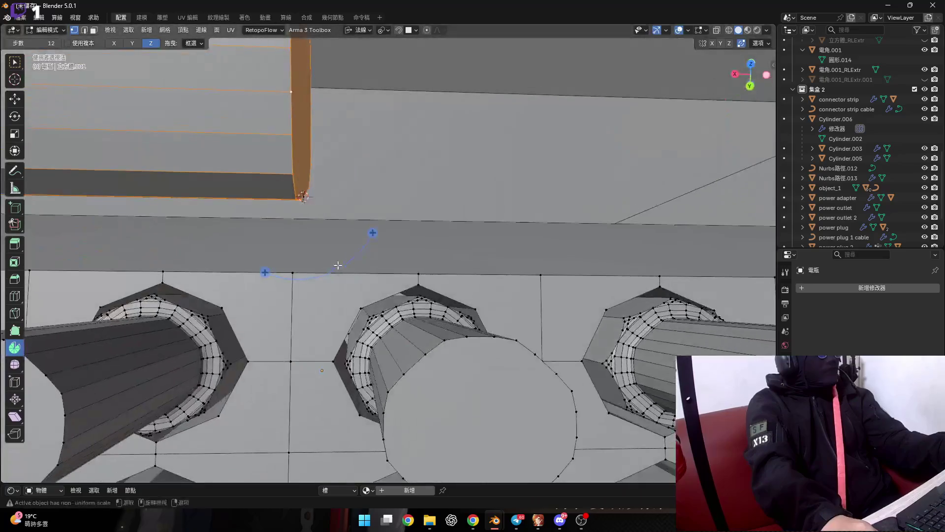
{"action": "mouse_move", "coordinate": [363, 289]}
{"action": "middle_mouse_down"}
{"action": "mouse_move", "coordinate": [337, 297]}
{"action": "mouse_move", "coordinate": [355, 310]}
{"action": "mouse_move", "coordinate": [232, 182]}
{"action": "mouse_move", "coordinate": [420, 243]}
{"action": "mouse_move", "coordinate": [409, 246]}
{"action": "middle_mouse_up"}
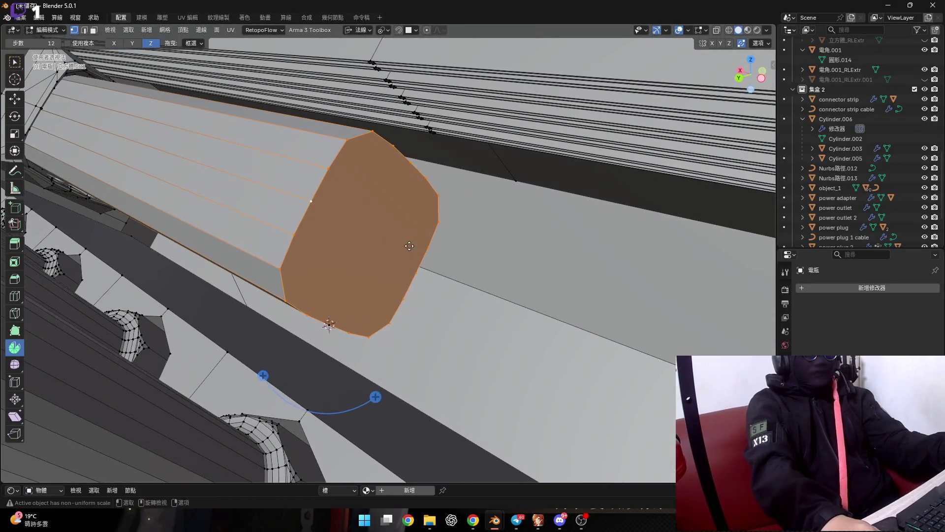
{"action": "left_click", "coordinate": [353, 30]}
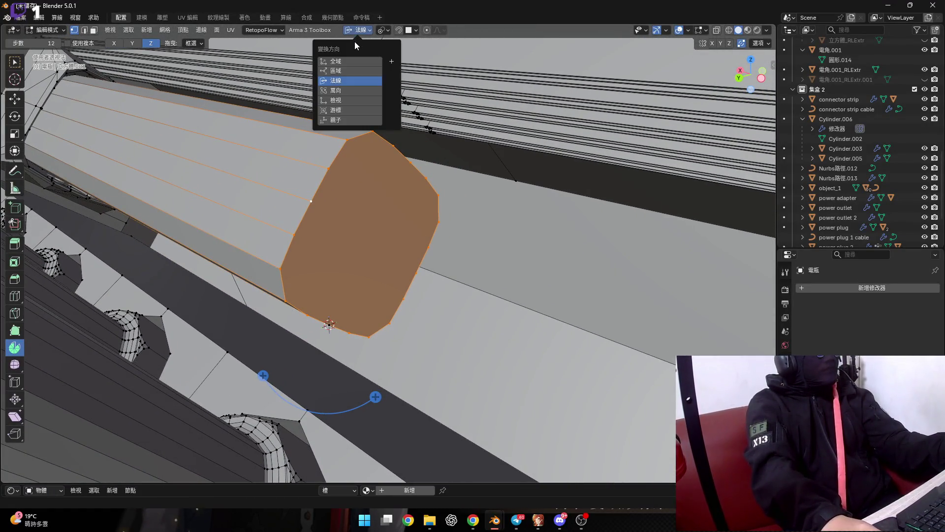
{"action": "left_click", "coordinate": [354, 107]}
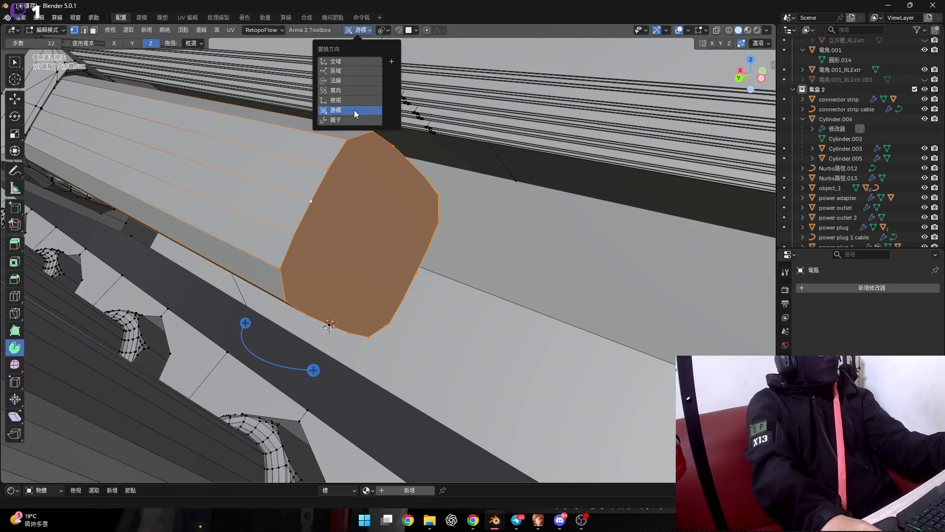
{"action": "left_click", "coordinate": [336, 71]}
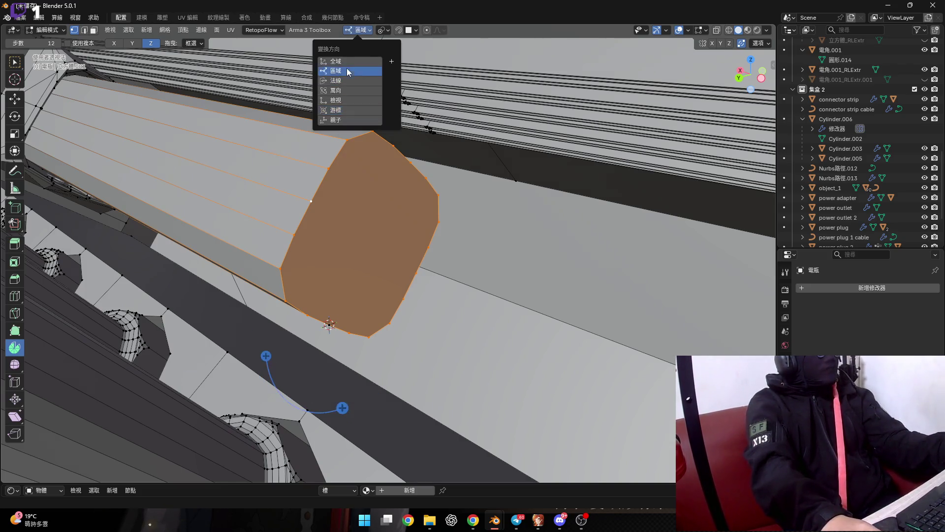
{"action": "mouse_move", "coordinate": [360, 251]}
{"action": "middle_mouse_down"}
{"action": "mouse_move", "coordinate": [302, 252]}
{"action": "mouse_move", "coordinate": [394, 338]}
{"action": "middle_mouse_up"}
{"action": "mouse_move", "coordinate": [395, 339]}
{"action": "left_mouse_down"}
{"action": "mouse_move", "coordinate": [254, 377]}
{"action": "mouse_move", "coordinate": [235, 367]}
{"action": "left_mouse_up"}
{"action": "right_click", "coordinate": [235, 367]}
Set the spin angle to -90° in the Spin settings panel
{"action": "left_click", "coordinate": [37, 475]}
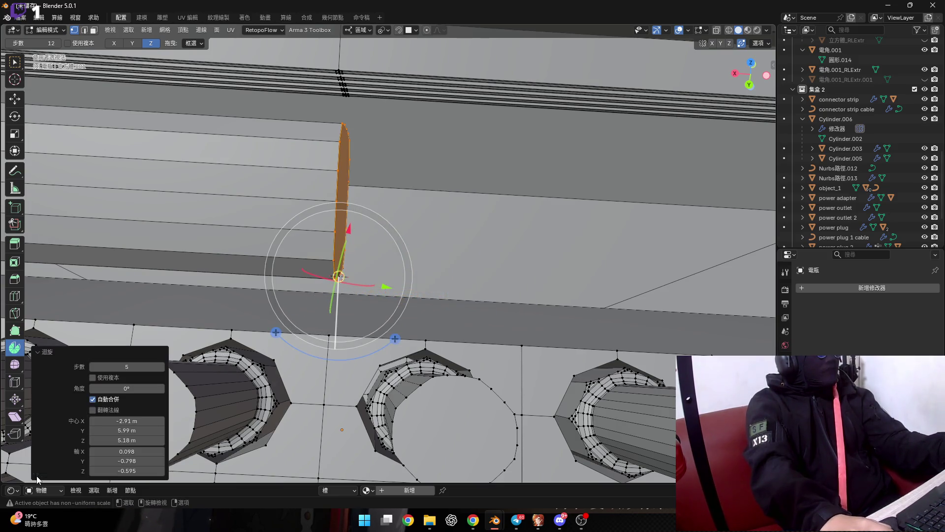
{"action": "type", "text": "90"}
{"action": "key", "text": "Return"}
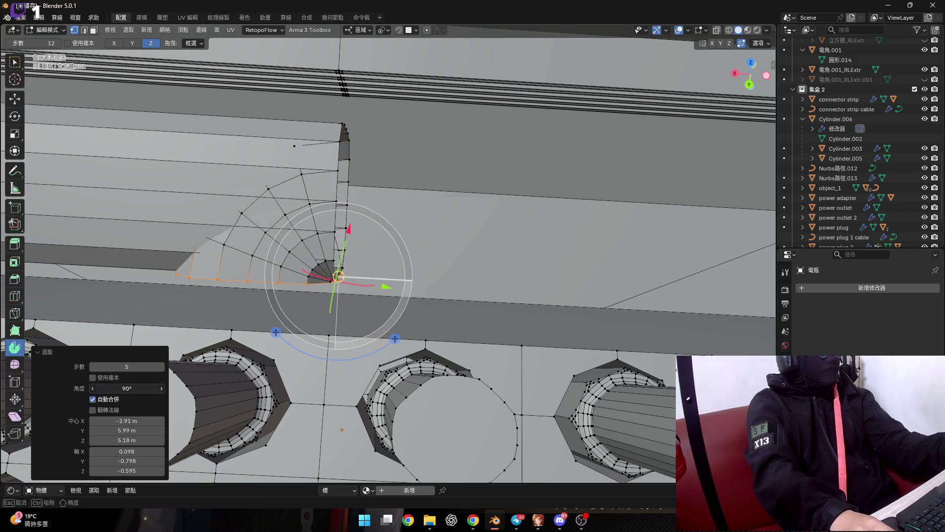
{"action": "type", "text": "-"}
{"action": "key", "text": "Return"}
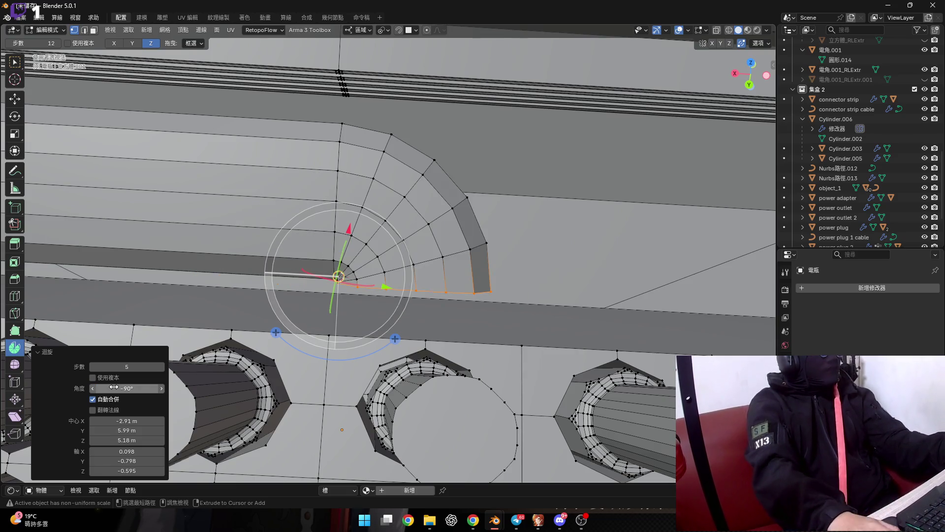
Inspect the rounded corner and grow the selection into the corner faces
{"action": "middle_click_drag", "start_coordinate": [393, 213], "coordinate": [312, 192]}
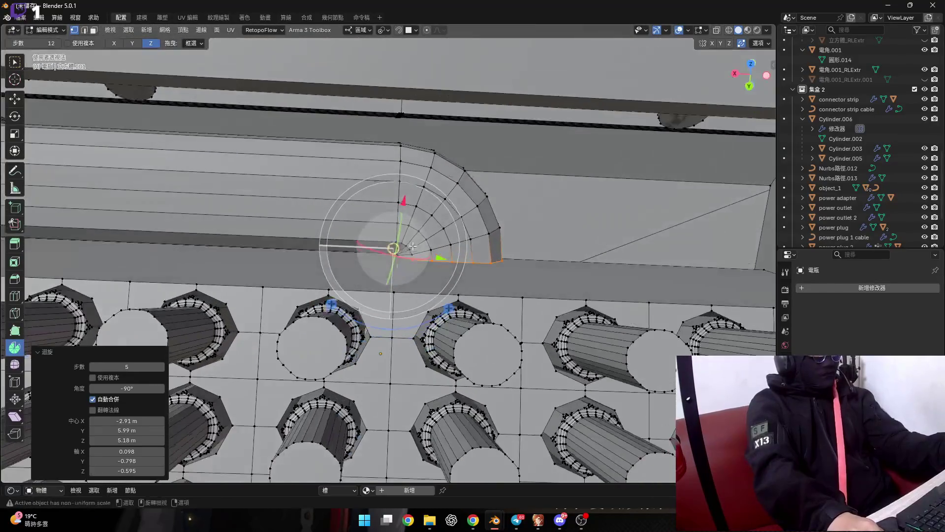
{"action": "mouse_move", "coordinate": [312, 192]}
{"action": "middle_mouse_down"}
{"action": "mouse_move", "coordinate": [410, 232]}
{"action": "mouse_move", "coordinate": [411, 219]}
{"action": "middle_mouse_up"}
{"action": "scroll", "coordinate": [418, 237], "scroll_direction": "up", "scroll_amount": 2}
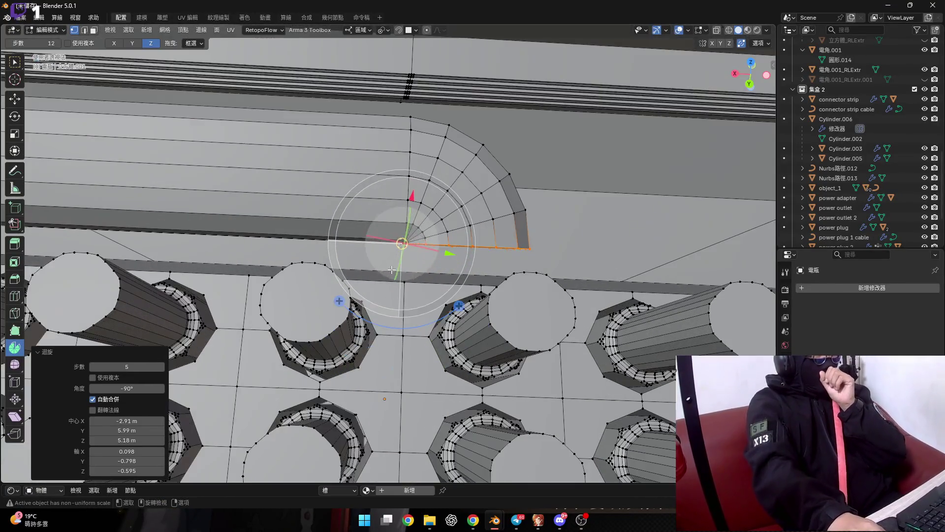
{"action": "scroll", "coordinate": [404, 270], "scroll_direction": "up", "scroll_amount": 2}
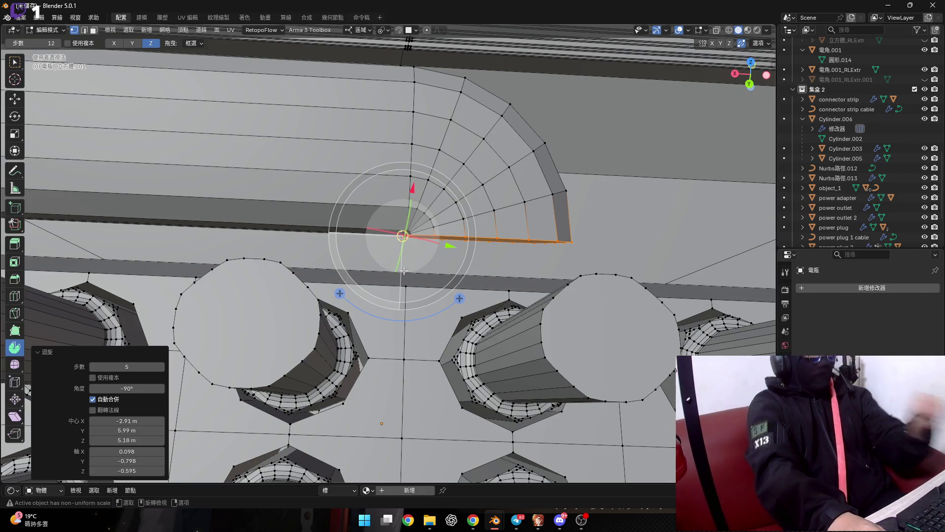
{"action": "mouse_move", "coordinate": [404, 270]}
{"action": "middle_mouse_down", "text": "shift"}
{"action": "mouse_move", "coordinate": [379, 245]}
{"action": "mouse_move", "coordinate": [372, 261]}
{"action": "middle_mouse_up", "text": "shift"}
{"action": "scroll", "coordinate": [379, 244], "scroll_direction": "down", "scroll_amount": 1}
{"action": "scroll", "coordinate": [379, 245], "scroll_direction": "up", "scroll_amount": 1}
{"action": "key", "text": "ctrl+KP_Add"}
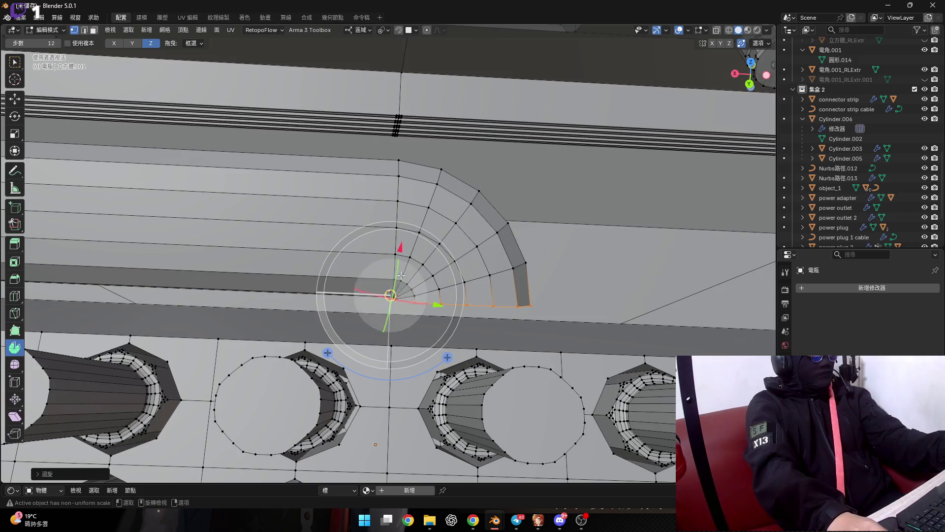
Grow the face selection further along the strip and try an X-axis scale, then cancel it
{"action": "scroll", "coordinate": [416, 280], "scroll_direction": "up", "scroll_amount": 1}
{"action": "key", "text": "ctrl+KP_Add"}
{"action": "key", "text": "ctrl+KP_Add"}
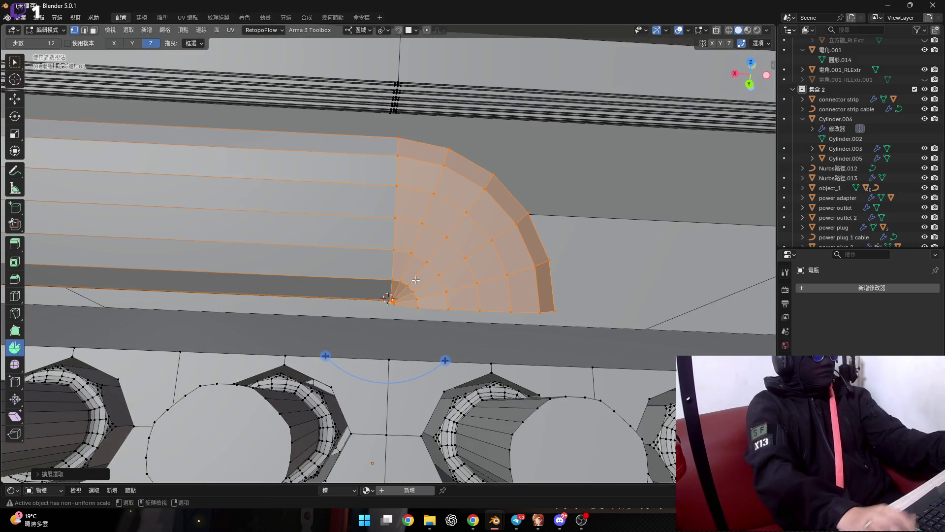
{"action": "middle_click_drag", "start_coordinate": [416, 280], "coordinate": [456, 275], "text": "shift"}
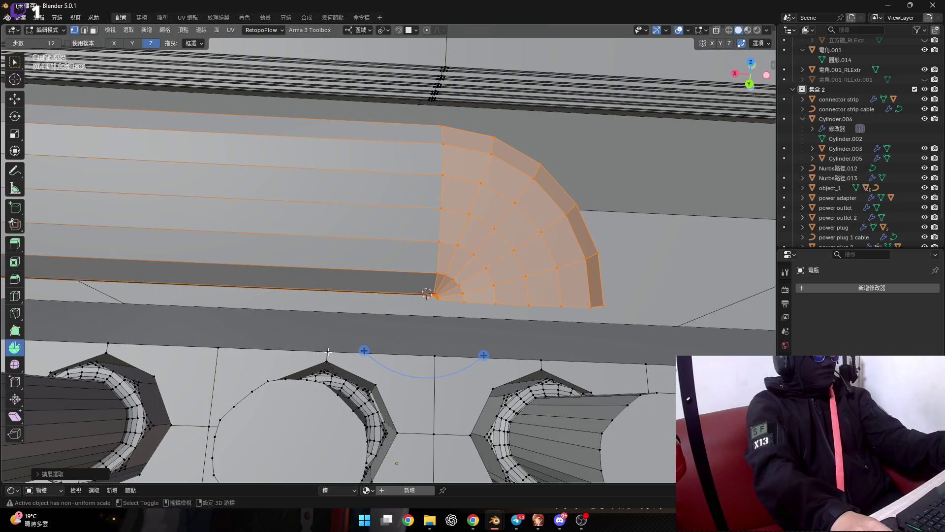
{"action": "middle_click_drag", "start_coordinate": [426, 315], "coordinate": [401, 306], "text": "shift"}
{"action": "key", "text": "s"}
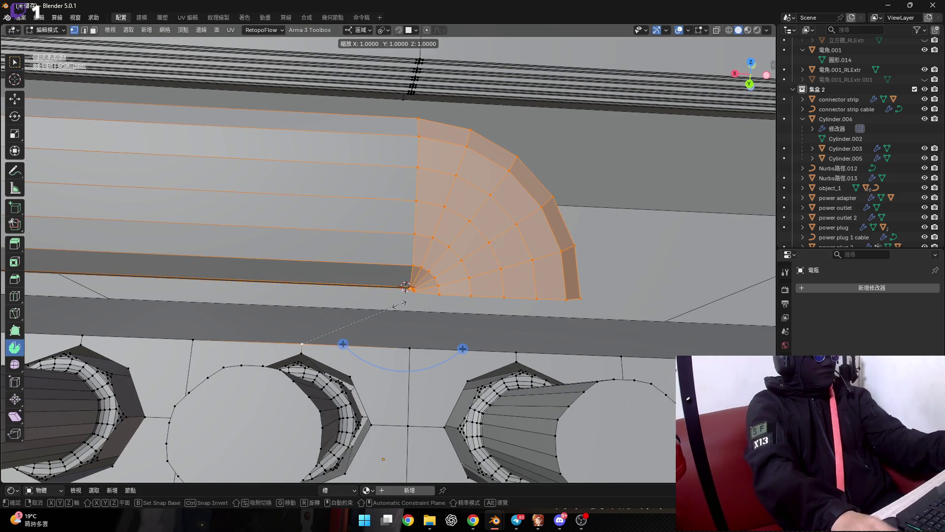
{"action": "key", "text": "x"}
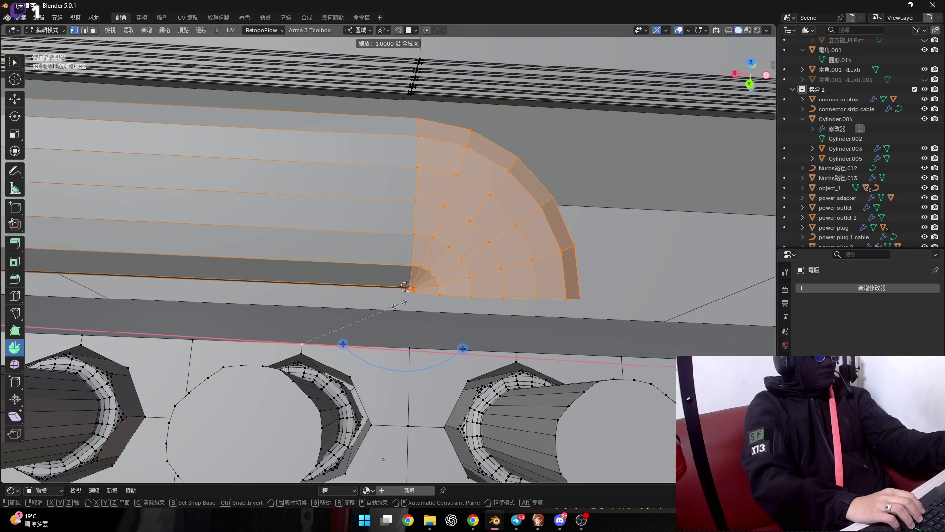
{"action": "key", "text": "Escape"}
{"action": "scroll", "coordinate": [398, 304], "scroll_direction": "down", "scroll_amount": 5}
{"action": "scroll", "coordinate": [399, 304], "scroll_direction": "up", "scroll_amount": 5}
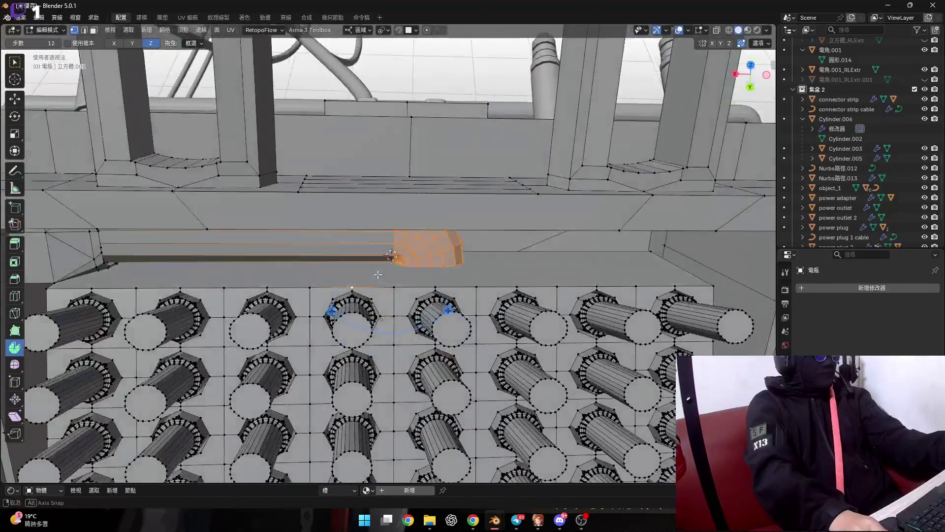
Flatten the corner faces to 0 along X, undo that, and pick the corner wedge faces
{"action": "key", "text": "s"}
{"action": "key", "text": "x"}
{"action": "key", "text": "0"}
{"action": "key", "text": "Return"}
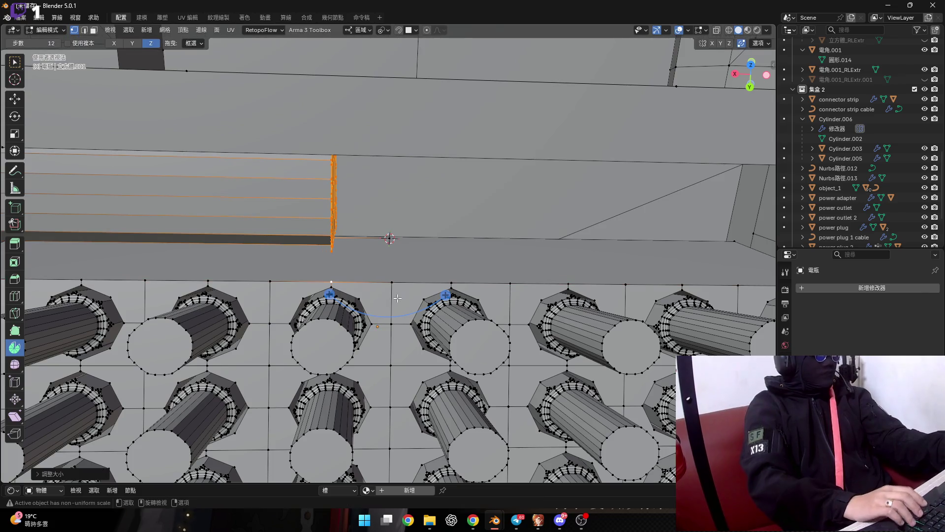
{"action": "key", "text": "ctrl+z"}
{"action": "mouse_move", "coordinate": [370, 294]}
{"action": "middle_mouse_down"}
{"action": "mouse_move", "coordinate": [371, 230]}
{"action": "mouse_move", "coordinate": [418, 235]}
{"action": "middle_mouse_up"}
{"action": "left_click", "coordinate": [404, 235], "text": "ctrl"}
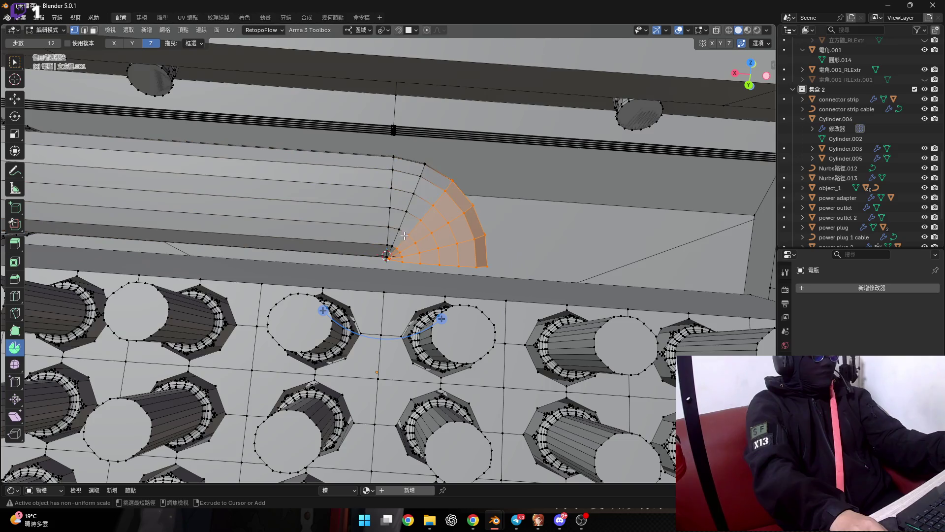
{"action": "key", "text": "ctrl+z"}
{"action": "key", "text": "ctrl+z"}
{"action": "scroll", "coordinate": [327, 311], "scroll_direction": "up", "scroll_amount": 4}
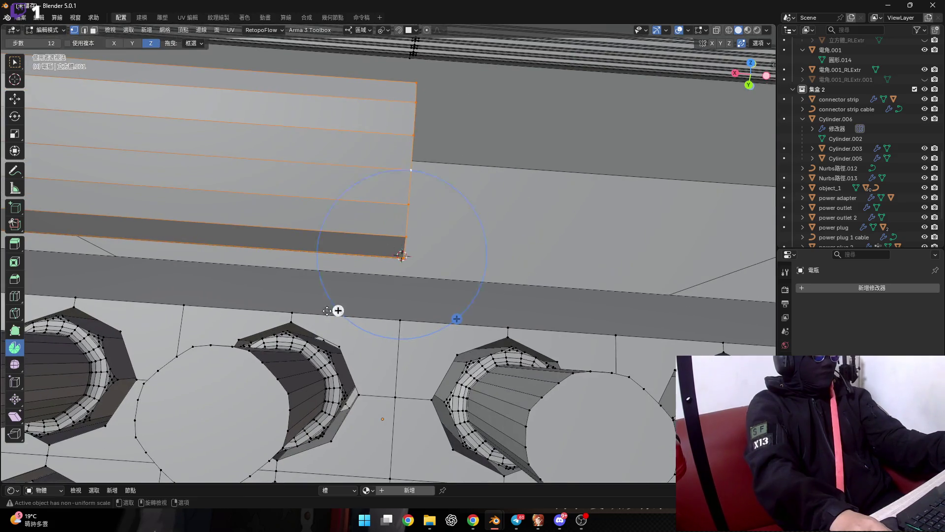
Shrink the strip slightly along its length and select the end geometry to remove
{"action": "key", "text": "s"}
{"action": "key", "text": "Return"}
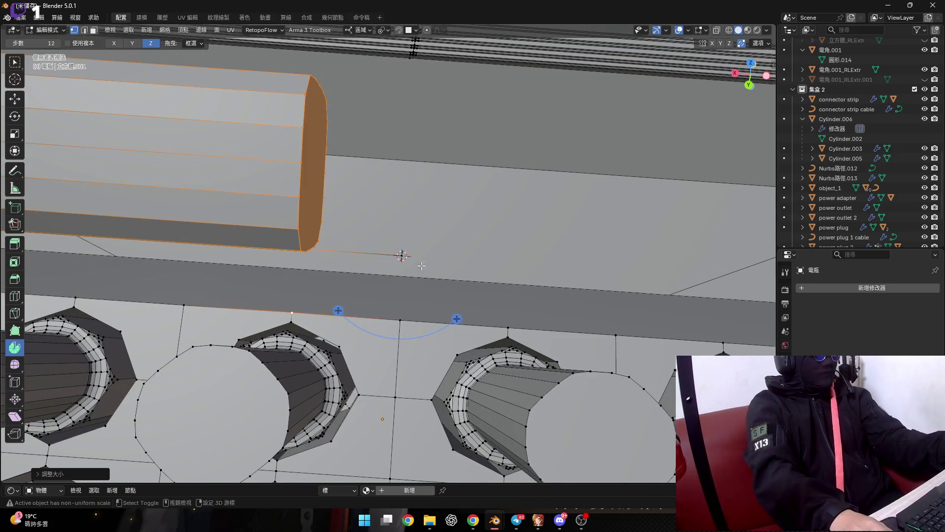
{"action": "scroll", "coordinate": [422, 266], "scroll_direction": "up", "scroll_amount": 1}
{"action": "scroll", "coordinate": [343, 267], "scroll_direction": "up", "scroll_amount": 1}
{"action": "scroll", "coordinate": [422, 291], "scroll_direction": "up", "scroll_amount": 1}
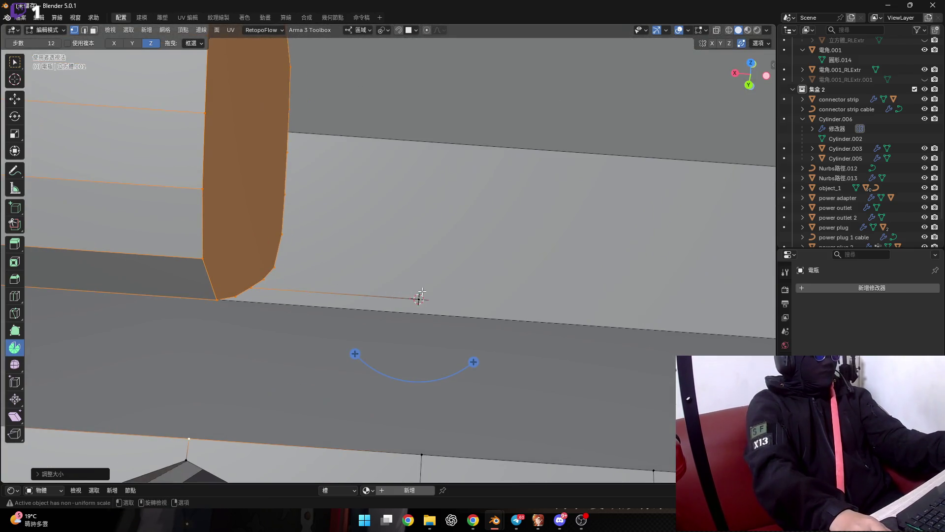
{"action": "left_click", "coordinate": [429, 300]}
Delete the selected rounded end geometry from the strip
{"action": "key", "text": "x"}
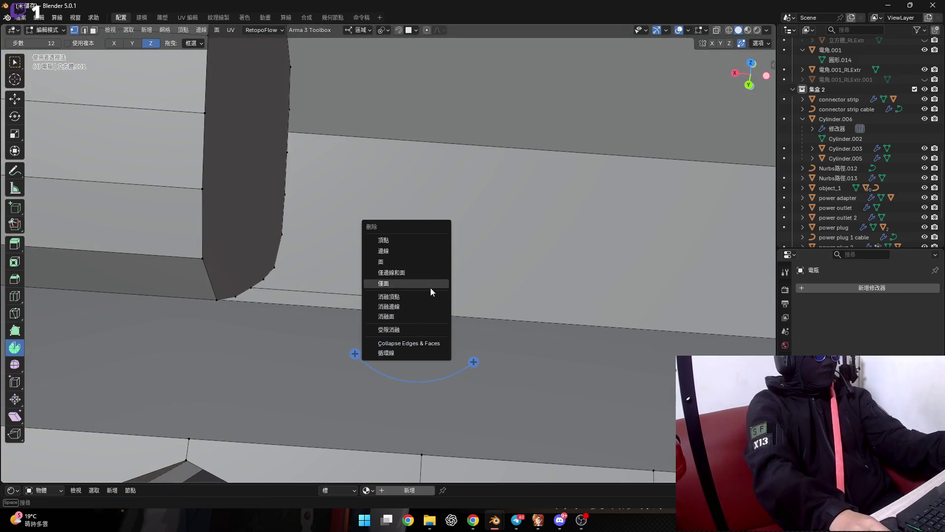
{"action": "left_click", "coordinate": [419, 239]}
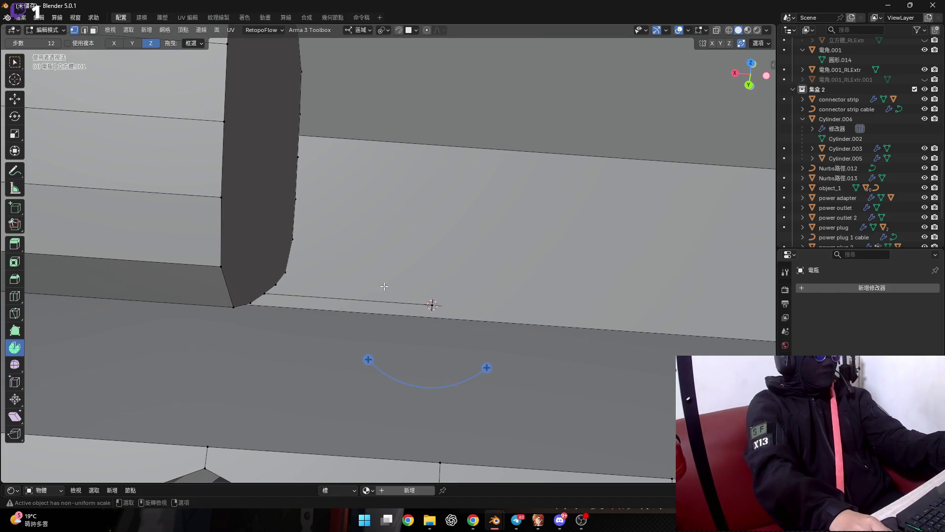
{"action": "scroll", "coordinate": [431, 314], "scroll_direction": "up", "scroll_amount": 3}
{"action": "key", "text": "x"}
{"action": "key", "text": "Escape"}
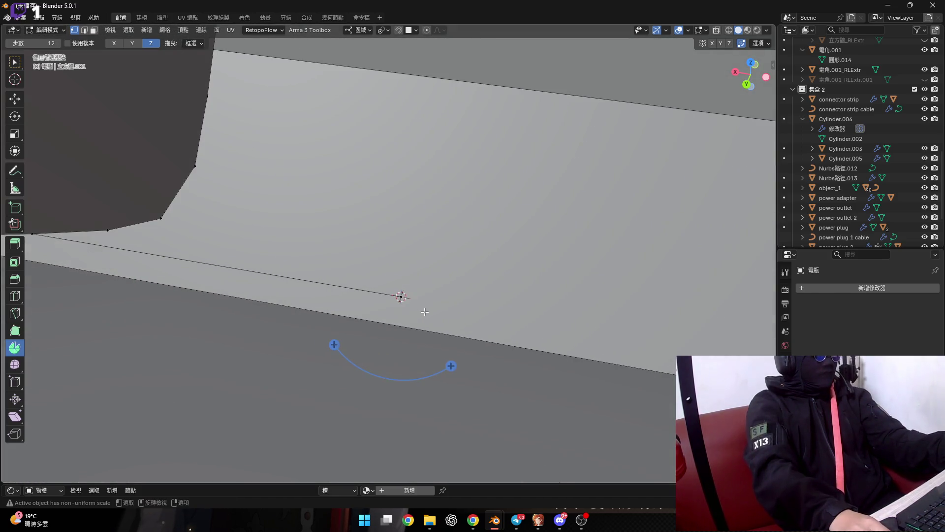
In X-ray view, select and delete the stray vertex near the housing corner
{"action": "middle_click_drag", "start_coordinate": [415, 302], "coordinate": [136, 225]}
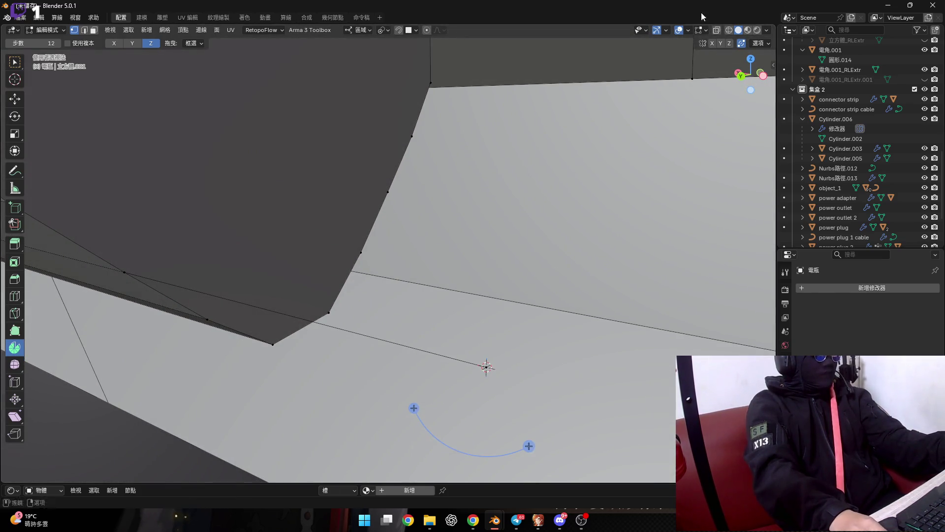
{"action": "left_click", "coordinate": [717, 30]}
{"action": "left_click", "coordinate": [487, 367]}
{"action": "key", "text": "x"}
{"action": "left_click", "coordinate": [512, 350]}
{"action": "left_click", "coordinate": [717, 30]}
Snap the 3D cursor onto a groove edge and select the cylinder's end cap face
{"action": "key", "text": "2"}
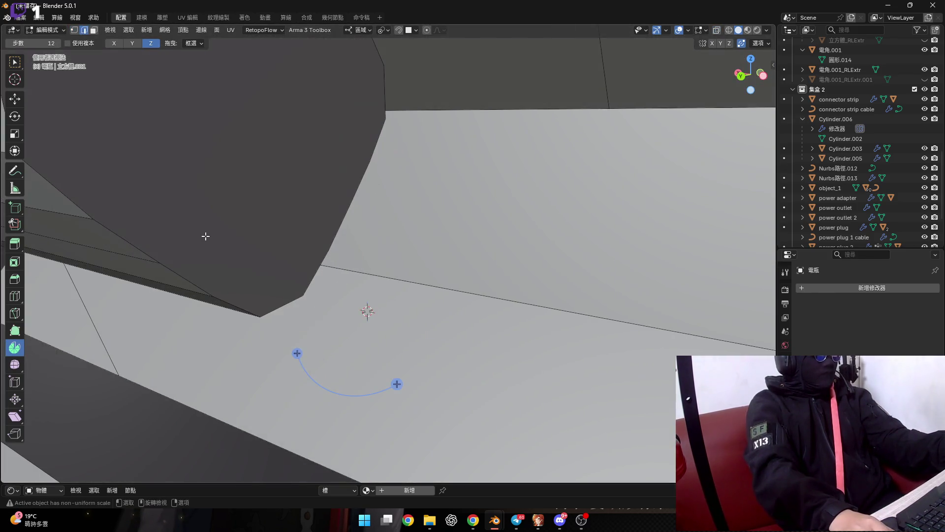
{"action": "scroll", "coordinate": [228, 243], "scroll_direction": "up", "scroll_amount": 5}
{"action": "scroll", "coordinate": [264, 315], "scroll_direction": "up", "scroll_amount": 2}
{"action": "left_click", "coordinate": [266, 334]}
{"action": "key", "text": "shift+s"}
{"action": "left_click", "coordinate": [302, 375]}
{"action": "mouse_move", "coordinate": [289, 312]}
{"action": "middle_mouse_down"}
{"action": "mouse_move", "coordinate": [288, 286]}
{"action": "mouse_move", "coordinate": [366, 372]}
{"action": "middle_mouse_up"}
{"action": "left_click", "coordinate": [235, 280]}
Spin the cap face around the cursor pivot with Angle -90° in 5 steps
{"action": "left_click_drag", "start_coordinate": [365, 372], "coordinate": [279, 400]}
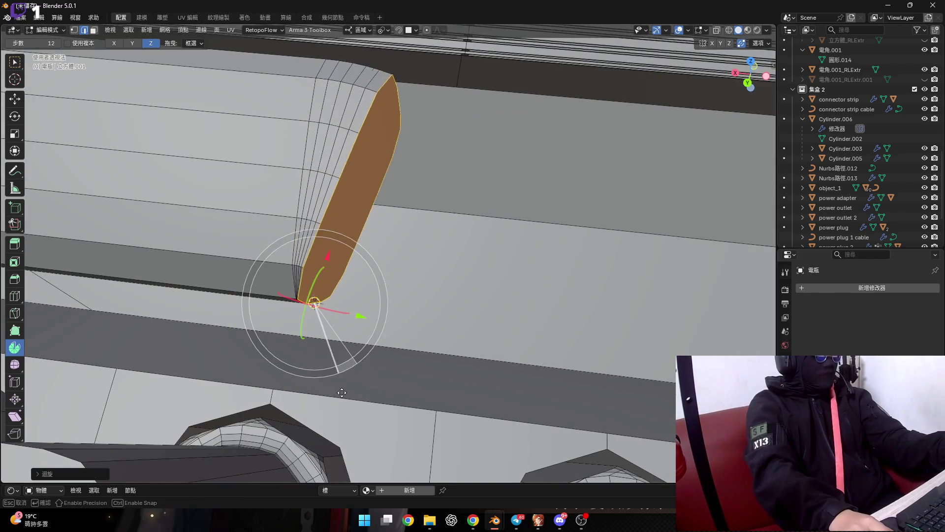
{"action": "left_click", "coordinate": [48, 475]}
{"action": "type", "text": "5"}
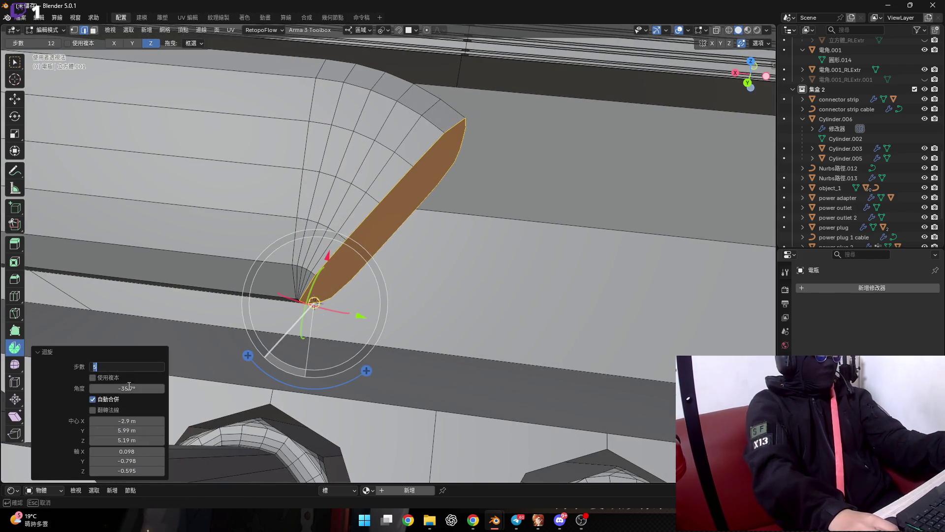
{"action": "type", "text": "-90"}
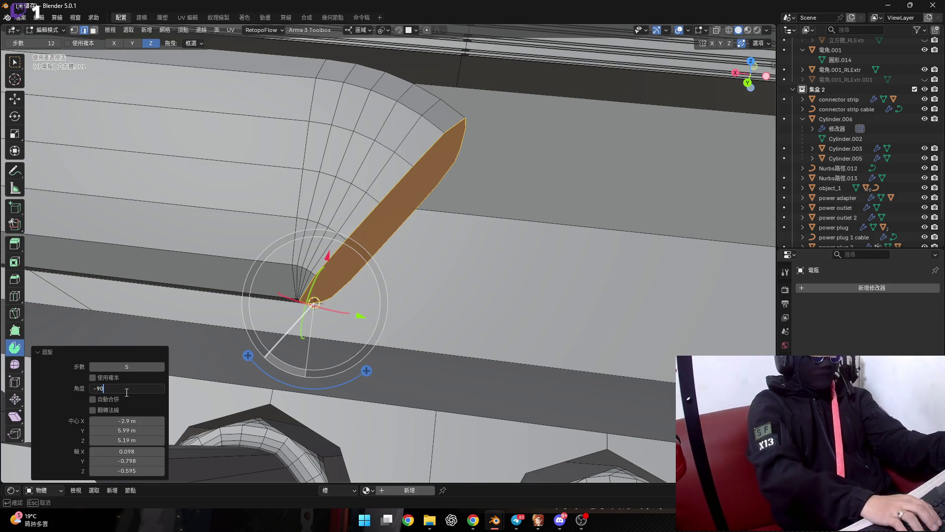
{"action": "key", "text": "Return"}
Inspect the quarter-round fan from several angles and switch back to Select Box
{"action": "middle_click_drag", "start_coordinate": [295, 320], "coordinate": [439, 261]}
{"action": "scroll", "coordinate": [433, 271], "scroll_direction": "up", "scroll_amount": 4}
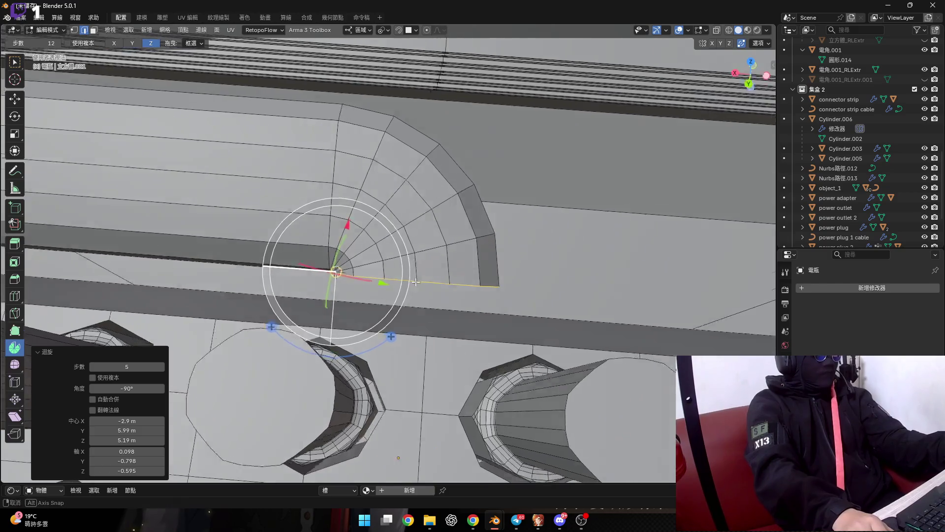
{"action": "middle_click_drag", "start_coordinate": [426, 285], "coordinate": [409, 269]}
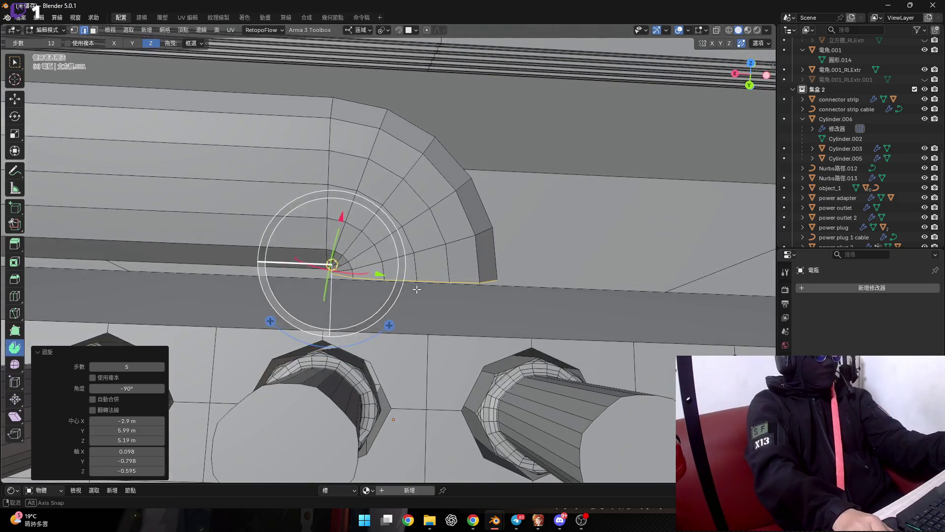
{"action": "scroll", "coordinate": [403, 264], "scroll_direction": "down", "scroll_amount": 3}
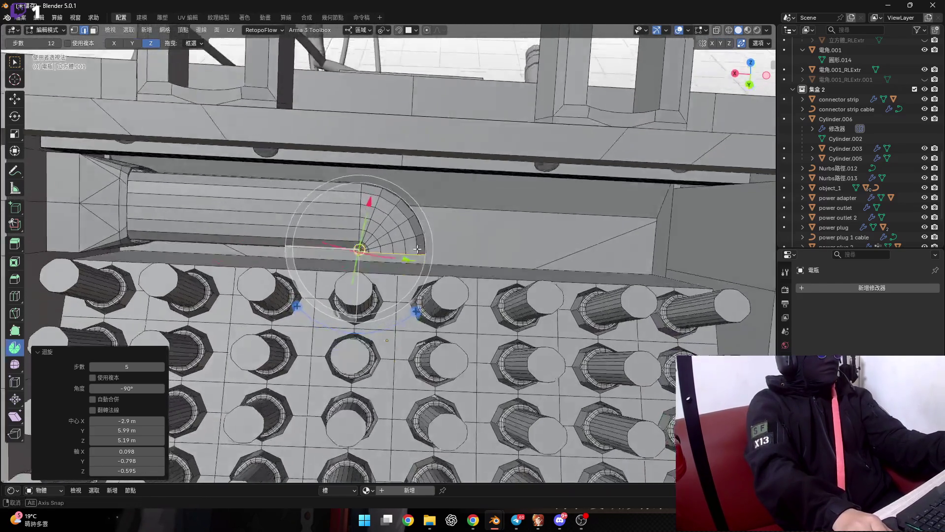
{"action": "scroll", "coordinate": [403, 263], "scroll_direction": "up", "scroll_amount": 5}
{"action": "middle_click_drag", "start_coordinate": [367, 241], "coordinate": [376, 268]}
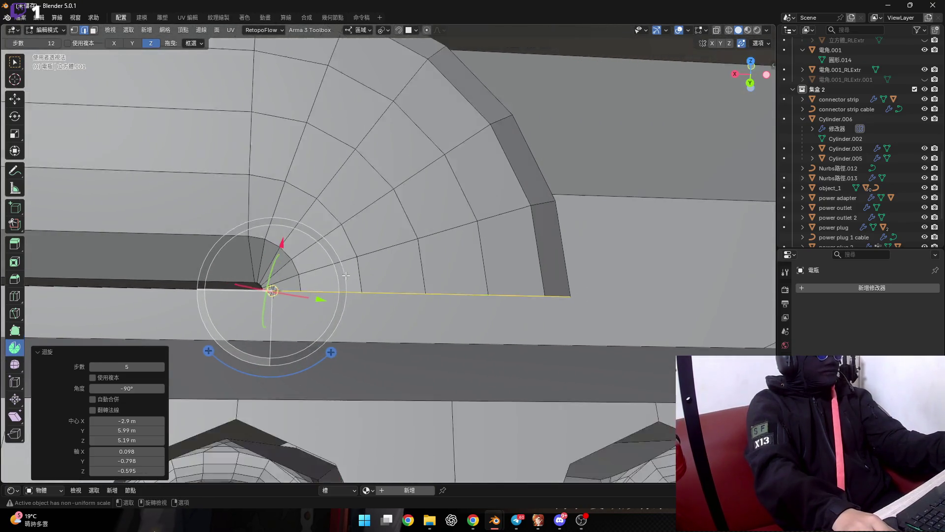
{"action": "mouse_move", "coordinate": [375, 268]}
{"action": "middle_mouse_down"}
{"action": "mouse_move", "coordinate": [452, 258]}
{"action": "mouse_move", "coordinate": [348, 298]}
{"action": "mouse_move", "coordinate": [381, 265]}
{"action": "middle_mouse_up"}
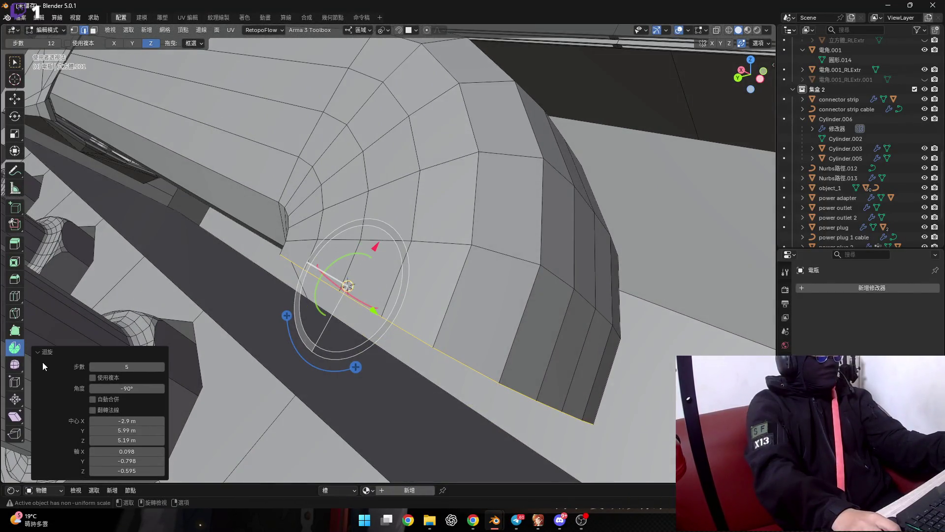
{"action": "left_click", "coordinate": [43, 352]}
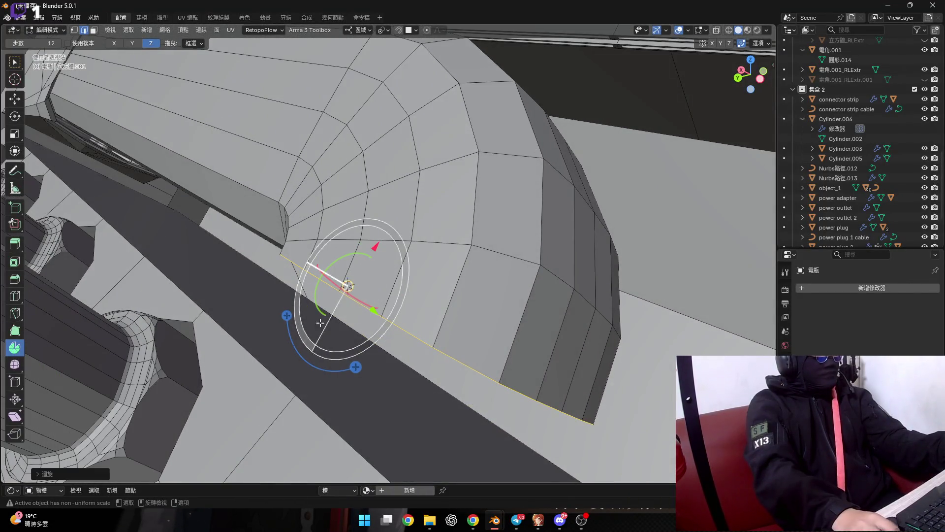
{"action": "left_click", "coordinate": [14, 61]}
{"action": "mouse_move", "coordinate": [374, 99]}
{"action": "middle_mouse_down"}
{"action": "mouse_move", "coordinate": [389, 65]}
{"action": "mouse_move", "coordinate": [440, 327]}
{"action": "mouse_move", "coordinate": [318, 287]}
{"action": "mouse_move", "coordinate": [329, 296]}
{"action": "middle_mouse_up"}
Extrude the curved fan faces along their normals and select four of them
{"action": "key", "text": "e"}
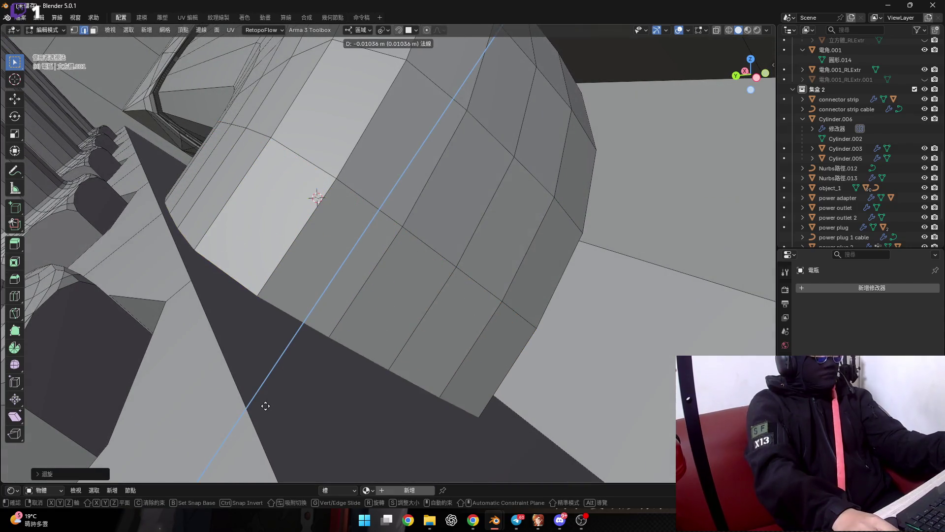
{"action": "left_click", "coordinate": [262, 408]}
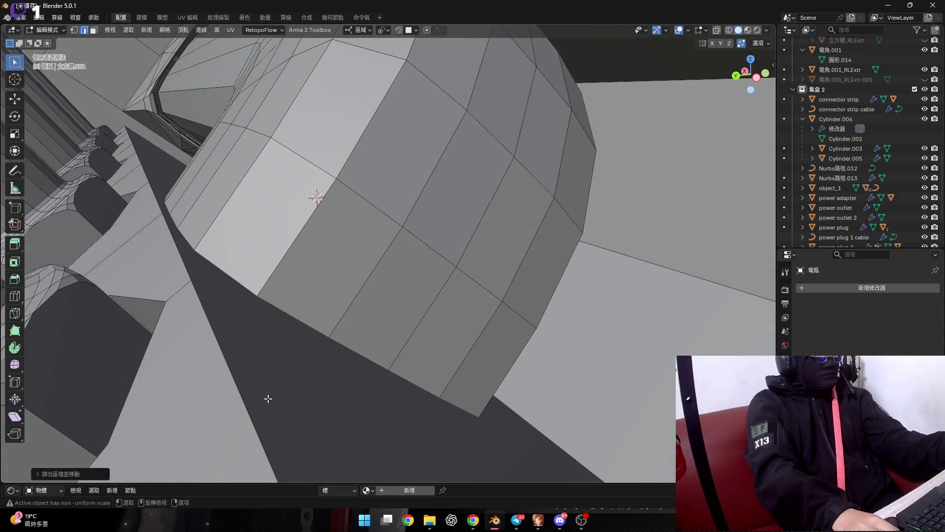
{"action": "left_click", "coordinate": [292, 256], "text": "alt"}
{"action": "left_click", "coordinate": [317, 271], "text": "alt"}
{"action": "key", "text": "g"}
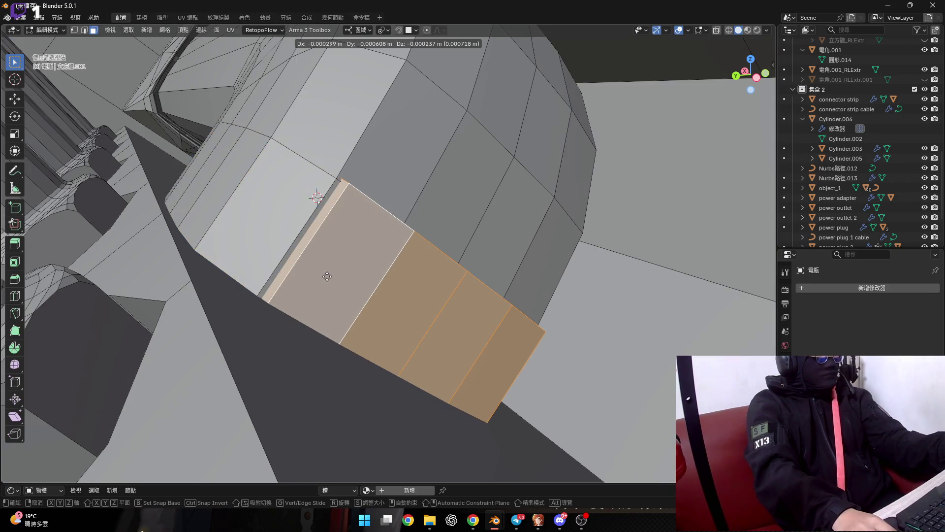
{"action": "right_click", "coordinate": [327, 276]}
Separate the four faces into their own object, 電瓶.001, and return to Object Mode
{"action": "key", "text": "p"}
{"action": "left_click", "coordinate": [327, 276]}
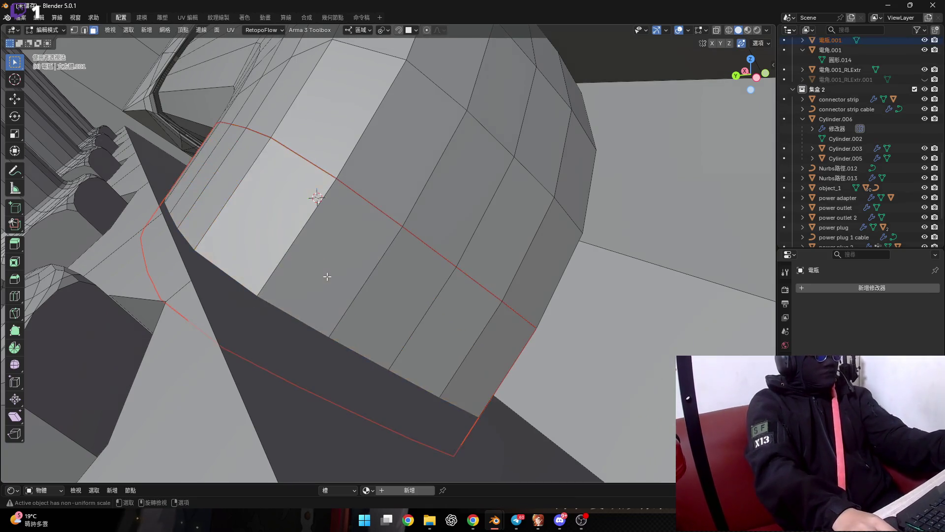
{"action": "middle_click_drag", "start_coordinate": [344, 277], "coordinate": [359, 266]}
{"action": "scroll", "coordinate": [839, 150], "scroll_direction": "up", "scroll_amount": 3}
{"action": "left_click", "coordinate": [424, 188]}
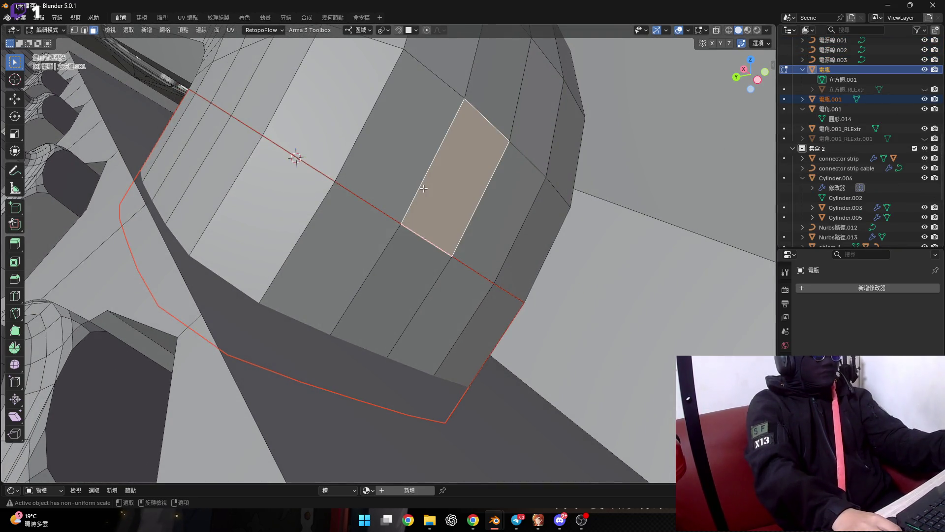
{"action": "key", "text": "Tab"}
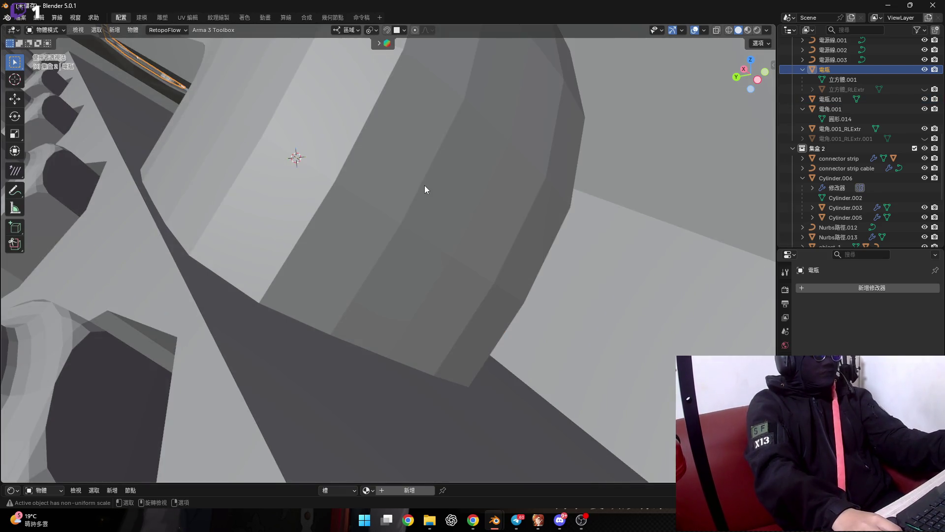
{"action": "key", "text": "h"}
{"action": "left_click", "coordinate": [388, 264]}
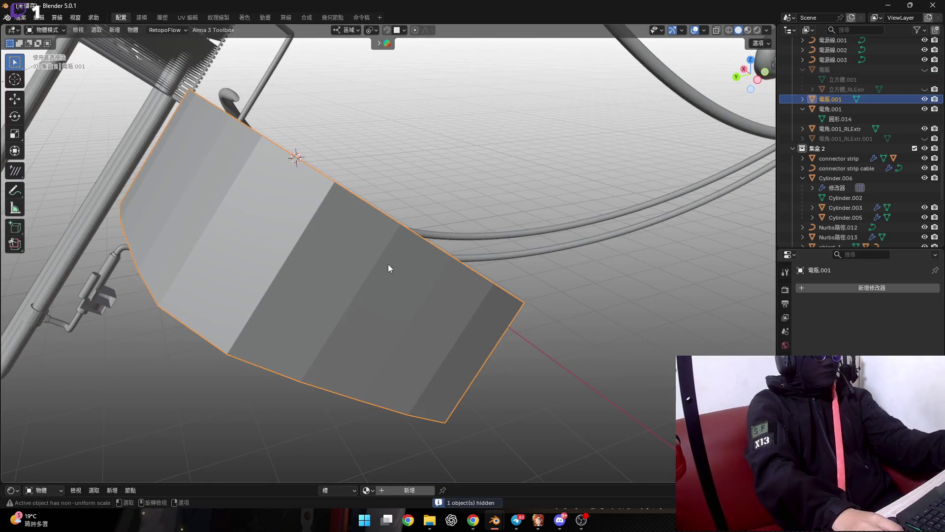
{"action": "double_click", "coordinate": [843, 99]}
{"action": "scroll", "coordinate": [840, 98], "scroll_direction": "up", "scroll_amount": 2}
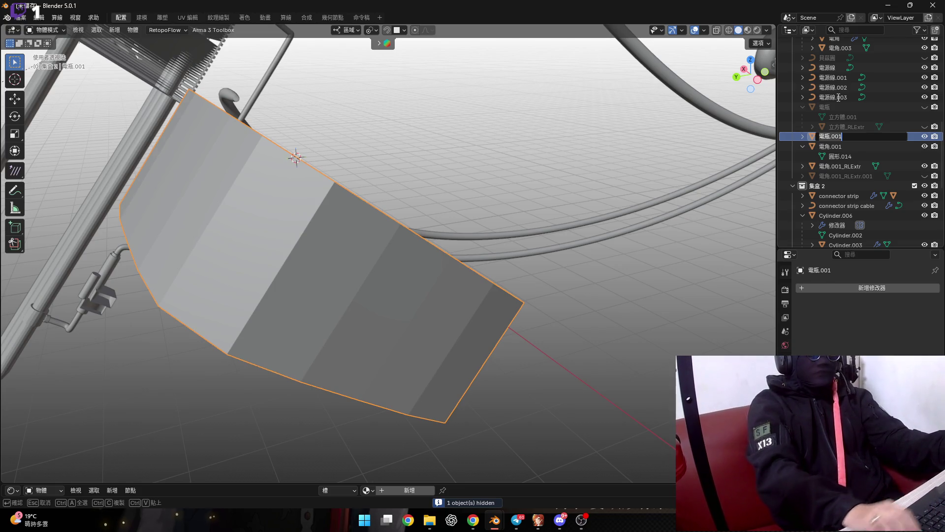
{"action": "key", "text": "Return"}
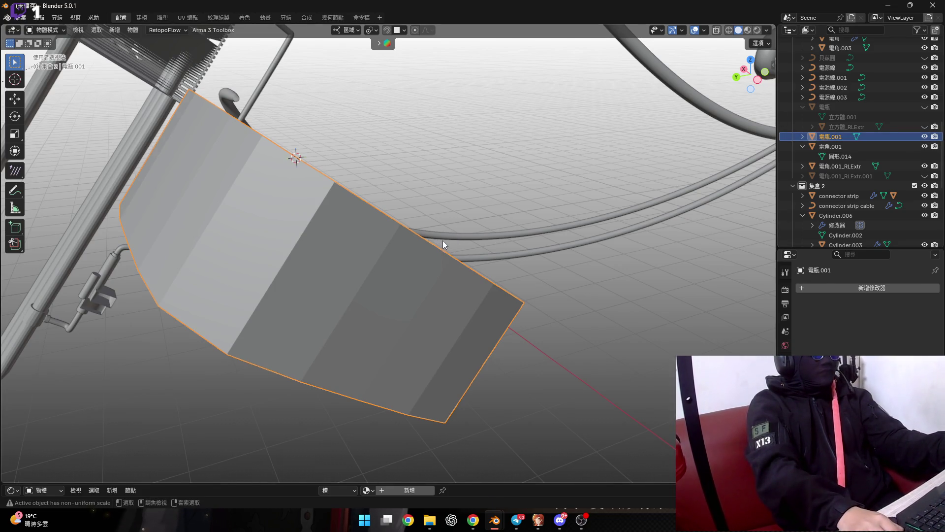
{"action": "left_click", "coordinate": [926, 107]}
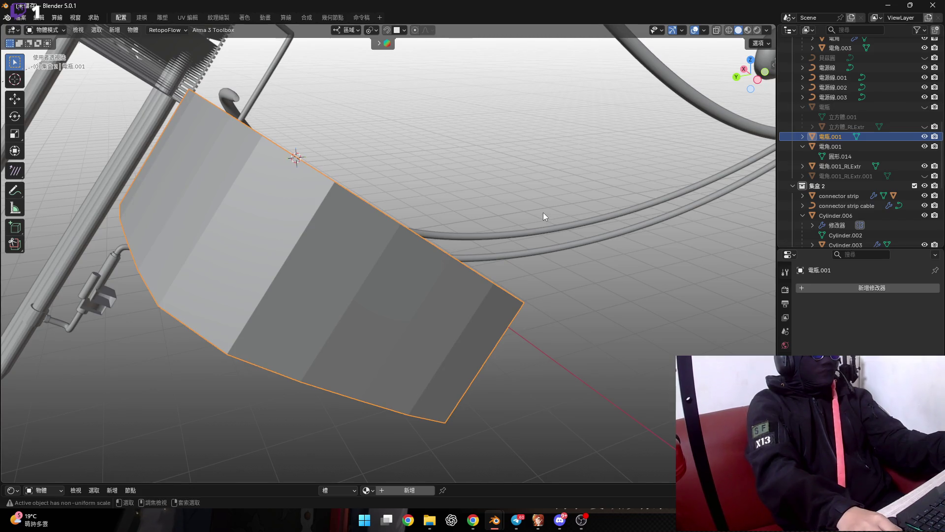
{"action": "key", "text": "alt+h"}
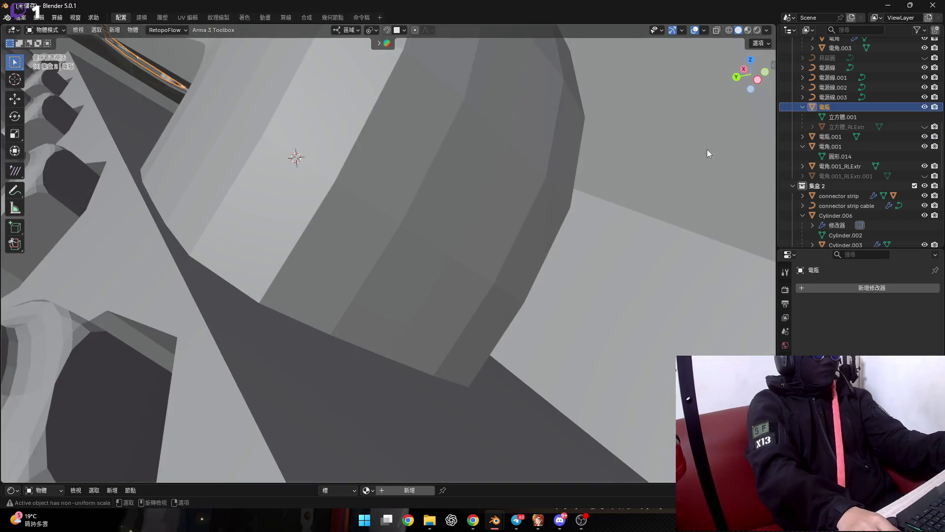
{"action": "left_click", "coordinate": [879, 135]}
{"action": "mouse_move", "coordinate": [456, 268]}
{"action": "middle_mouse_down"}
{"action": "mouse_move", "coordinate": [455, 230]}
{"action": "mouse_move", "coordinate": [450, 274]}
{"action": "middle_mouse_up"}
{"action": "left_click", "coordinate": [477, 332]}
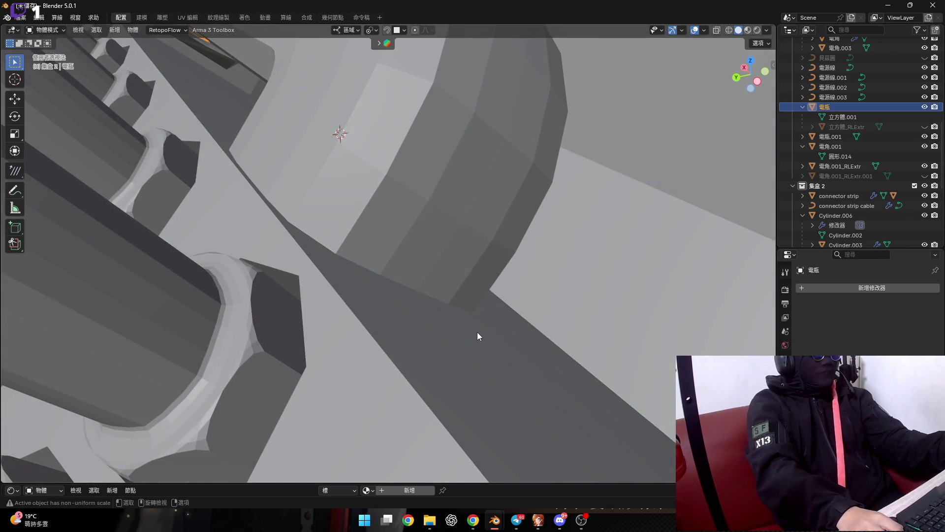
Try a Boolean modifier on 電瓶 with a cutter object, then remove the modifier
{"action": "left_click", "coordinate": [855, 288]}
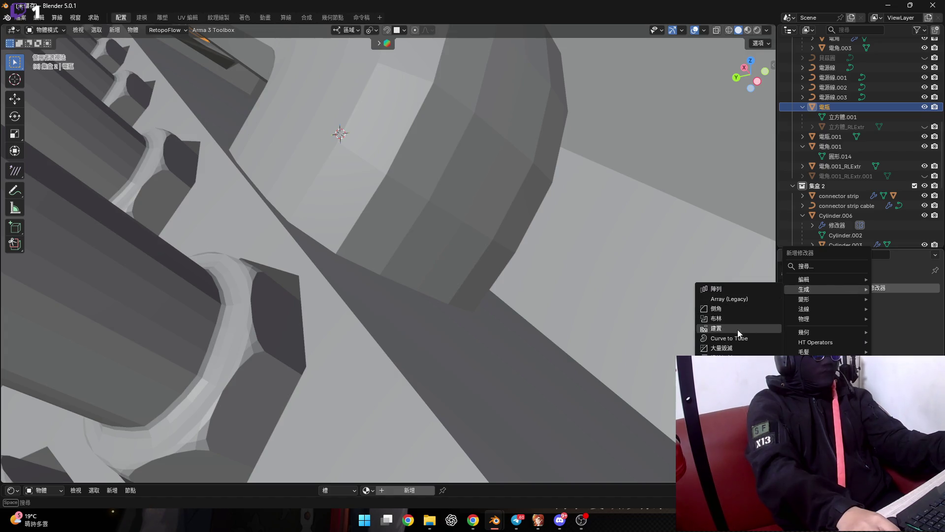
{"action": "left_click", "coordinate": [748, 320]}
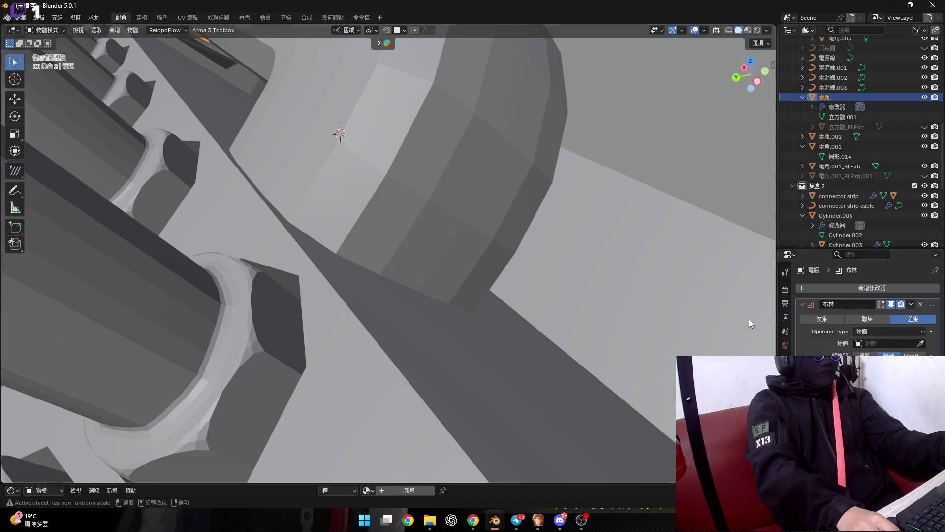
{"action": "left_click", "coordinate": [852, 144]}
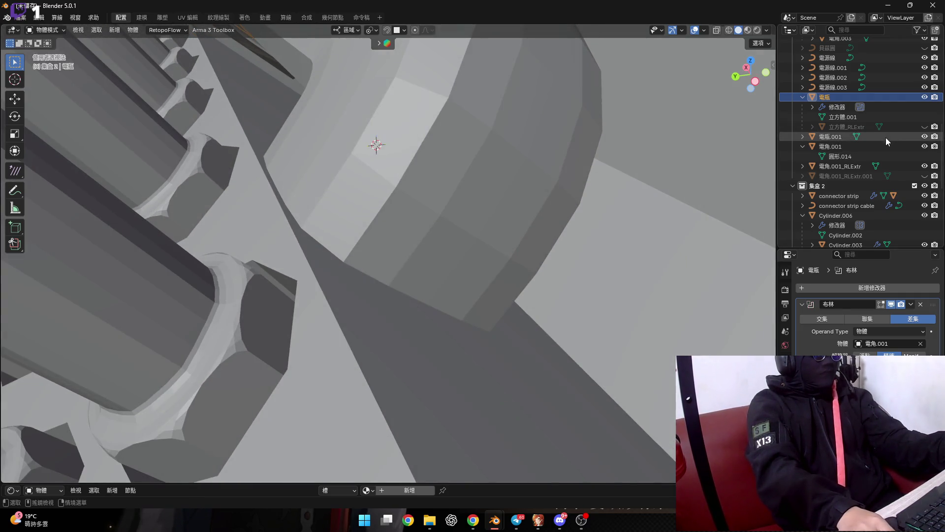
{"action": "left_click", "coordinate": [888, 148]}
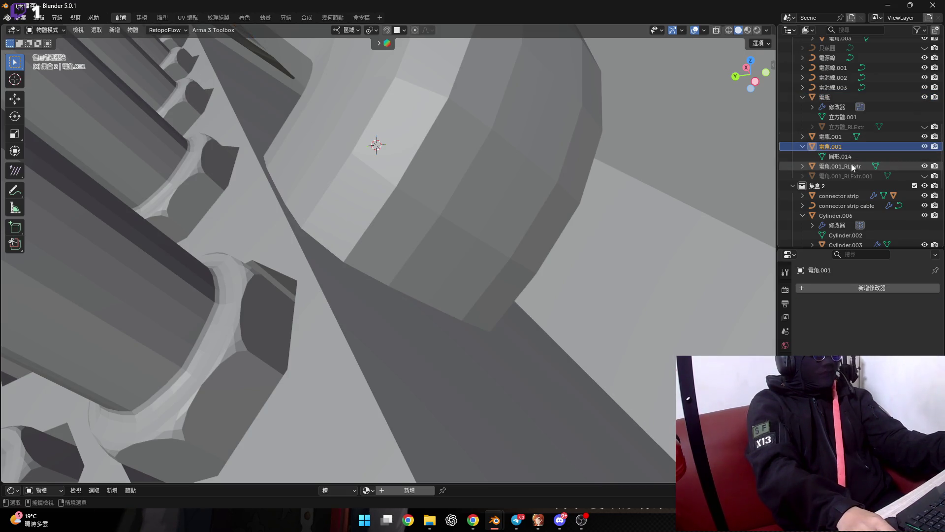
{"action": "left_click", "coordinate": [884, 137]}
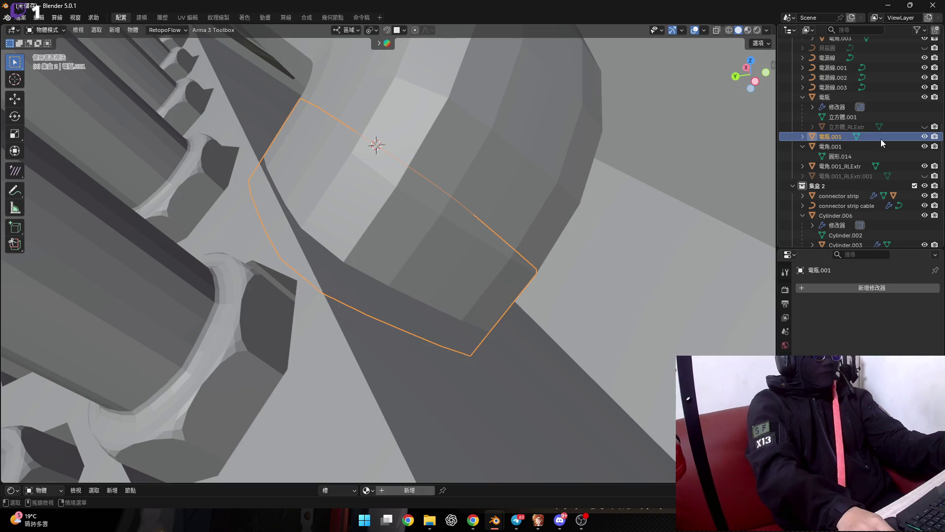
{"action": "left_click", "coordinate": [841, 97]}
{"action": "left_click", "coordinate": [917, 344]}
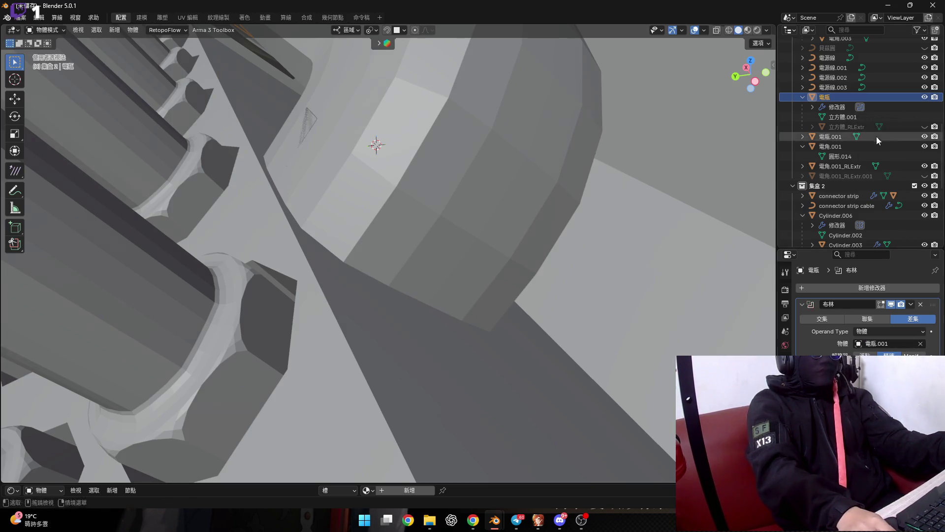
{"action": "scroll", "coordinate": [452, 261], "scroll_direction": "up", "scroll_amount": 4}
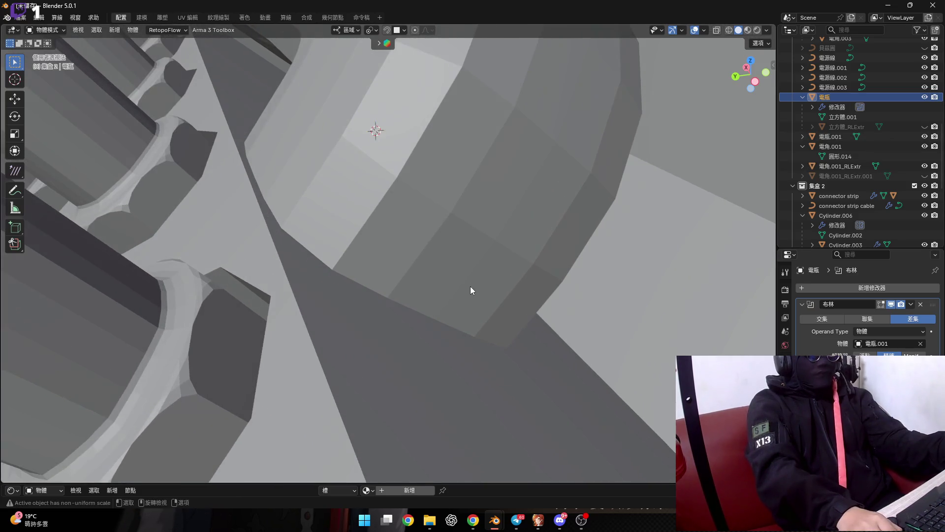
{"action": "left_click", "coordinate": [911, 304]}
{"action": "left_click", "coordinate": [891, 313]}
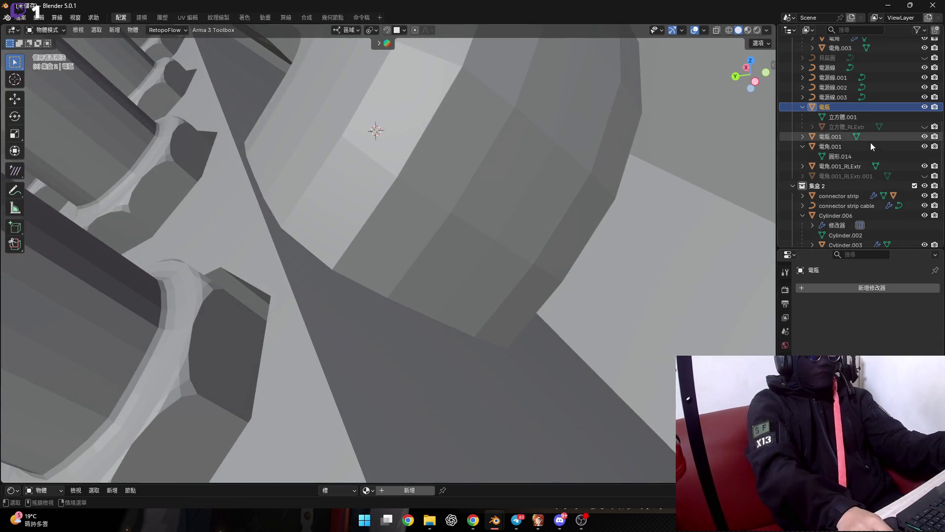
Delete the 電瓶.001 object, then undo to get the cutter back selected
{"action": "left_click", "coordinate": [887, 139]}
{"action": "right_click", "coordinate": [887, 140]}
{"action": "left_click", "coordinate": [866, 166]}
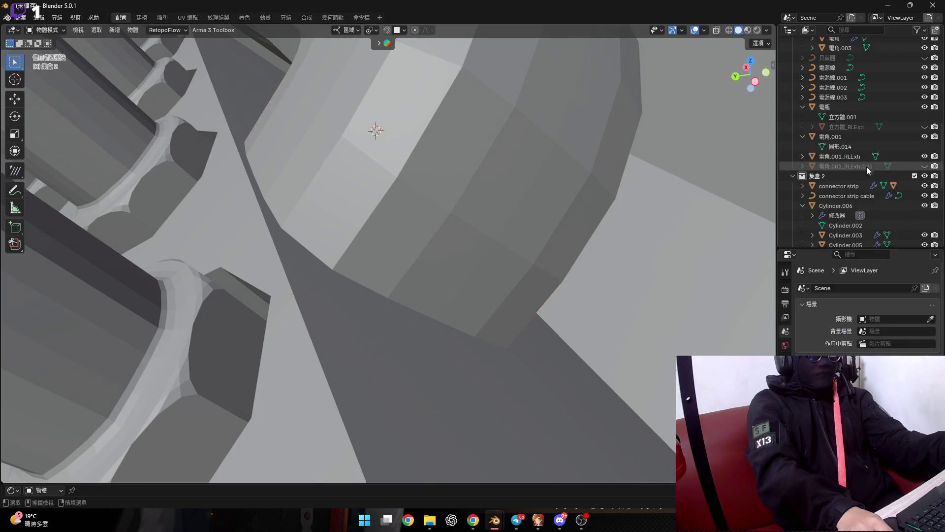
{"action": "key", "text": "Tab"}
{"action": "middle_click_drag", "start_coordinate": [403, 360], "coordinate": [366, 292]}
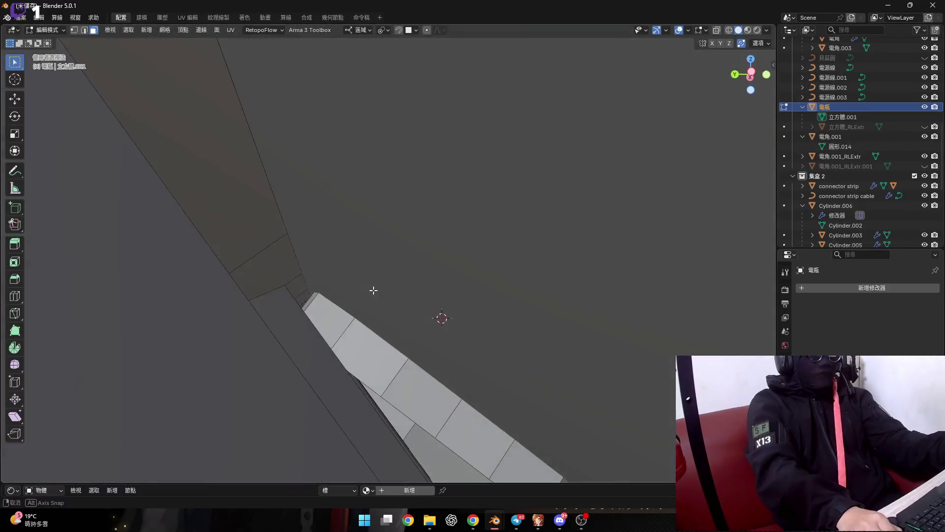
{"action": "mouse_move", "coordinate": [365, 293]}
{"action": "middle_mouse_down"}
{"action": "mouse_move", "coordinate": [398, 337]}
{"action": "mouse_move", "coordinate": [418, 339]}
{"action": "mouse_move", "coordinate": [474, 389]}
{"action": "middle_mouse_up"}
{"action": "key", "text": "ctrl+z"}
{"action": "key", "text": "ctrl+z"}
Set the pivot point to Median Point and trial-scale the cutter block
{"action": "key", "text": "s"}
{"action": "key", "text": "x"}
{"action": "key", "text": "Escape"}
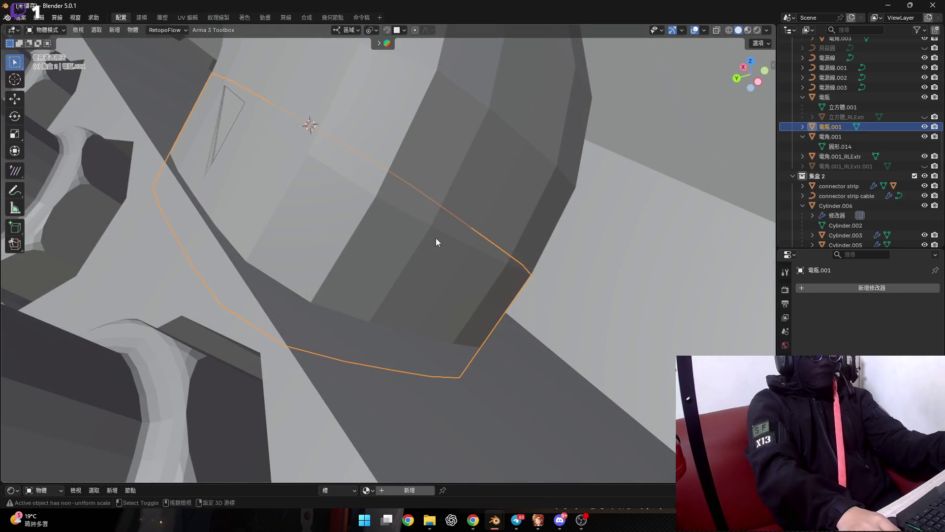
{"action": "middle_click_drag", "start_coordinate": [436, 238], "coordinate": [397, 93]}
{"action": "left_click", "coordinate": [371, 31]}
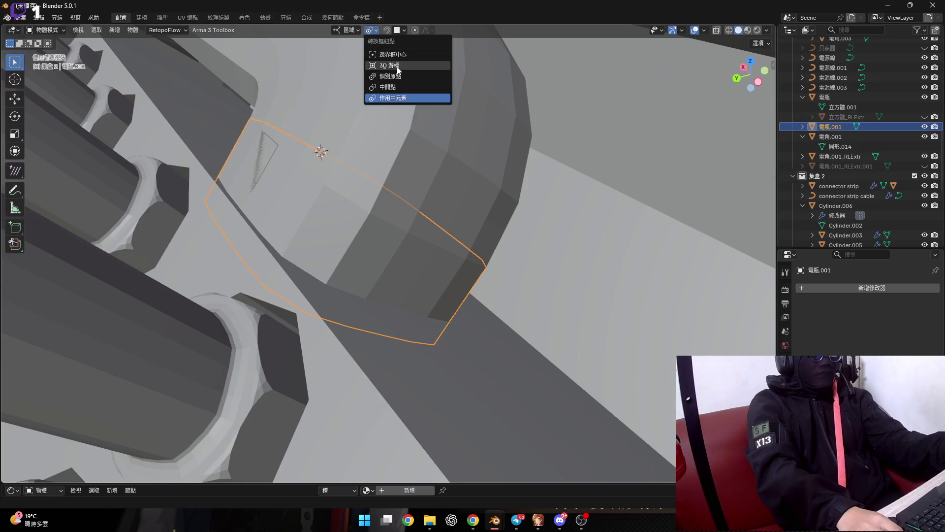
{"action": "left_click", "coordinate": [407, 87]}
{"action": "key", "text": "s"}
{"action": "left_click", "coordinate": [546, 137]}
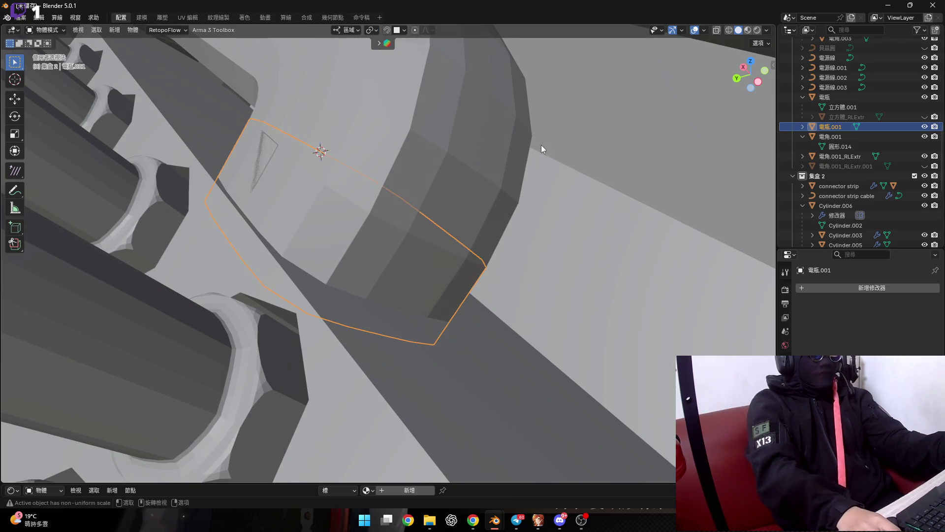
{"action": "key", "text": "s"}
{"action": "key", "text": "x"}
{"action": "key", "text": "x"}
{"action": "key", "text": "x"}
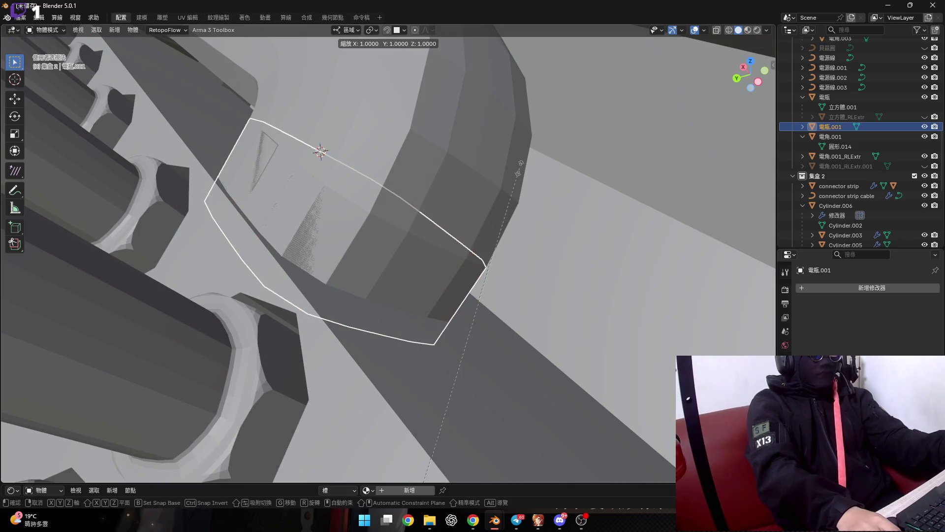
{"action": "key", "text": "Escape"}
{"action": "key", "text": "KP_Divide"}
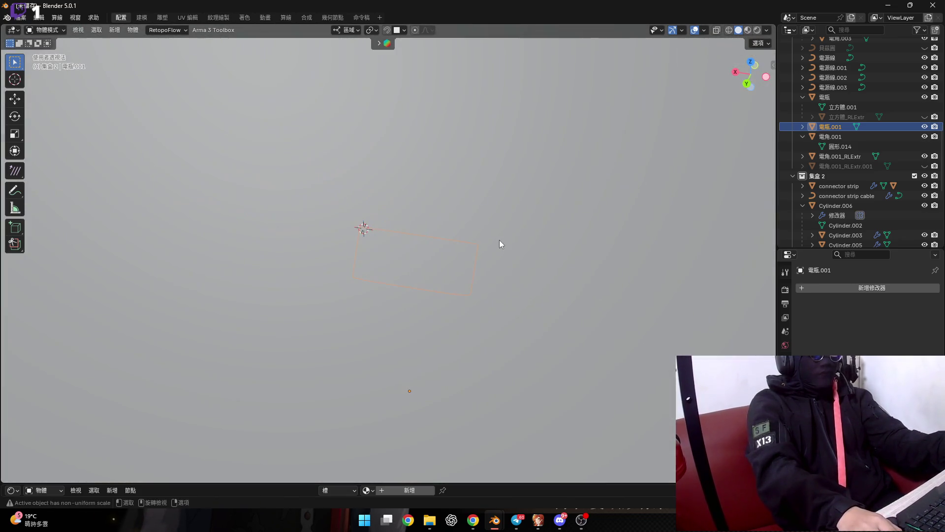
{"action": "key", "text": "KP_Divide"}
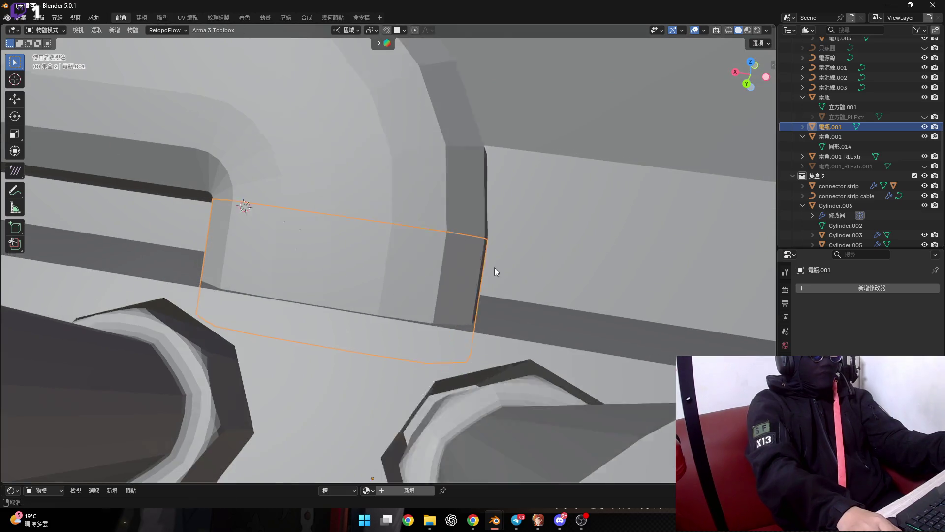
Reset the cutter's origin with Set Origin from the right-click menu
{"action": "key", "text": "s"}
{"action": "key", "text": "y"}
{"action": "key", "text": "y"}
{"action": "key", "text": "Escape"}
{"action": "key", "text": "s"}
{"action": "key", "text": "Escape"}
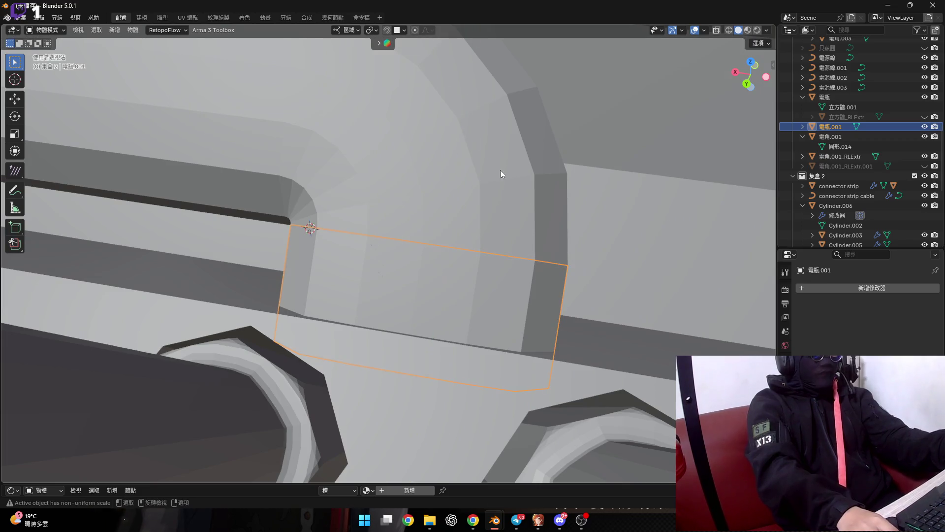
{"action": "right_click", "coordinate": [527, 222]}
{"action": "left_click", "coordinate": [598, 274]}
Narrow the 電瓶.001 cutter along its local Y axis in two scaling passes
{"action": "key", "text": "s"}
{"action": "key", "text": "y"}
{"action": "key", "text": "y"}
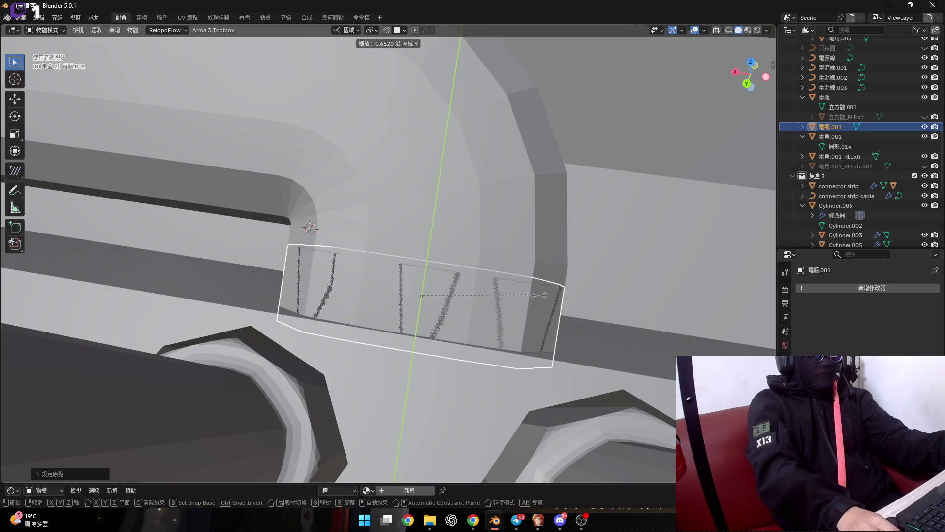
{"action": "left_click", "coordinate": [567, 279]}
{"action": "mouse_move", "coordinate": [567, 278]}
{"action": "middle_mouse_down"}
{"action": "mouse_move", "coordinate": [481, 286]}
{"action": "mouse_move", "coordinate": [433, 261]}
{"action": "mouse_move", "coordinate": [549, 274]}
{"action": "middle_mouse_up"}
{"action": "key", "text": "s"}
{"action": "key", "text": "y"}
{"action": "key", "text": "y"}
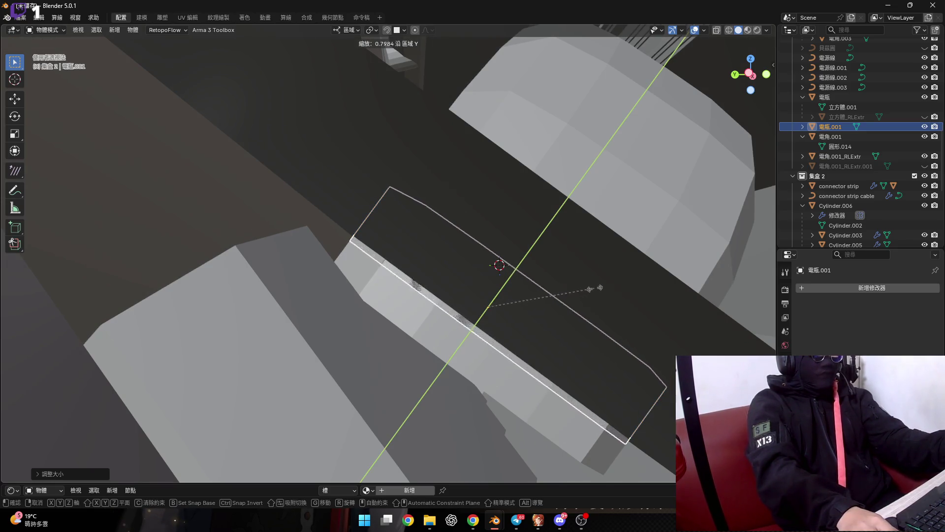
{"action": "left_click", "coordinate": [603, 282]}
{"action": "mouse_move", "coordinate": [602, 282]}
{"action": "middle_mouse_down"}
{"action": "mouse_move", "coordinate": [415, 235]}
{"action": "mouse_move", "coordinate": [513, 371]}
{"action": "mouse_move", "coordinate": [501, 326]}
{"action": "middle_mouse_up"}
Add a Boolean Difference modifier to the 電瓶 housing
{"action": "left_click", "coordinate": [501, 326]}
{"action": "left_click", "coordinate": [894, 288]}
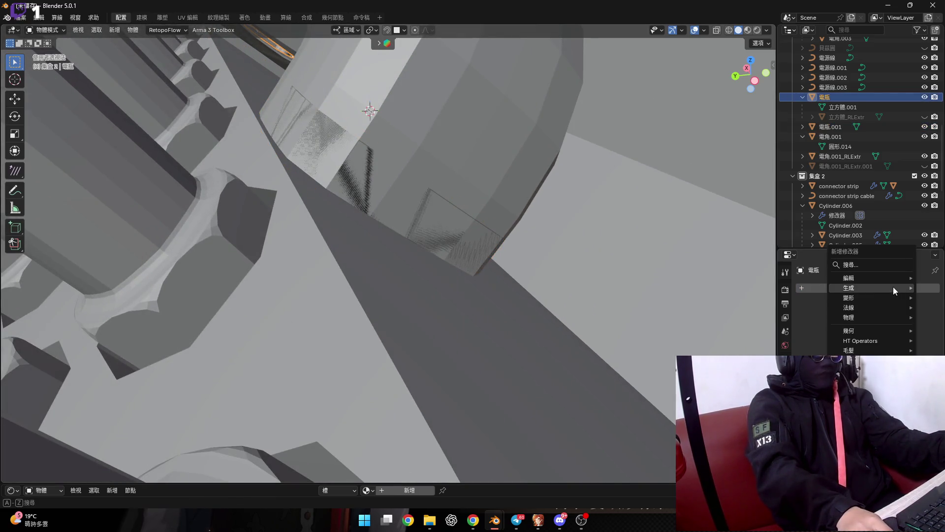
{"action": "mouse_move", "coordinate": [893, 287]}
{"action": "left_click", "coordinate": [797, 318]}
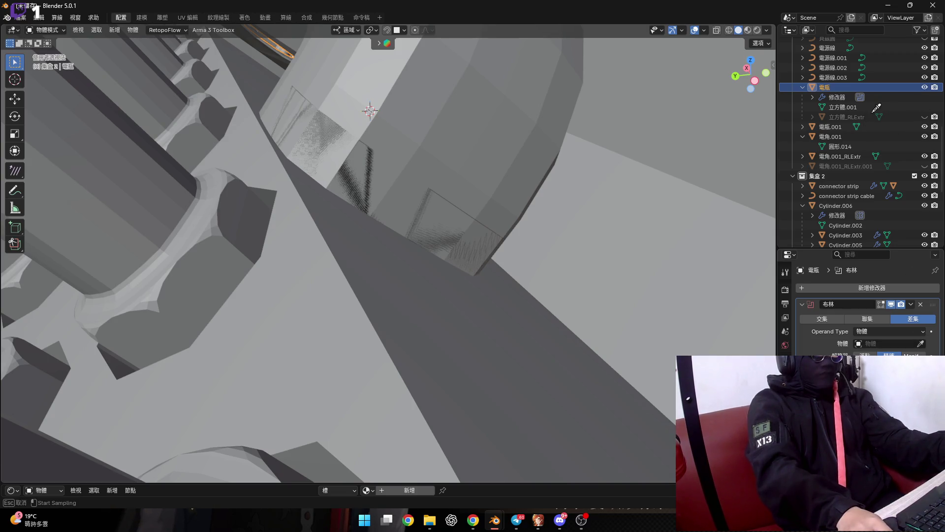
{"action": "mouse_move", "coordinate": [446, 284]}
{"action": "middle_mouse_down"}
{"action": "mouse_move", "coordinate": [404, 244]}
{"action": "mouse_move", "coordinate": [337, 310]}
{"action": "mouse_move", "coordinate": [313, 287]}
{"action": "mouse_move", "coordinate": [226, 255]}
{"action": "mouse_move", "coordinate": [393, 264]}
{"action": "middle_mouse_up"}
{"action": "scroll", "coordinate": [404, 240], "scroll_direction": "up", "scroll_amount": 3}
Delete the 電瓶.001 cutter with Delete Hierarchy and enter Edit Mode on 電瓶
{"action": "key", "text": "Tab"}
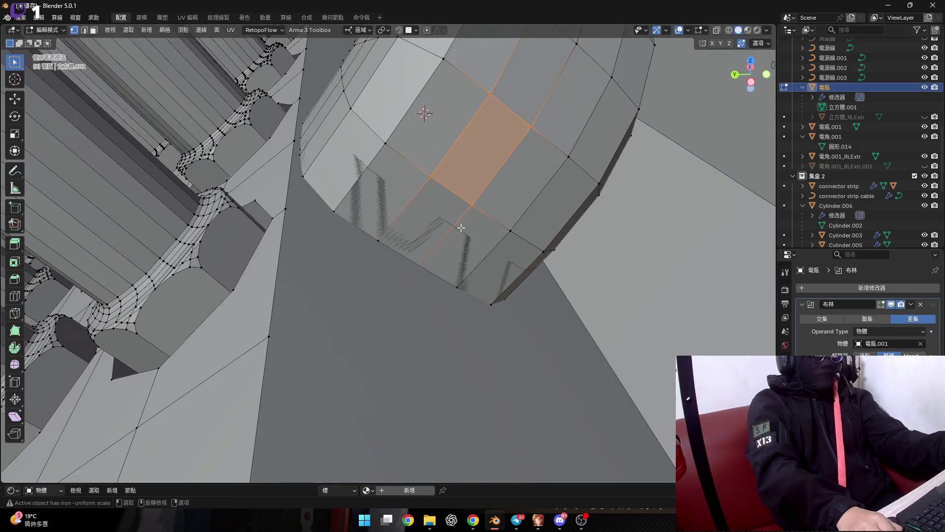
{"action": "key", "text": "Tab"}
{"action": "left_click", "coordinate": [884, 125]}
{"action": "right_click", "coordinate": [884, 125]}
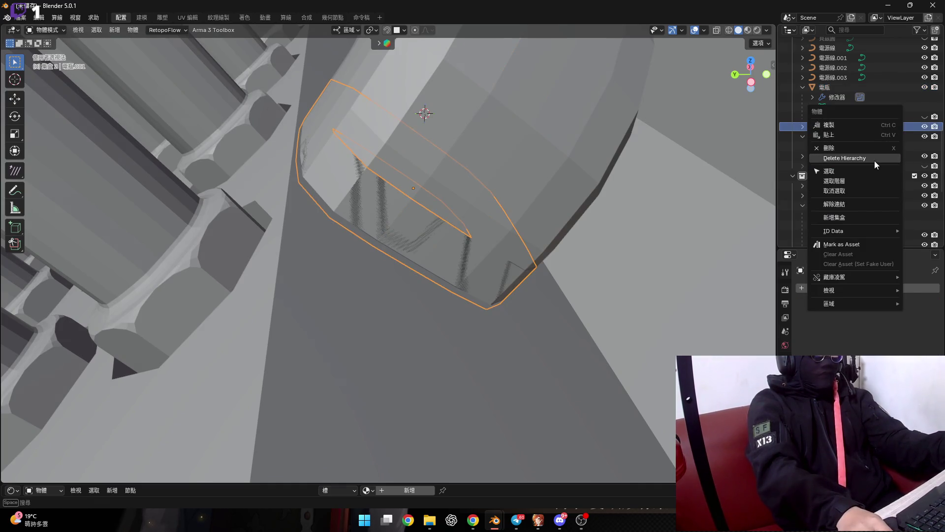
{"action": "left_click", "coordinate": [875, 159]}
{"action": "key", "text": "Tab"}
{"action": "mouse_move", "coordinate": [412, 302]}
{"action": "middle_mouse_down"}
{"action": "mouse_move", "coordinate": [402, 235]}
{"action": "mouse_move", "coordinate": [425, 236]}
{"action": "mouse_move", "coordinate": [408, 301]}
{"action": "mouse_move", "coordinate": [470, 372]}
{"action": "middle_mouse_up"}
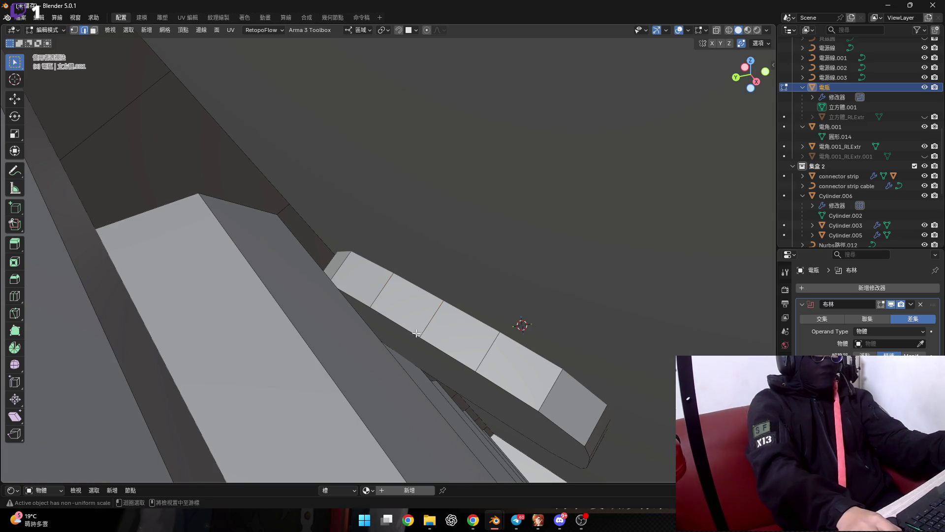
Select a loop of faces across the housing and delete it
{"action": "middle_click_drag", "start_coordinate": [409, 326], "coordinate": [422, 342]}
{"action": "key", "text": "x"}
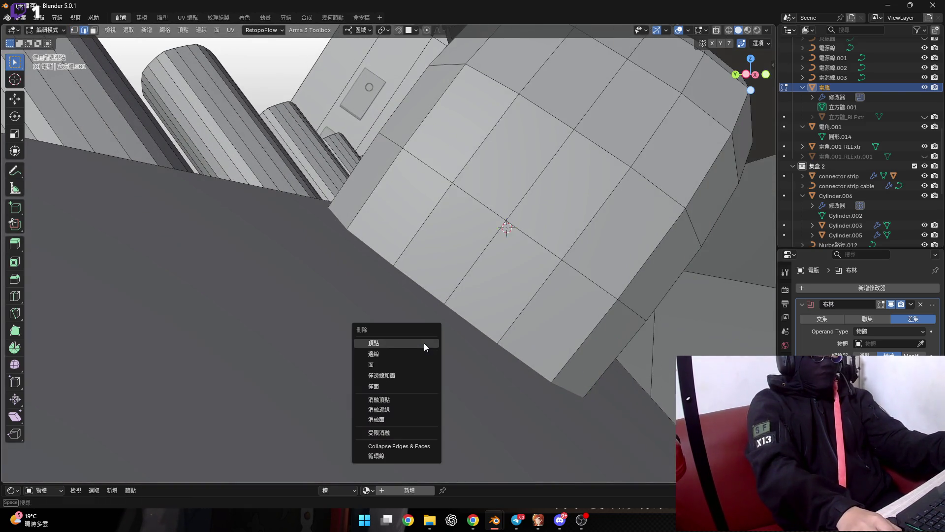
{"action": "left_click", "coordinate": [443, 266], "text": "alt"}
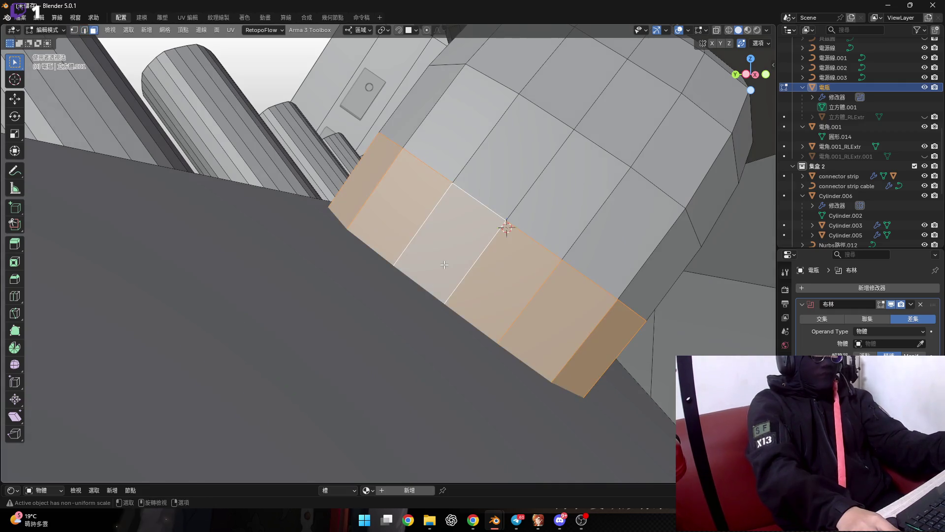
{"action": "key", "text": "x"}
{"action": "left_click", "coordinate": [443, 287]}
Move the remaining selection along local Y to shape the opening
{"action": "middle_click_drag", "start_coordinate": [424, 311], "coordinate": [500, 211]}
{"action": "mouse_move", "coordinate": [500, 258]}
{"action": "middle_mouse_down"}
{"action": "mouse_move", "coordinate": [456, 381]}
{"action": "mouse_move", "coordinate": [480, 323]}
{"action": "middle_mouse_up"}
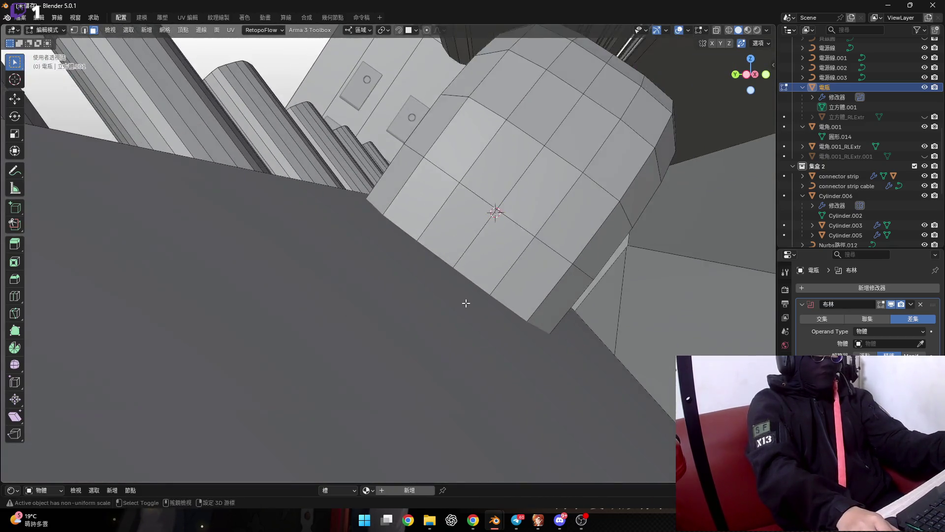
{"action": "key", "text": "g"}
{"action": "key", "text": "z"}
{"action": "key", "text": "z"}
{"action": "key", "text": "x"}
{"action": "key", "text": "x"}
{"action": "key", "text": "y"}
{"action": "key", "text": "y"}
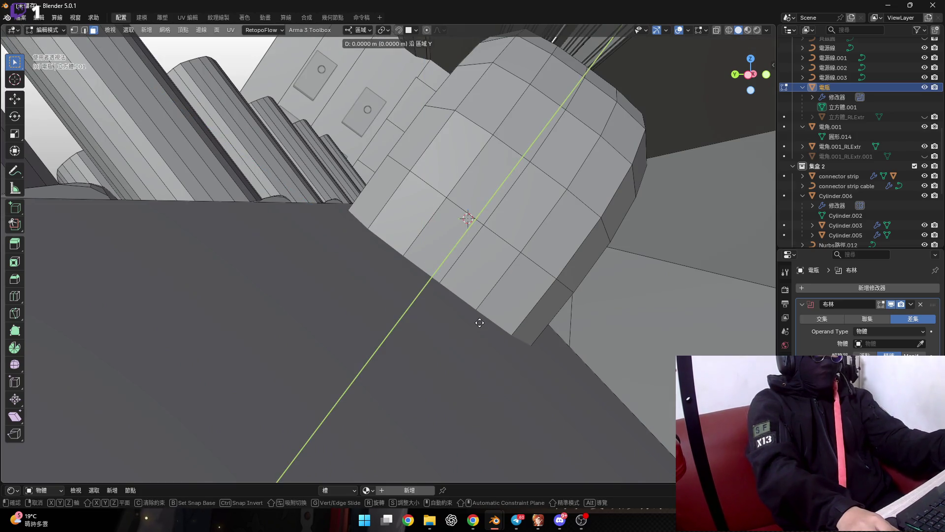
{"action": "middle_click_drag", "start_coordinate": [516, 279], "coordinate": [526, 260], "text": "alt"}
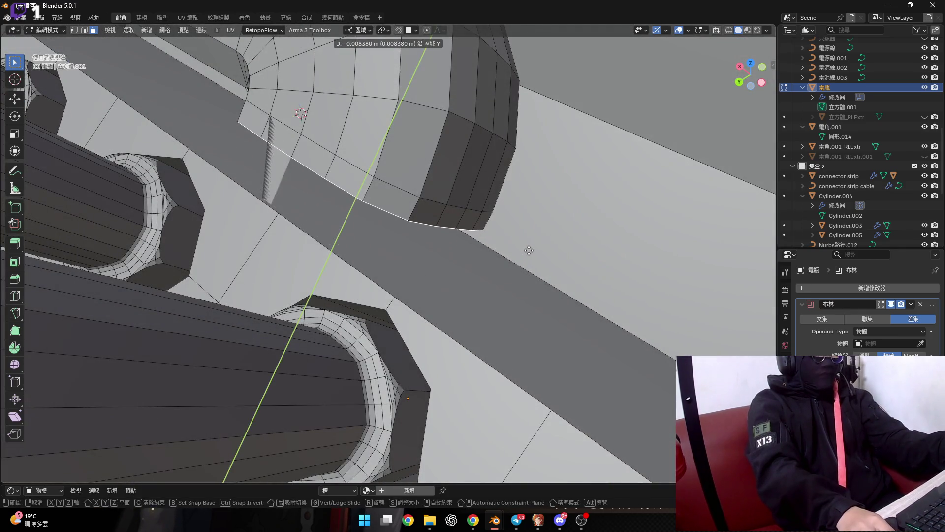
{"action": "left_click", "coordinate": [529, 250]}
Select the dark triangular face and slide it along local Y
{"action": "scroll", "coordinate": [299, 226], "scroll_direction": "up", "scroll_amount": 6}
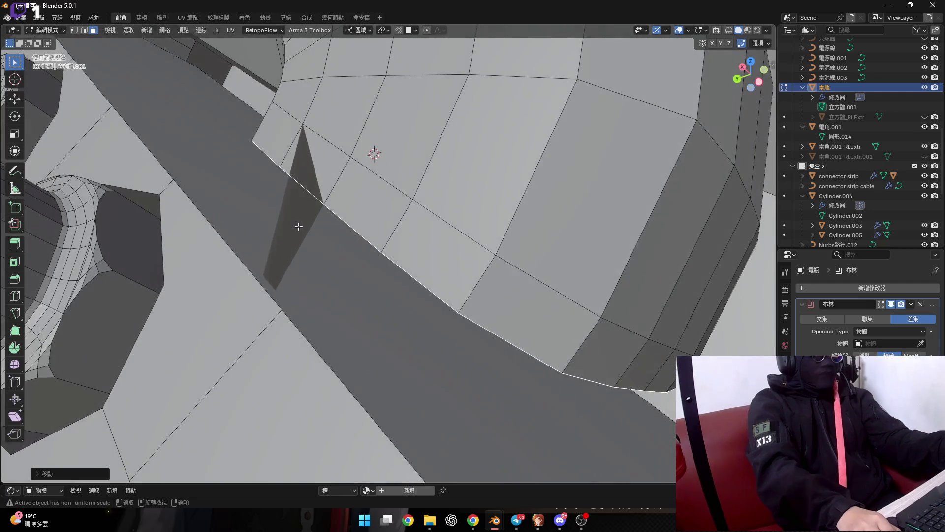
{"action": "left_click", "coordinate": [299, 226]}
{"action": "mouse_move", "coordinate": [299, 226]}
{"action": "middle_mouse_down"}
{"action": "mouse_move", "coordinate": [266, 184]}
{"action": "mouse_move", "coordinate": [355, 287]}
{"action": "middle_mouse_up"}
{"action": "scroll", "coordinate": [400, 222], "scroll_direction": "down", "scroll_amount": 3}
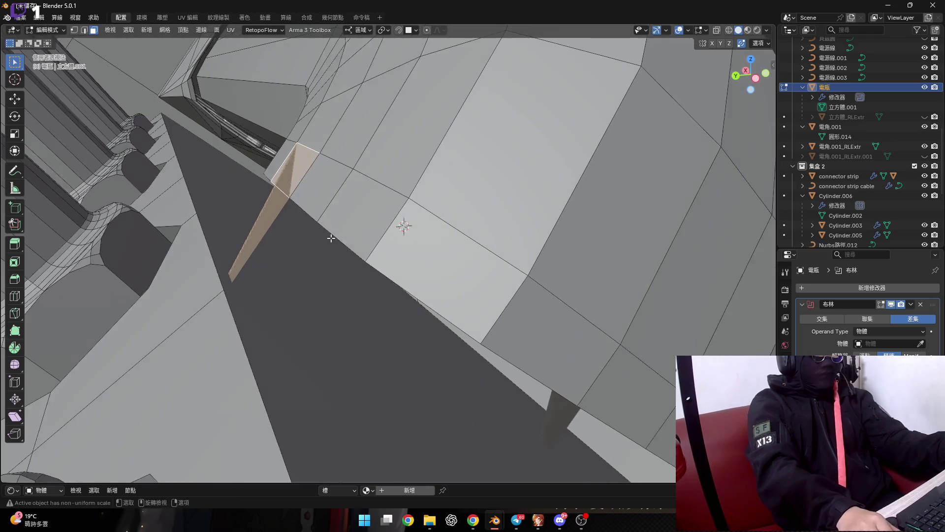
{"action": "scroll", "coordinate": [343, 262], "scroll_direction": "down", "scroll_amount": 3}
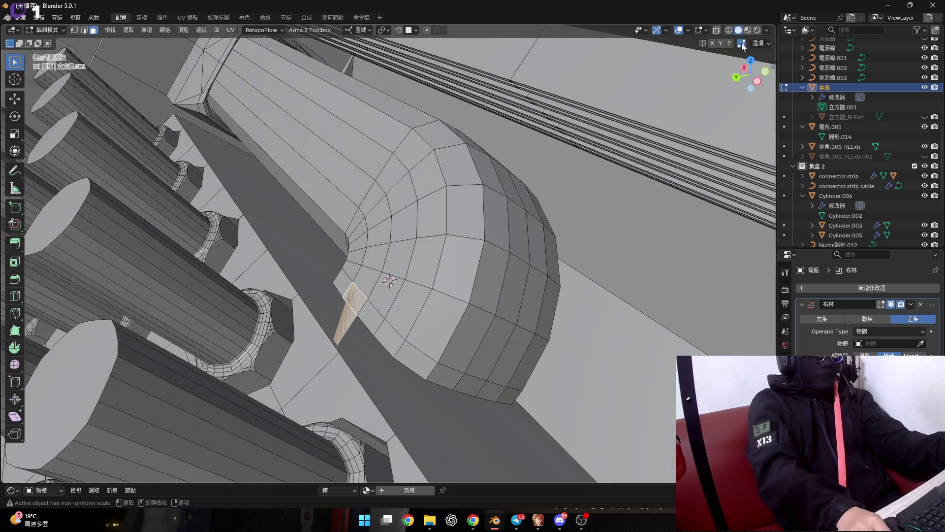
{"action": "mouse_move", "coordinate": [742, 47]}
{"action": "middle_mouse_down"}
{"action": "mouse_move", "coordinate": [425, 335]}
{"action": "mouse_move", "coordinate": [506, 358]}
{"action": "middle_mouse_up"}
{"action": "scroll", "coordinate": [425, 335], "scroll_direction": "up", "scroll_amount": 5}
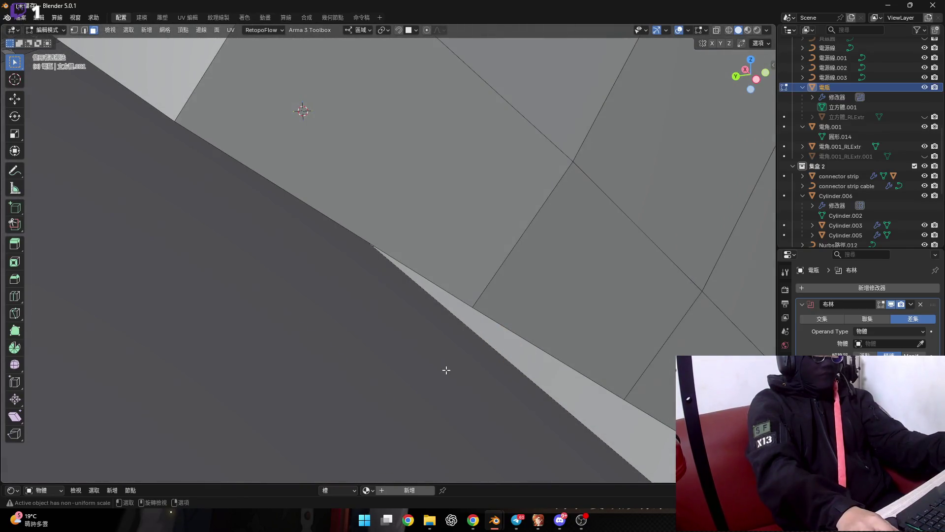
{"action": "scroll", "coordinate": [422, 363], "scroll_direction": "down", "scroll_amount": 5}
{"action": "scroll", "coordinate": [371, 280], "scroll_direction": "up", "scroll_amount": 2}
{"action": "scroll", "coordinate": [371, 280], "scroll_direction": "up", "scroll_amount": 4}
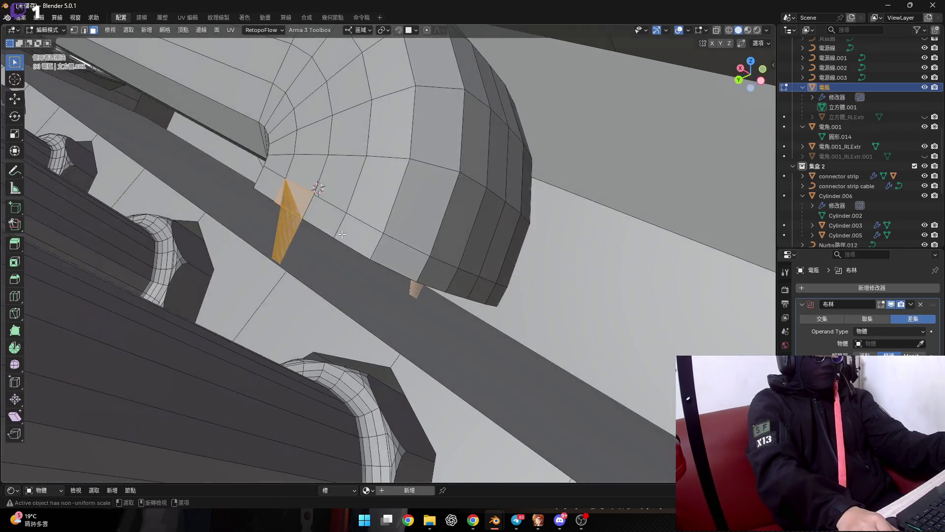
{"action": "mouse_move", "coordinate": [371, 280]}
{"action": "middle_mouse_down"}
{"action": "mouse_move", "coordinate": [398, 301]}
{"action": "mouse_move", "coordinate": [384, 310]}
{"action": "mouse_move", "coordinate": [369, 271]}
{"action": "middle_mouse_up"}
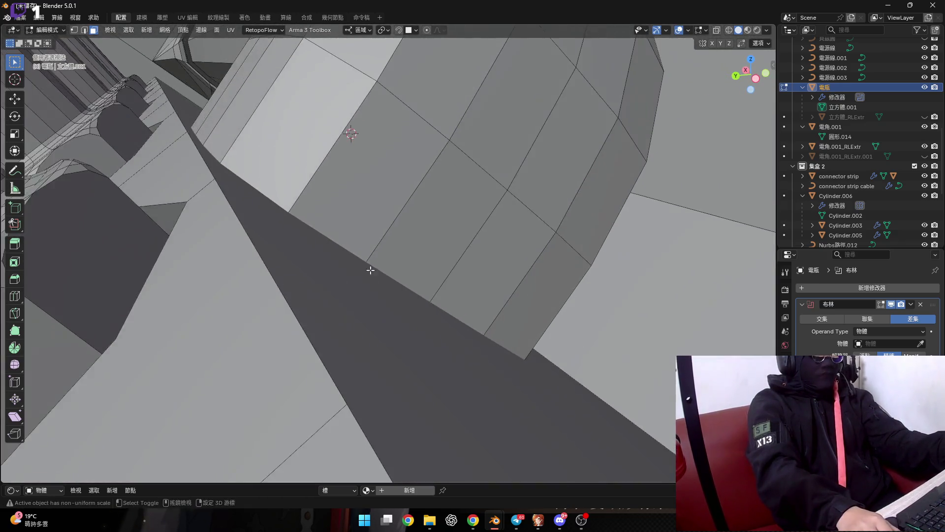
{"action": "key", "text": "g"}
{"action": "key", "text": "y"}
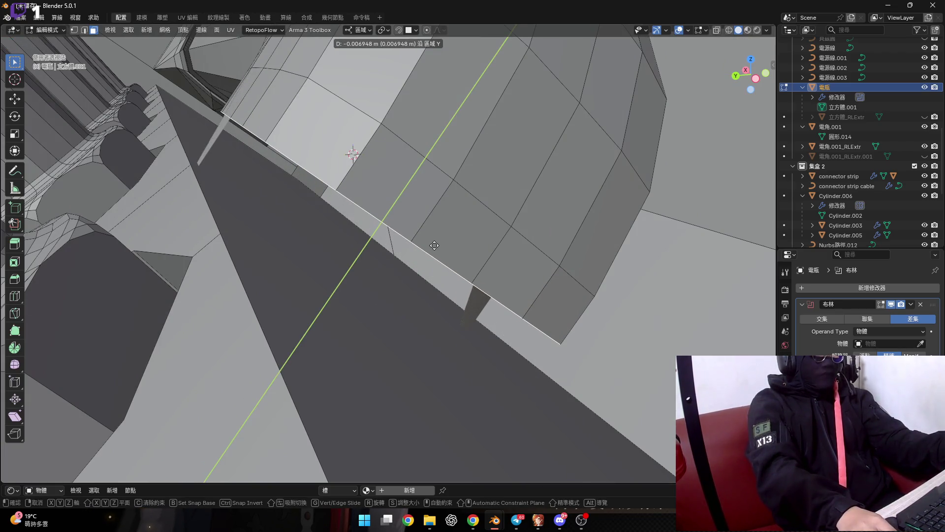
{"action": "left_click", "coordinate": [435, 245]}
Switch to edge select and undo the mesh edits until the 電瓶.001 cutter returns
{"action": "scroll", "coordinate": [390, 249], "scroll_direction": "down", "scroll_amount": 3}
{"action": "scroll", "coordinate": [394, 252], "scroll_direction": "up", "scroll_amount": 2}
{"action": "scroll", "coordinate": [429, 274], "scroll_direction": "up", "scroll_amount": 2}
{"action": "scroll", "coordinate": [339, 316], "scroll_direction": "up", "scroll_amount": 2}
{"action": "mouse_move", "coordinate": [340, 316]}
{"action": "middle_mouse_down"}
{"action": "mouse_move", "coordinate": [400, 315]}
{"action": "mouse_move", "coordinate": [426, 331]}
{"action": "mouse_move", "coordinate": [331, 307]}
{"action": "mouse_move", "coordinate": [346, 364]}
{"action": "middle_mouse_up"}
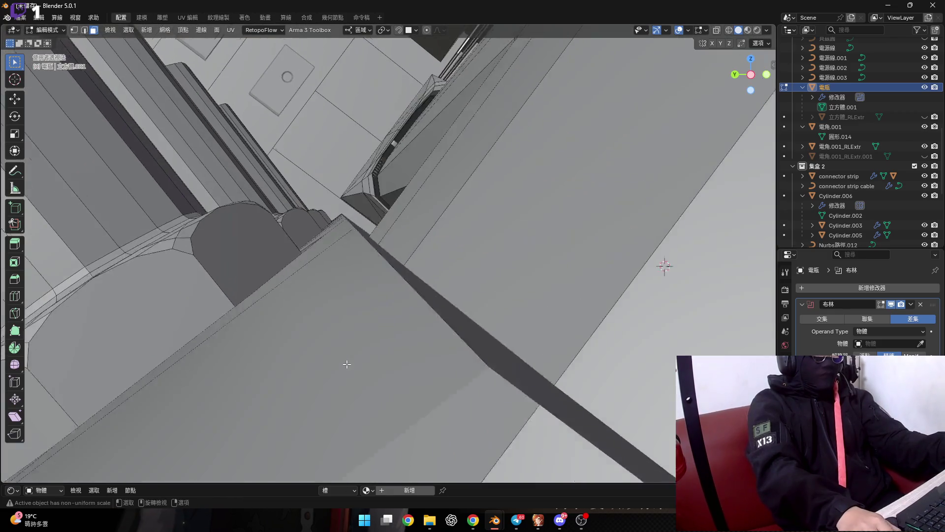
{"action": "scroll", "coordinate": [347, 364], "scroll_direction": "up", "scroll_amount": 3}
{"action": "key", "text": "2"}
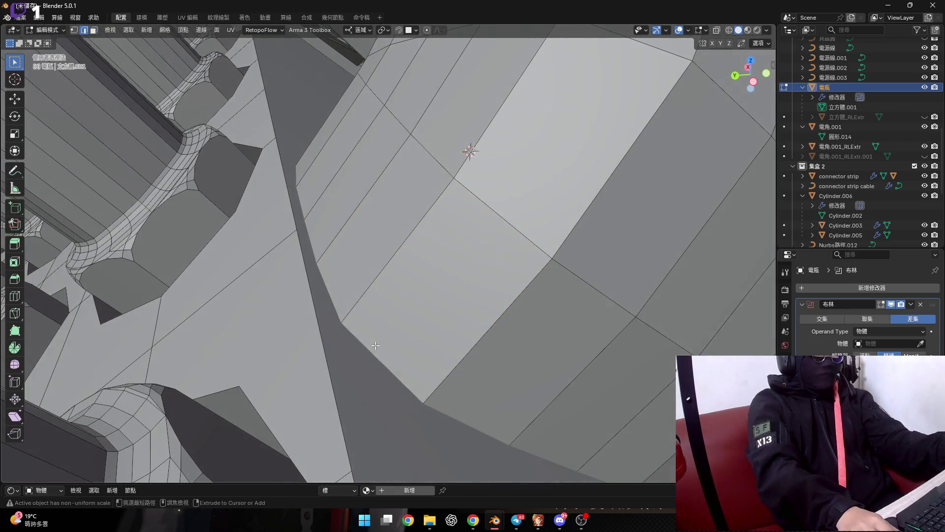
{"action": "key", "text": "ctrl+z"}
{"action": "key", "text": "ctrl+z"}
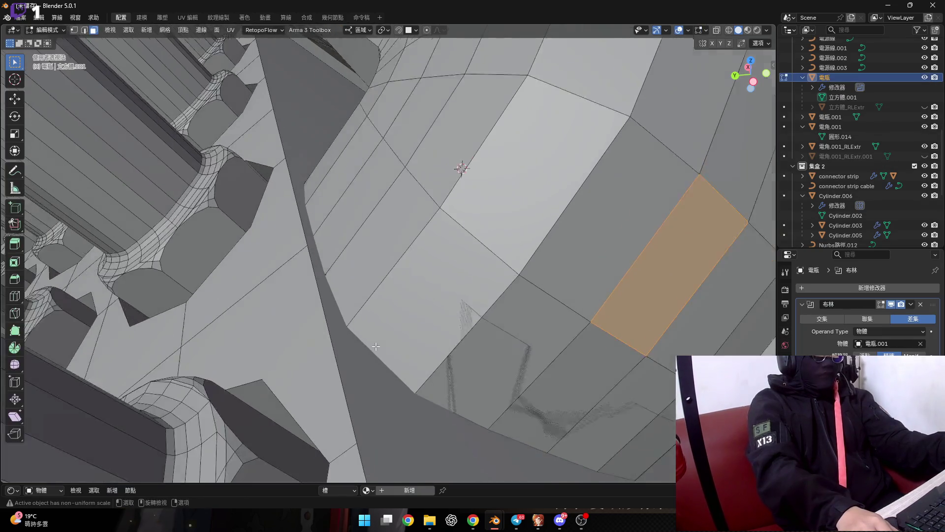
Step the undo history back and forward to the Boolean modifier on 電瓶
{"action": "scroll", "coordinate": [375, 346], "scroll_direction": "down", "scroll_amount": 3}
{"action": "key", "text": "ctrl+z"}
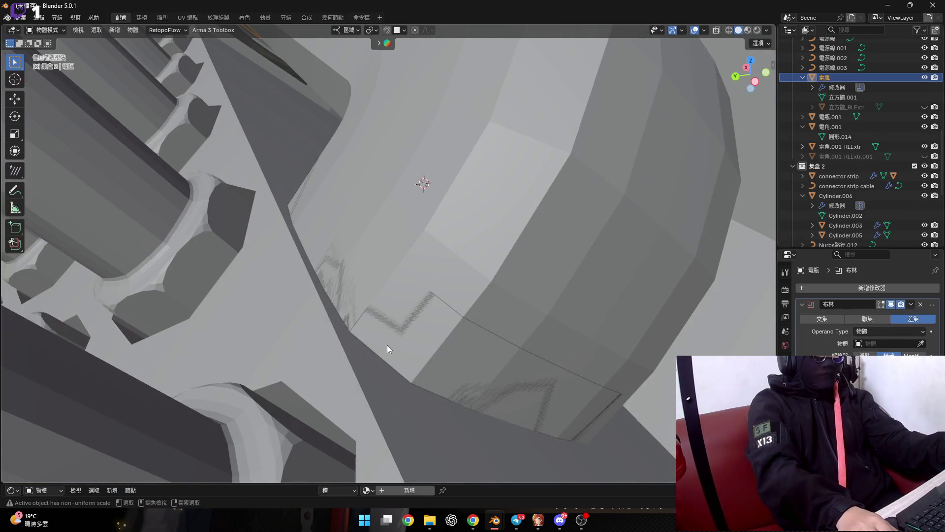
{"action": "key", "text": "ctrl+z"}
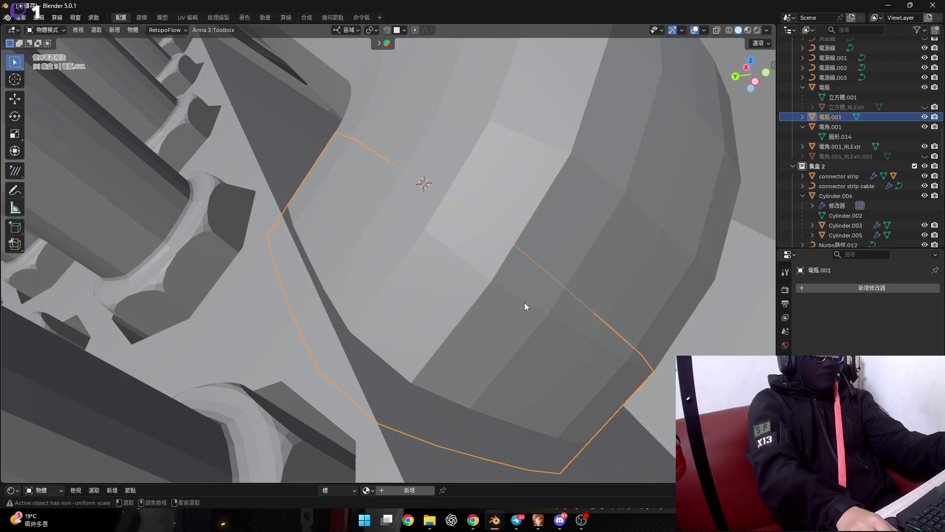
{"action": "key", "text": "ctrl+z"}
{"action": "key", "text": "ctrl+z"}
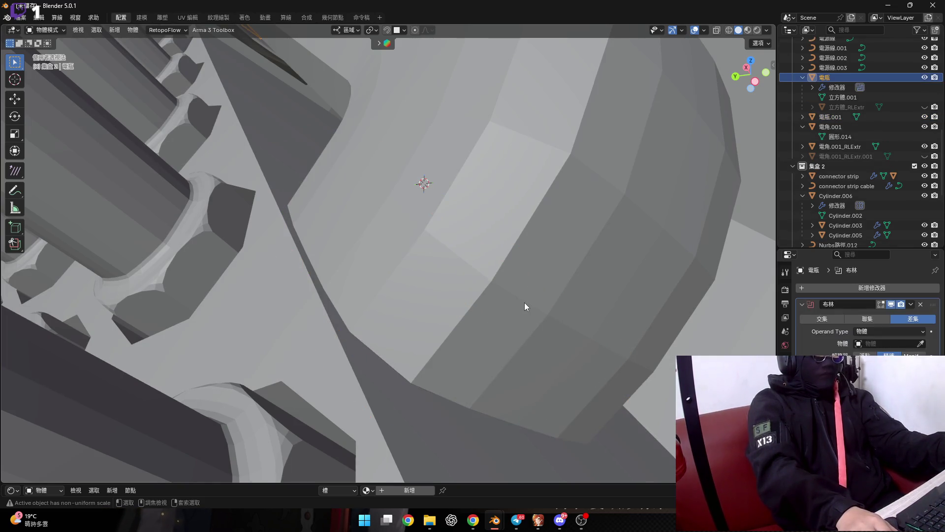
{"action": "scroll", "coordinate": [524, 302], "scroll_direction": "up", "scroll_amount": 2}
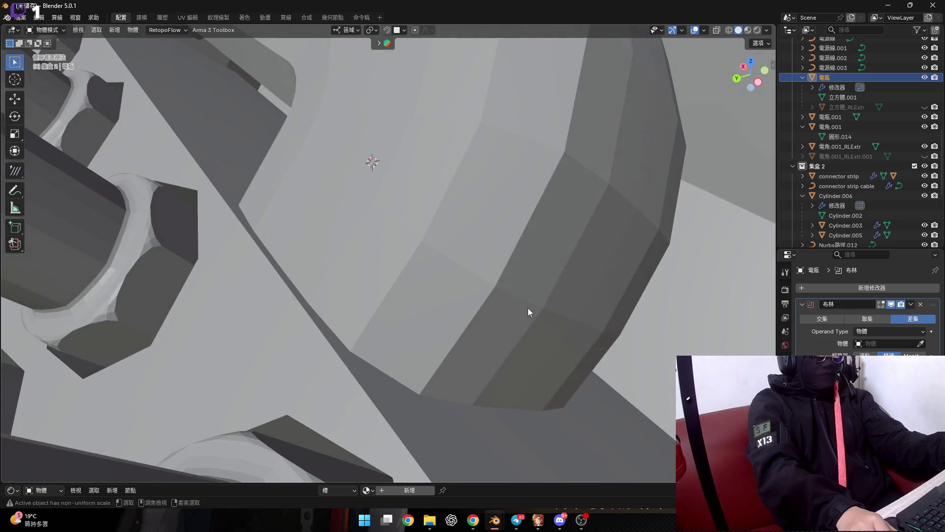
Undo a stray selection of 電角.001 and remove the empty Boolean modifier from 電瓶
{"action": "left_click", "coordinate": [525, 307]}
{"action": "scroll", "coordinate": [525, 306], "scroll_direction": "up", "scroll_amount": 2}
{"action": "key", "text": "ctrl+z"}
{"action": "middle_click_drag", "start_coordinate": [524, 307], "coordinate": [538, 314]}
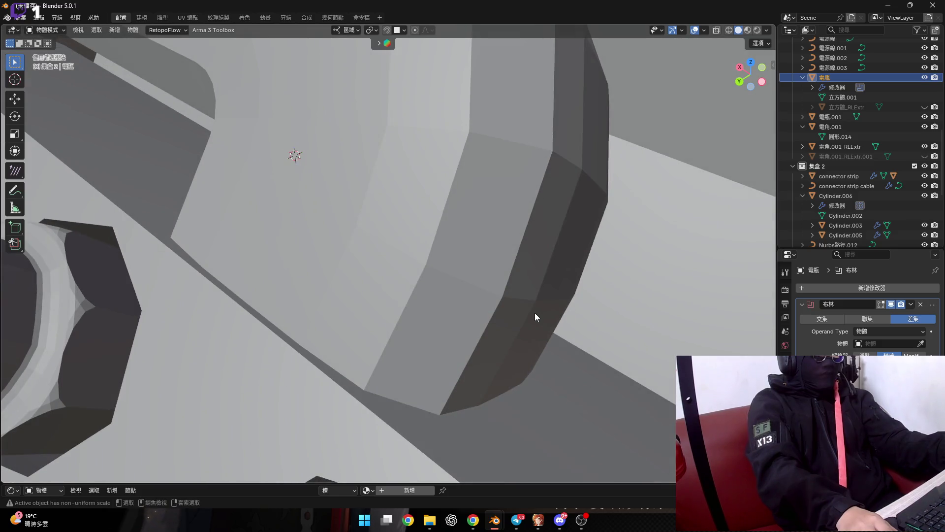
{"action": "key", "text": "ctrl+z"}
{"action": "left_click", "coordinate": [532, 312]}
{"action": "key", "text": "ctrl+z"}
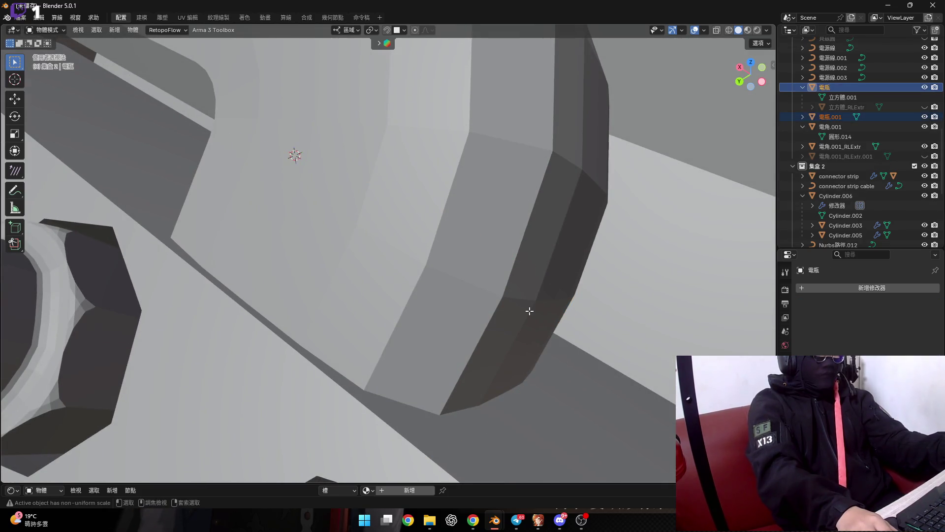
In Edit Mode, delete the band of faces along the groove and extrude its edge
{"action": "key", "text": "Tab"}
{"action": "key", "text": "ctrl+z"}
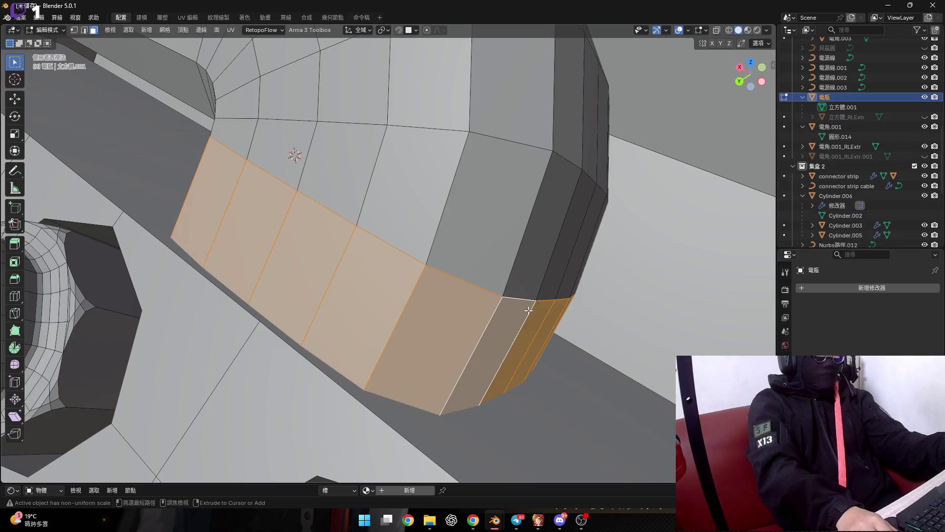
{"action": "key", "text": "alt+a"}
{"action": "key", "text": "ctrl+z"}
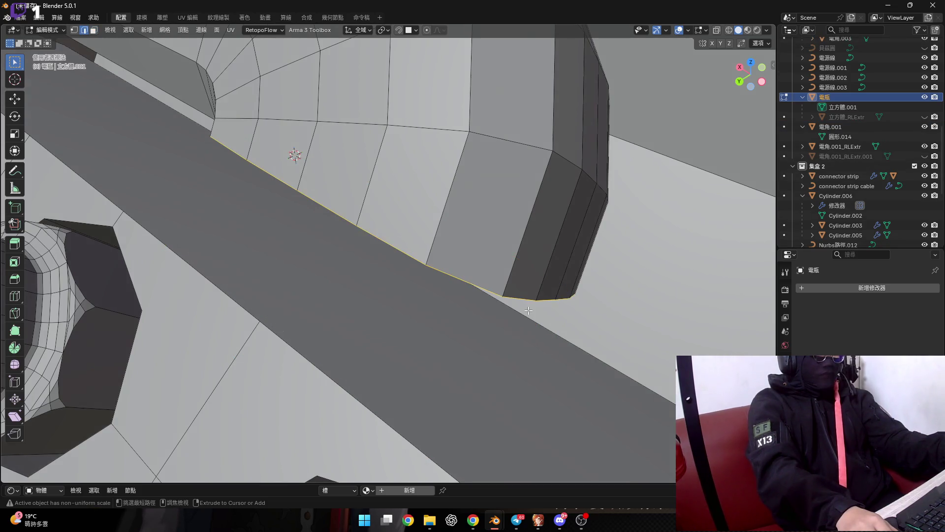
{"action": "mouse_move", "coordinate": [500, 306]}
{"action": "middle_mouse_down"}
{"action": "mouse_move", "coordinate": [434, 286]}
{"action": "mouse_move", "coordinate": [477, 290]}
{"action": "middle_mouse_up"}
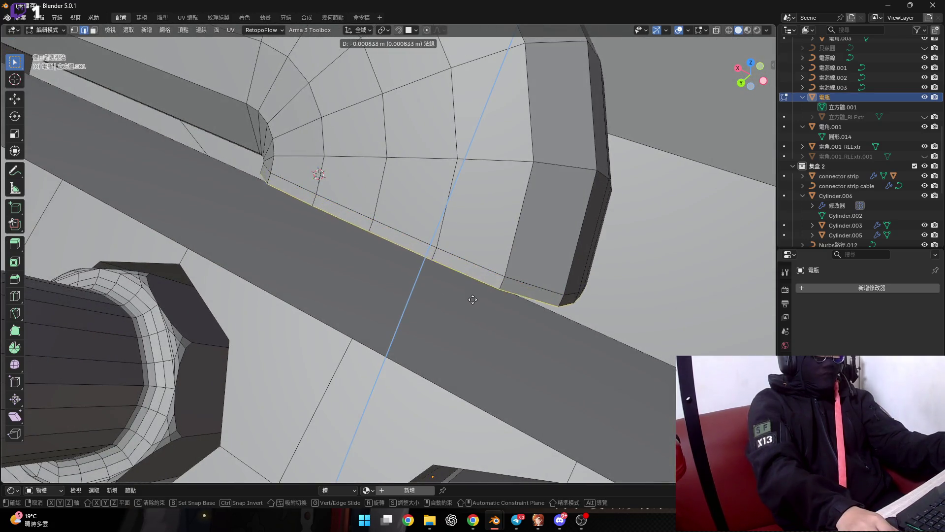
{"action": "left_click", "coordinate": [460, 328]}
Select the face loop along the lower band and nudge it along Y
{"action": "mouse_move", "coordinate": [457, 331]}
{"action": "middle_mouse_down"}
{"action": "mouse_move", "coordinate": [437, 248]}
{"action": "mouse_move", "coordinate": [513, 279]}
{"action": "mouse_move", "coordinate": [416, 267]}
{"action": "middle_mouse_up"}
{"action": "key", "text": "3"}
{"action": "left_click", "coordinate": [476, 334], "text": "alt"}
{"action": "mouse_move", "coordinate": [476, 335]}
{"action": "middle_mouse_down"}
{"action": "mouse_move", "coordinate": [493, 346]}
{"action": "mouse_move", "coordinate": [462, 281]}
{"action": "middle_mouse_up"}
{"action": "left_click", "coordinate": [494, 347], "text": "alt"}
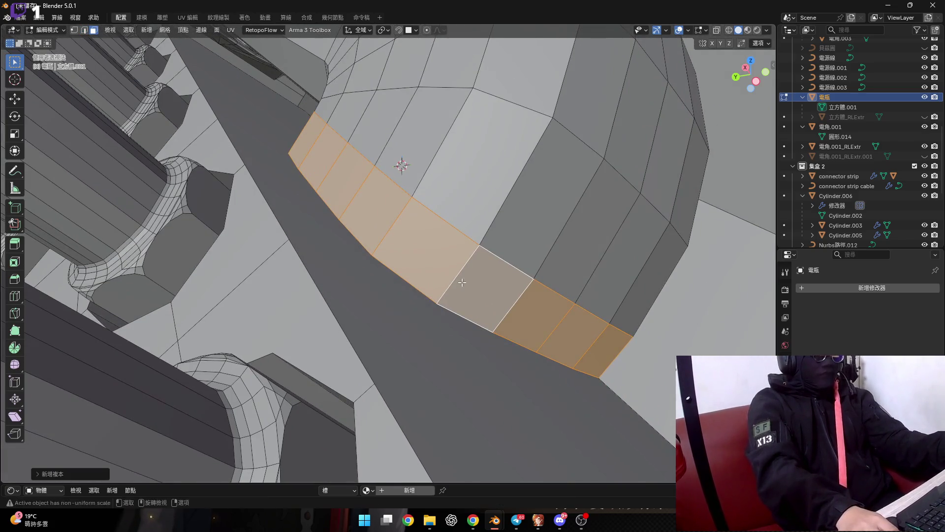
{"action": "key", "text": "g"}
{"action": "key", "text": "y"}
{"action": "key", "text": "Escape"}
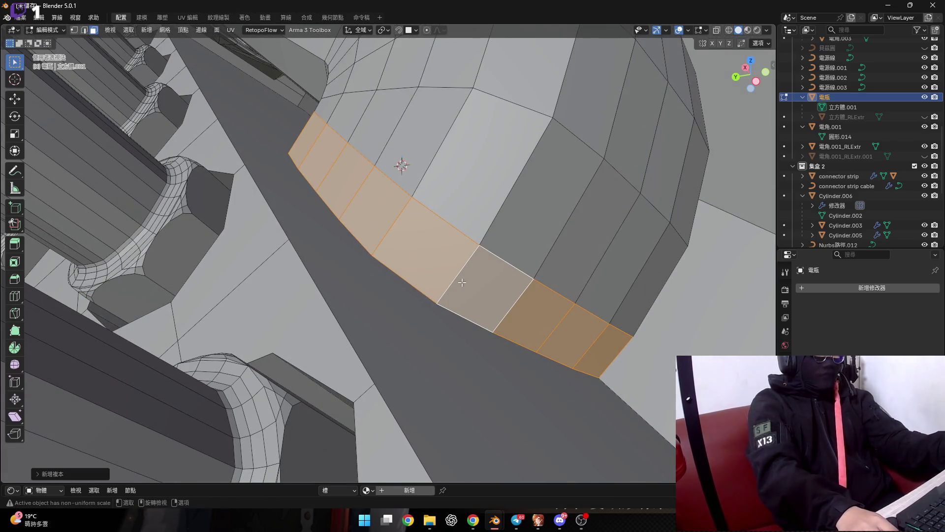
{"action": "key", "text": "g"}
{"action": "key", "text": "y"}
{"action": "key", "text": "y"}
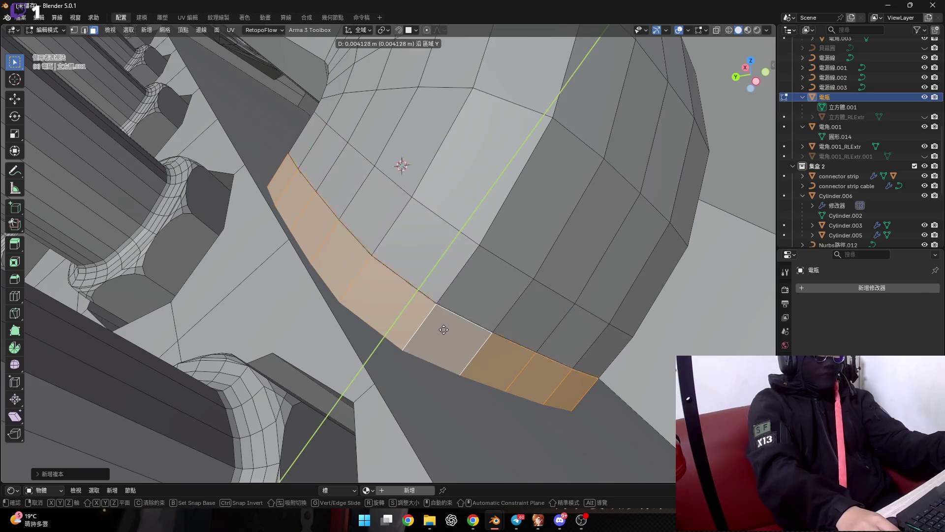
{"action": "left_click", "coordinate": [444, 332]}
Separate the selected faces into their own object, 電瓶.001, and exit Edit Mode
{"action": "mouse_move", "coordinate": [444, 332]}
{"action": "middle_mouse_down"}
{"action": "mouse_move", "coordinate": [378, 227]}
{"action": "mouse_move", "coordinate": [397, 266]}
{"action": "middle_mouse_up"}
{"action": "key", "text": "p"}
{"action": "left_click", "coordinate": [397, 266]}
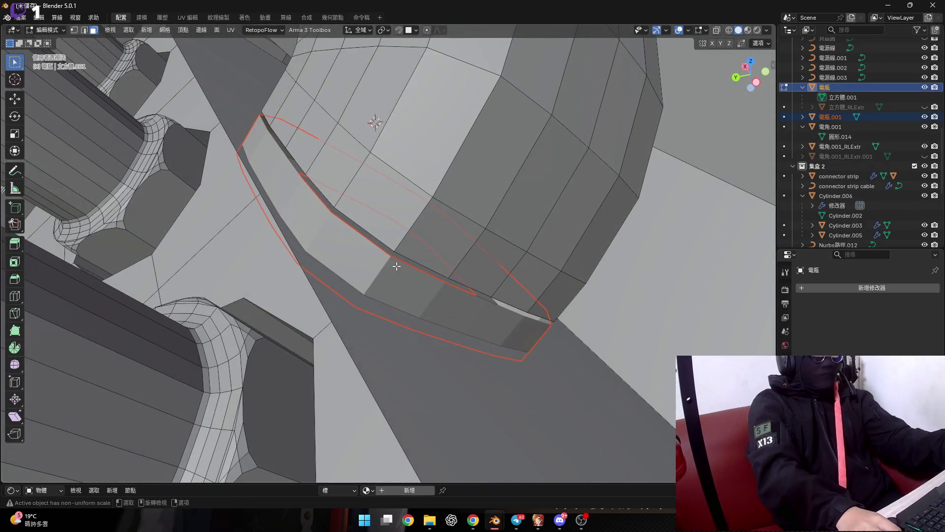
{"action": "key", "text": "Tab"}
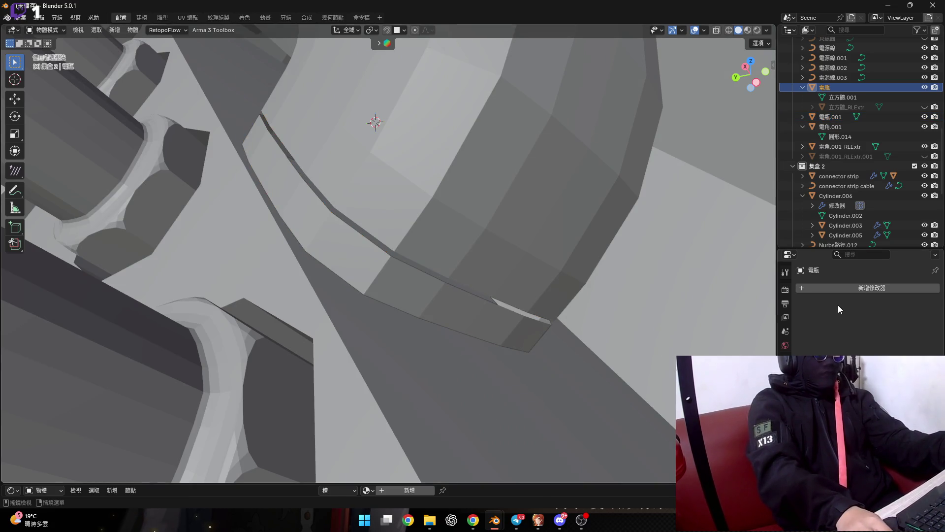
Add a Boolean modifier to 電瓶, then remove it and delete the 電瓶.001 strip
{"action": "left_click", "coordinate": [846, 289]}
{"action": "left_click", "coordinate": [744, 324]}
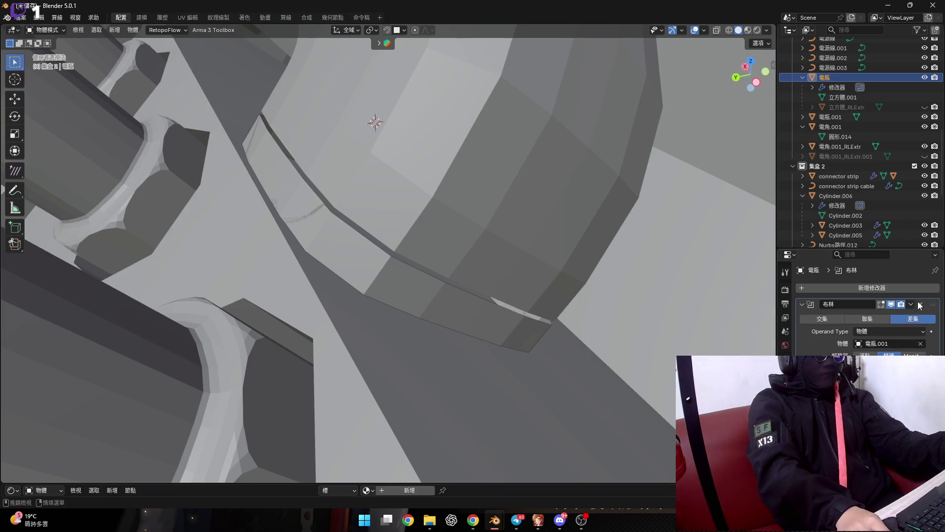
{"action": "left_click", "coordinate": [863, 316]}
{"action": "left_click", "coordinate": [492, 325]}
{"action": "key", "text": "x"}
{"action": "left_click", "coordinate": [479, 324]}
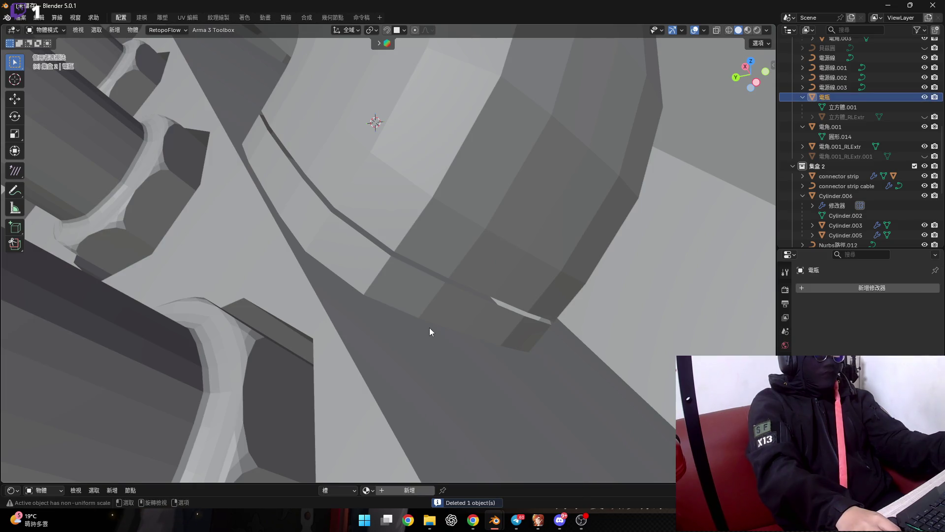
{"action": "left_click", "coordinate": [445, 314]}
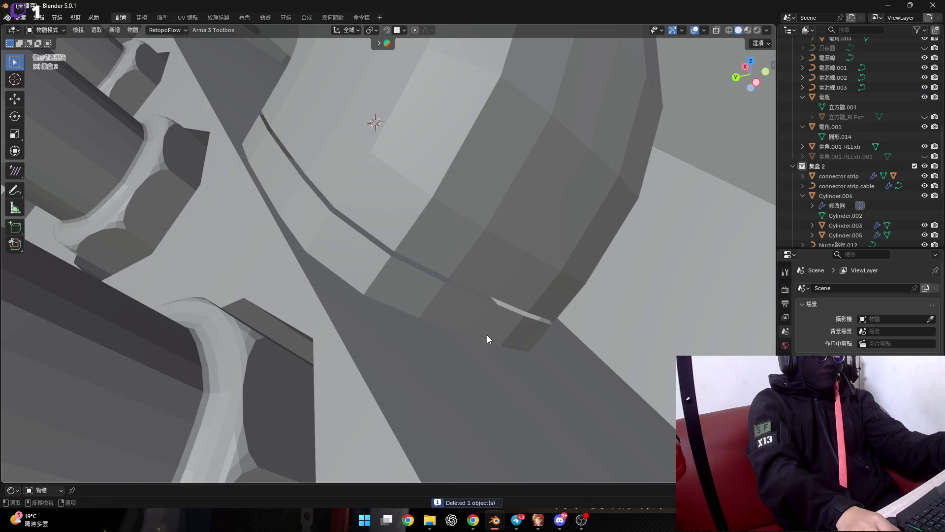
Undo back to the Boolean setup, apply the cut to the housing, and select 電瓶.001
{"action": "key", "text": "ctrl+z"}
{"action": "key", "text": "ctrl+z"}
{"action": "key", "text": "ctrl+shift+z"}
{"action": "key", "text": "ctrl+z"}
{"action": "key", "text": "ctrl+z"}
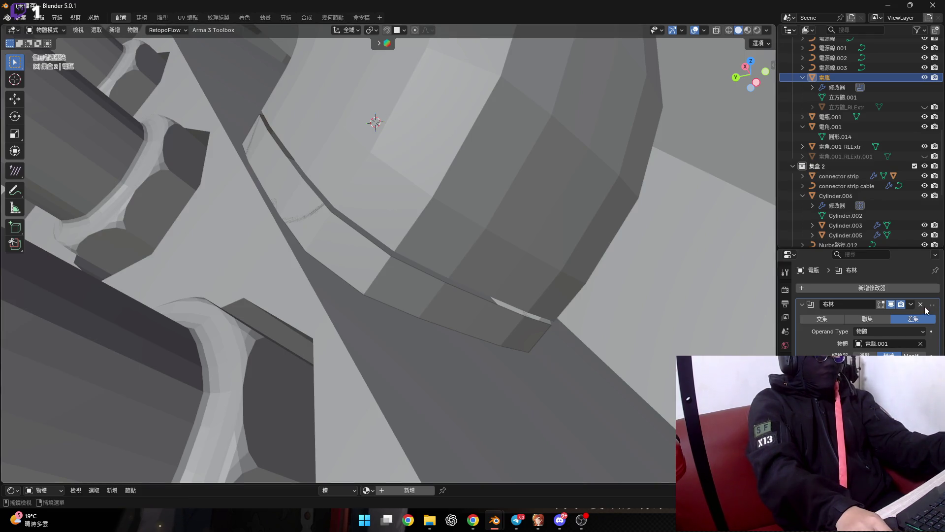
{"action": "left_click", "coordinate": [863, 315]}
{"action": "left_click", "coordinate": [507, 326]}
Delete the 電瓶.001 strip and enter Edit Mode on the 電瓶 housing
{"action": "key", "text": "x"}
{"action": "left_click", "coordinate": [488, 321]}
{"action": "left_click", "coordinate": [408, 347]}
{"action": "key", "text": "Tab"}
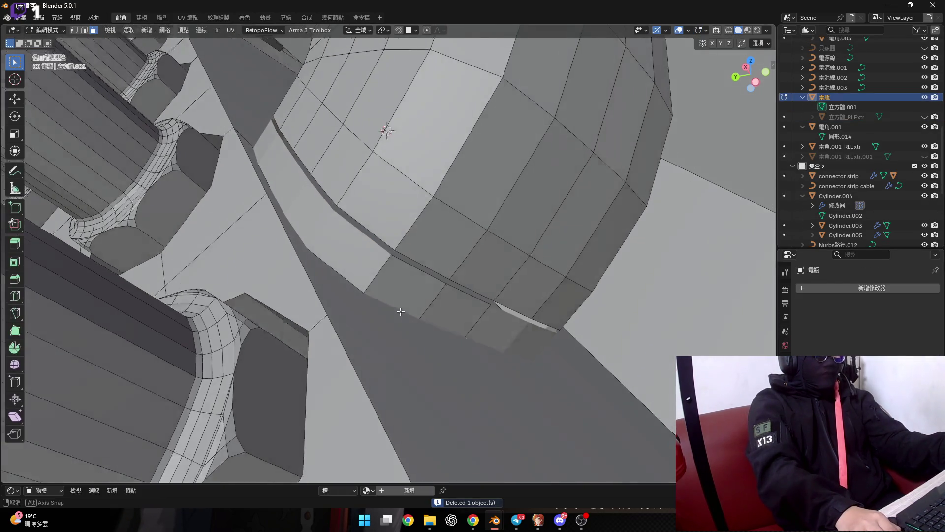
In edge mode, select the face loop along the lower strip, then narrow it to one face
{"action": "scroll", "coordinate": [394, 312], "scroll_direction": "up", "scroll_amount": 10}
{"action": "mouse_move", "coordinate": [394, 270]}
{"action": "middle_mouse_down"}
{"action": "mouse_move", "coordinate": [375, 256]}
{"action": "mouse_move", "coordinate": [419, 315]}
{"action": "mouse_move", "coordinate": [434, 286]}
{"action": "mouse_move", "coordinate": [412, 242]}
{"action": "middle_mouse_up"}
{"action": "scroll", "coordinate": [375, 255], "scroll_direction": "down", "scroll_amount": 5}
{"action": "scroll", "coordinate": [419, 315], "scroll_direction": "up", "scroll_amount": 2}
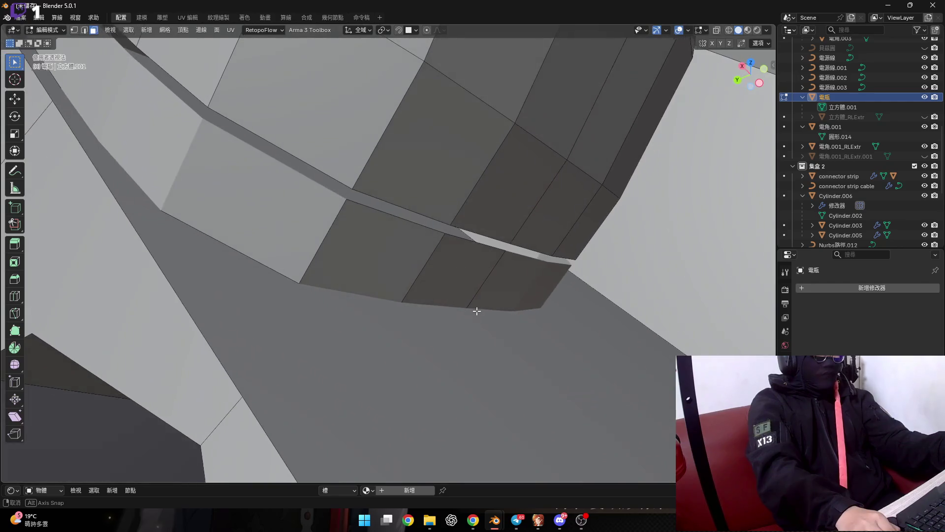
{"action": "scroll", "coordinate": [397, 241], "scroll_direction": "down", "scroll_amount": 3}
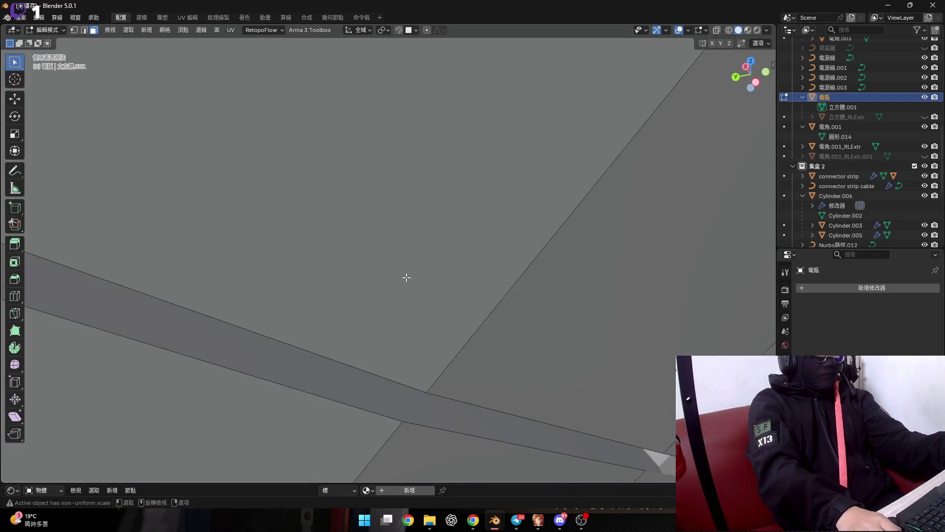
{"action": "middle_click_drag", "start_coordinate": [405, 277], "coordinate": [403, 303]}
{"action": "scroll", "coordinate": [403, 302], "scroll_direction": "down", "scroll_amount": 2}
{"action": "scroll", "coordinate": [395, 321], "scroll_direction": "down", "scroll_amount": 1}
{"action": "key", "text": "2"}
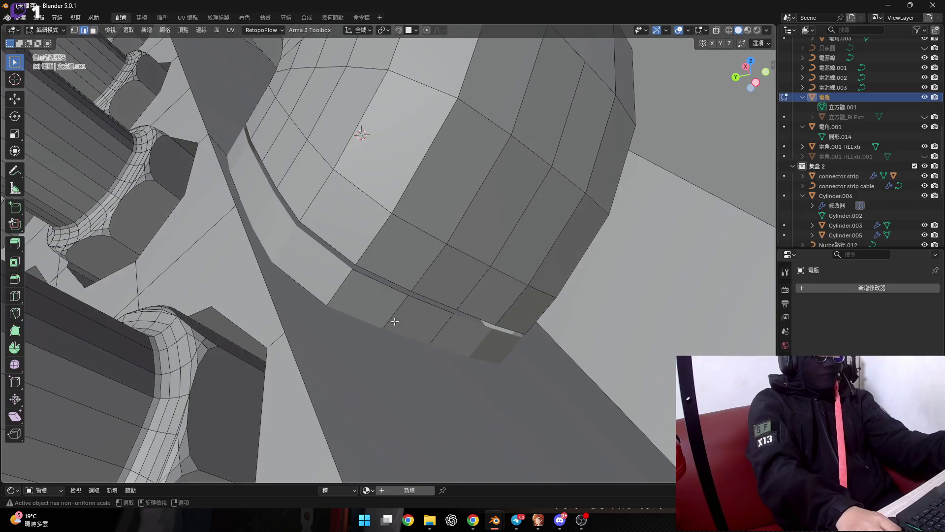
{"action": "scroll", "coordinate": [366, 324], "scroll_direction": "up", "scroll_amount": 1}
{"action": "left_click", "coordinate": [335, 285], "text": "shift"}
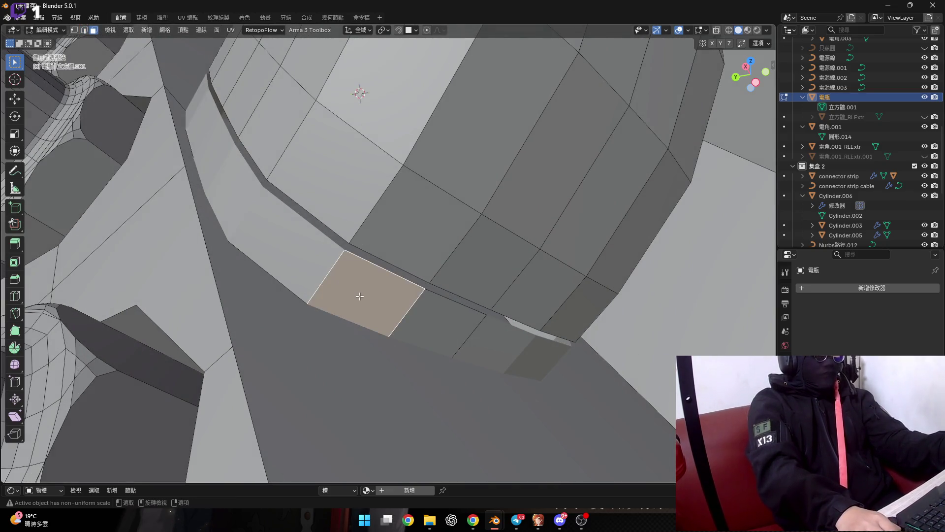
{"action": "left_click", "coordinate": [407, 313], "text": "alt+shift"}
{"action": "mouse_move", "coordinate": [386, 302]}
{"action": "middle_mouse_down"}
{"action": "mouse_move", "coordinate": [429, 310]}
{"action": "mouse_move", "coordinate": [359, 291]}
{"action": "mouse_move", "coordinate": [674, 79]}
{"action": "middle_mouse_up"}
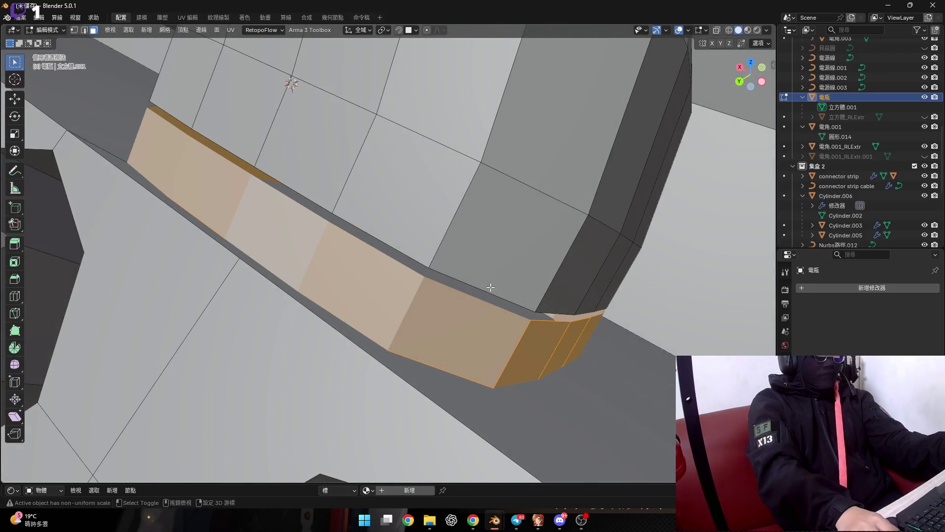
{"action": "scroll", "coordinate": [259, 240], "scroll_direction": "up", "scroll_amount": 2}
{"action": "left_click", "coordinate": [258, 240]}
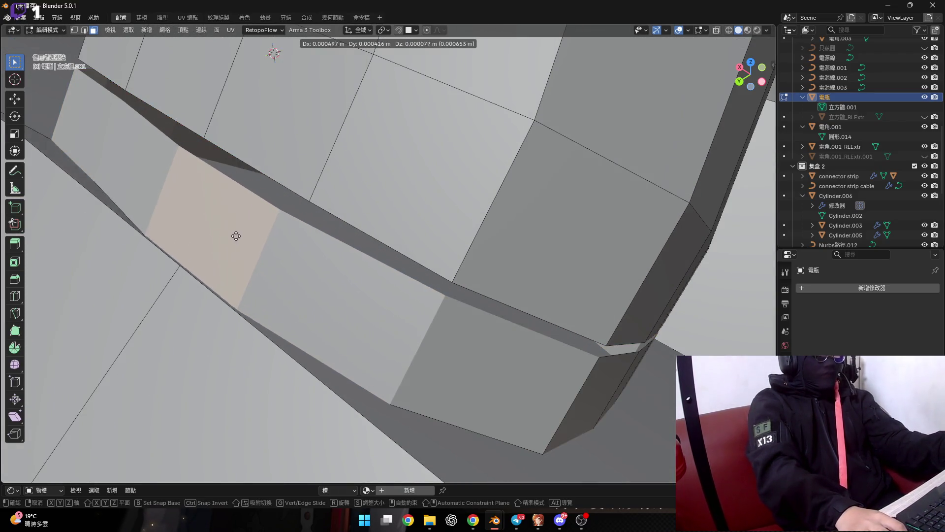
Select a vertex on the strip edge, start moving it, then cancel and undo
{"action": "key", "text": "1"}
{"action": "scroll", "coordinate": [324, 270], "scroll_direction": "up", "scroll_amount": 3}
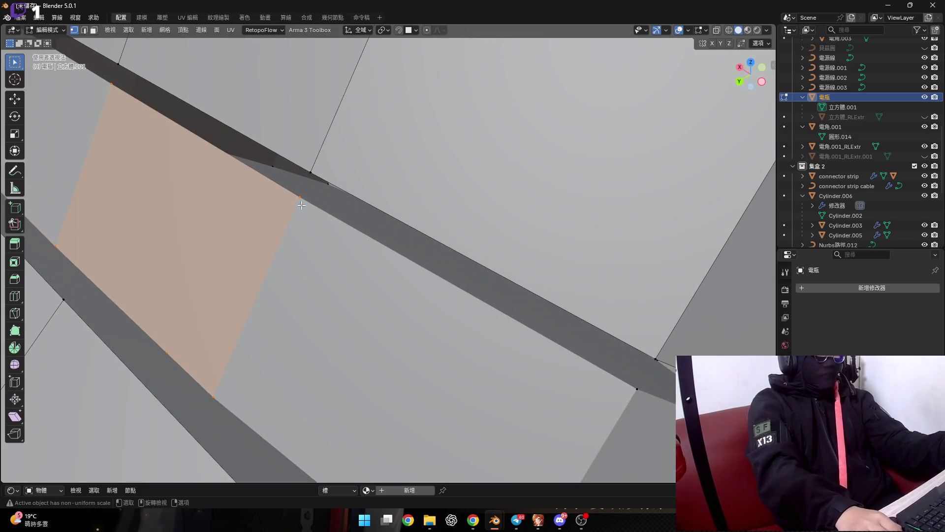
{"action": "scroll", "coordinate": [305, 253], "scroll_direction": "down", "scroll_amount": 2}
{"action": "left_click", "coordinate": [282, 222]}
{"action": "key", "text": "g"}
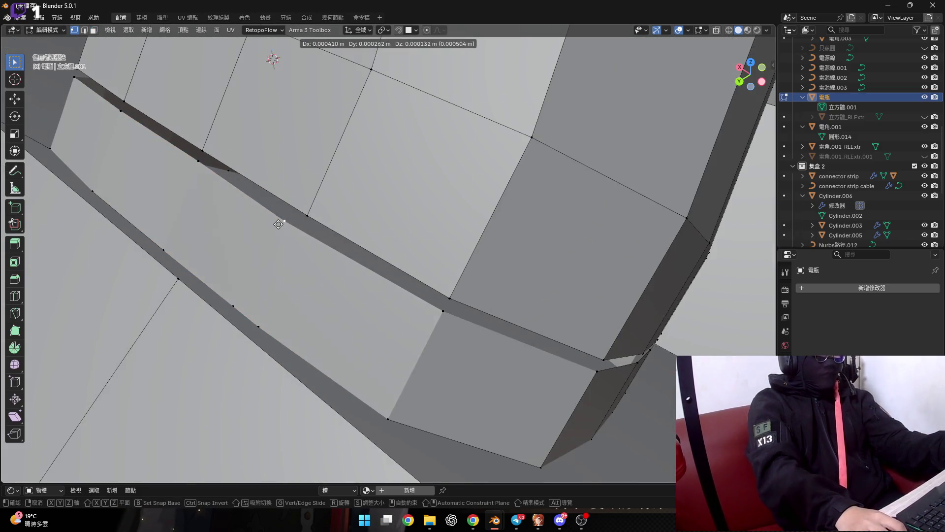
{"action": "key", "text": "Escape"}
{"action": "scroll", "coordinate": [311, 266], "scroll_direction": "down", "scroll_amount": 3}
{"action": "key", "text": "ctrl+z"}
{"action": "key", "text": "ctrl+z"}
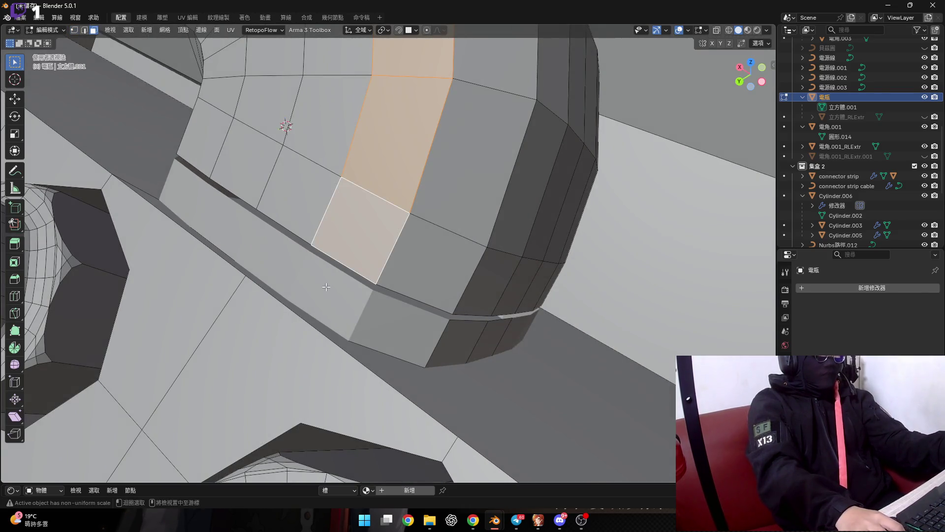
Select the face loop along the lower strip and delete those faces
{"action": "left_click", "coordinate": [385, 335], "text": "alt"}
{"action": "mouse_move", "coordinate": [384, 335]}
{"action": "middle_mouse_down"}
{"action": "mouse_move", "coordinate": [361, 293]}
{"action": "mouse_move", "coordinate": [432, 327]}
{"action": "middle_mouse_up"}
{"action": "key", "text": "x"}
{"action": "left_click", "coordinate": [432, 325]}
{"action": "mouse_move", "coordinate": [365, 313]}
{"action": "middle_mouse_down"}
{"action": "mouse_move", "coordinate": [332, 286]}
{"action": "mouse_move", "coordinate": [356, 278]}
{"action": "mouse_move", "coordinate": [301, 255]}
{"action": "middle_mouse_up"}
Reselect the lower strip's face loop in face mode and return to Object Mode
{"action": "key", "text": "3"}
{"action": "left_click", "coordinate": [344, 309], "text": "alt"}
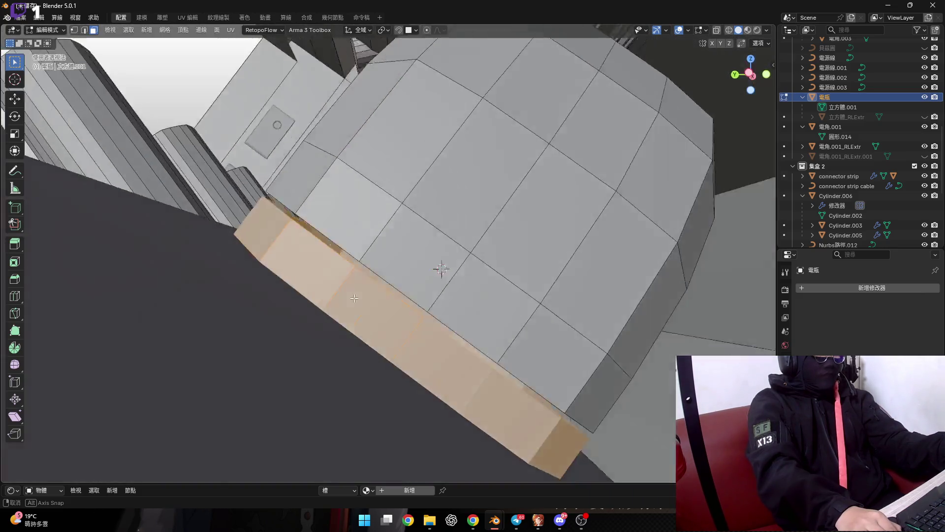
{"action": "middle_click_drag", "start_coordinate": [302, 255], "coordinate": [365, 313]}
{"action": "key", "text": "ctrl+z"}
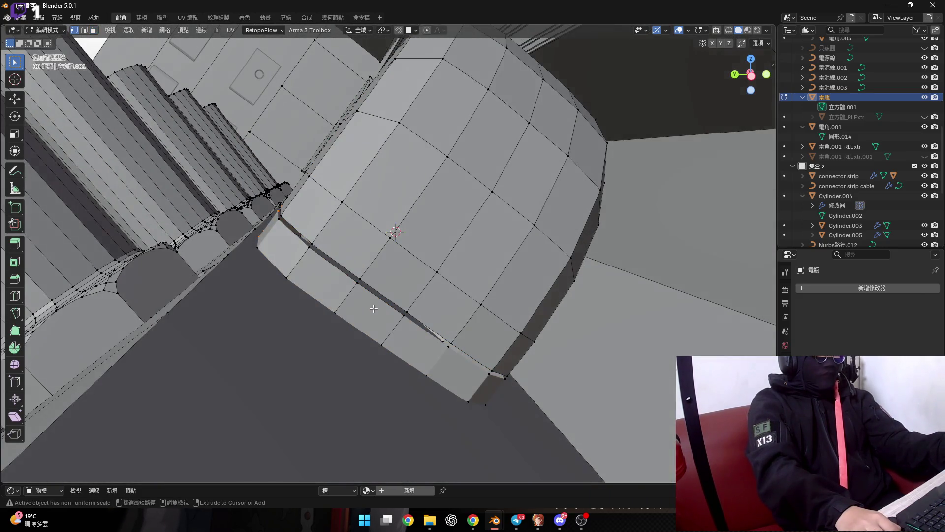
{"action": "key", "text": "3"}
{"action": "left_click", "coordinate": [377, 308], "text": "alt"}
{"action": "key", "text": "alt+a"}
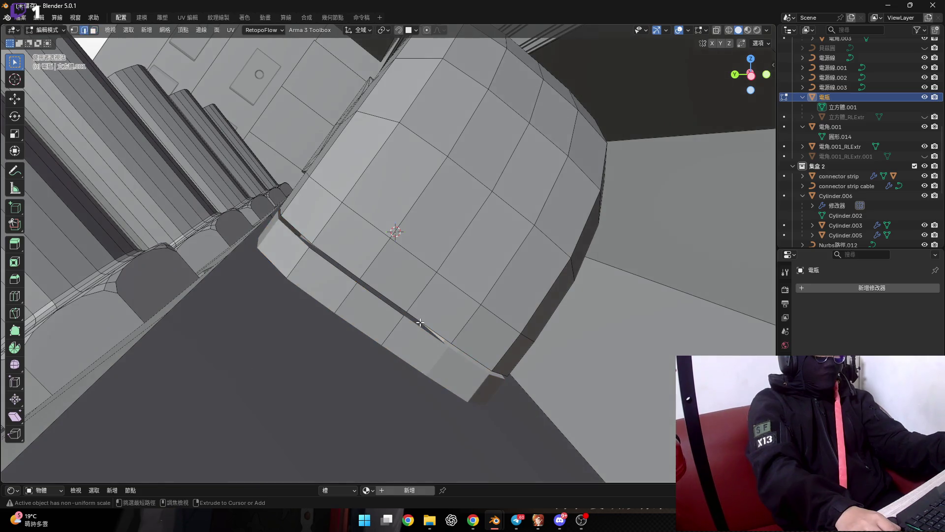
{"action": "key", "text": "Tab"}
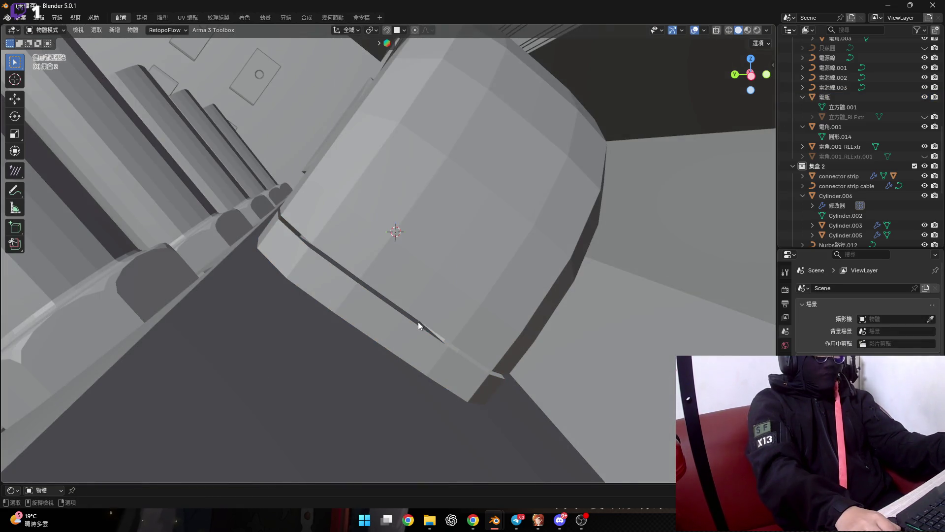
Add a Difference Boolean to the 電瓶 housing with the separated strip as cutter
{"action": "middle_click_drag", "start_coordinate": [418, 321], "coordinate": [412, 291], "text": "shift"}
{"action": "left_click", "coordinate": [412, 291]}
{"action": "left_click", "coordinate": [412, 290]}
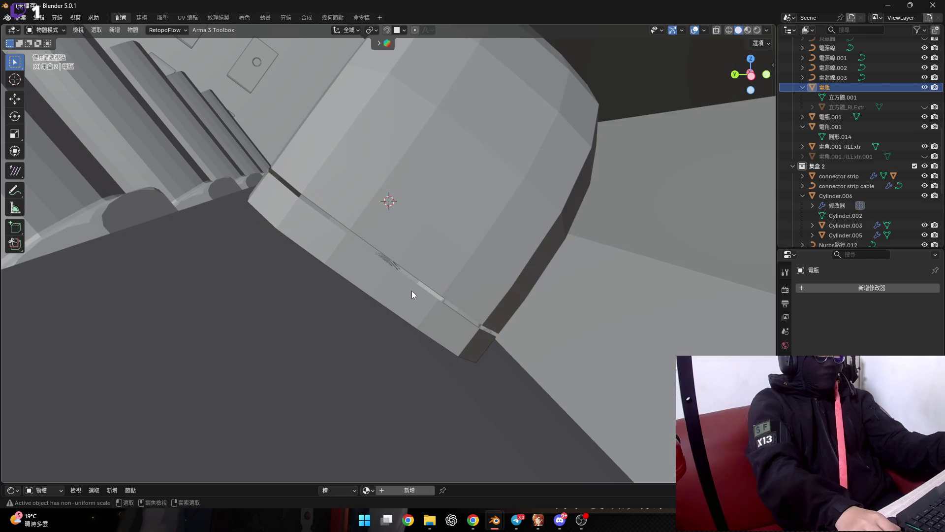
{"action": "key", "text": "ctrl+shift+KP_Subtract"}
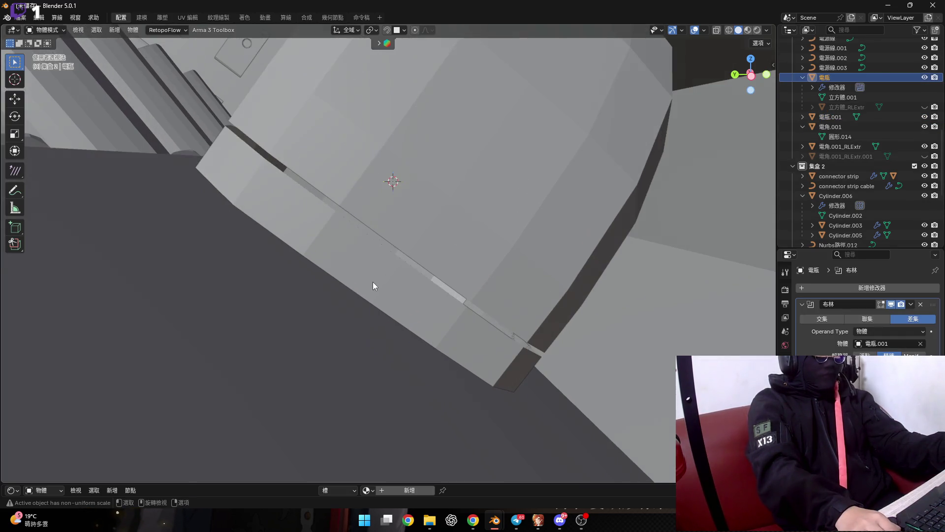
Move the 電瓶.001 strip to a new position
{"action": "left_click", "coordinate": [374, 280]}
{"action": "mouse_move", "coordinate": [375, 279]}
{"action": "middle_mouse_down"}
{"action": "mouse_move", "coordinate": [371, 256]}
{"action": "mouse_move", "coordinate": [421, 288]}
{"action": "middle_mouse_up"}
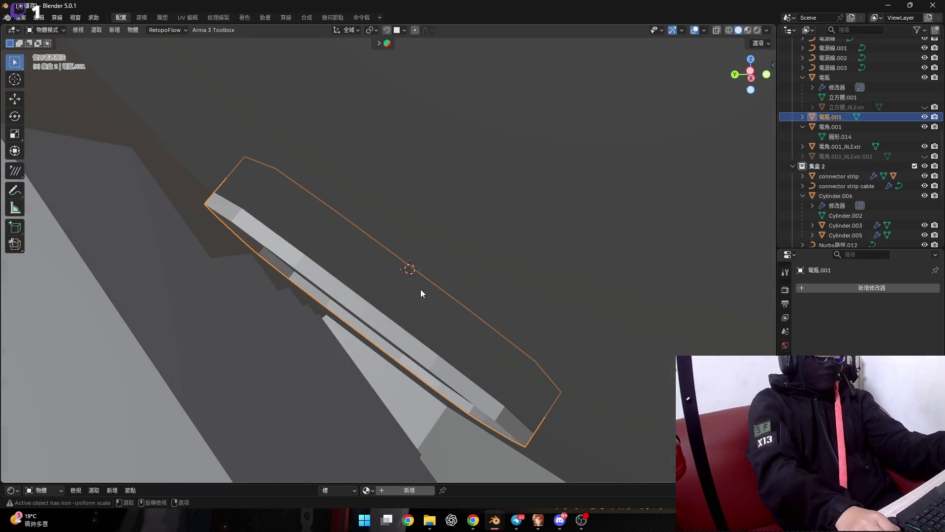
{"action": "key", "text": "g"}
{"action": "key", "text": "y"}
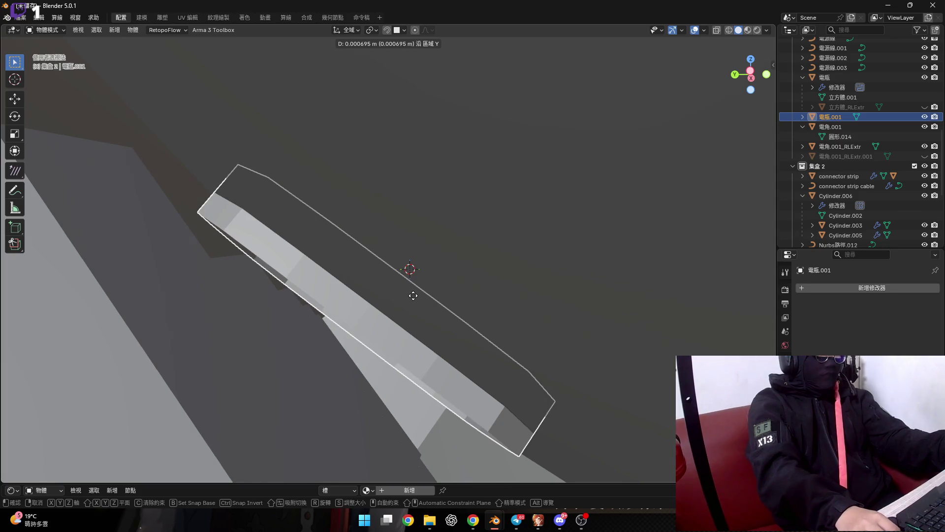
{"action": "left_click", "coordinate": [413, 295]}
{"action": "mouse_move", "coordinate": [413, 297]}
{"action": "middle_mouse_down"}
{"action": "mouse_move", "coordinate": [382, 339]}
{"action": "mouse_move", "coordinate": [412, 385]}
{"action": "mouse_move", "coordinate": [403, 372]}
{"action": "mouse_move", "coordinate": [488, 365]}
{"action": "mouse_move", "coordinate": [399, 370]}
{"action": "mouse_move", "coordinate": [414, 313]}
{"action": "middle_mouse_up"}
Set the housing's Boolean modifier operation to Difference
{"action": "left_click", "coordinate": [412, 381]}
{"action": "key", "text": "Tab"}
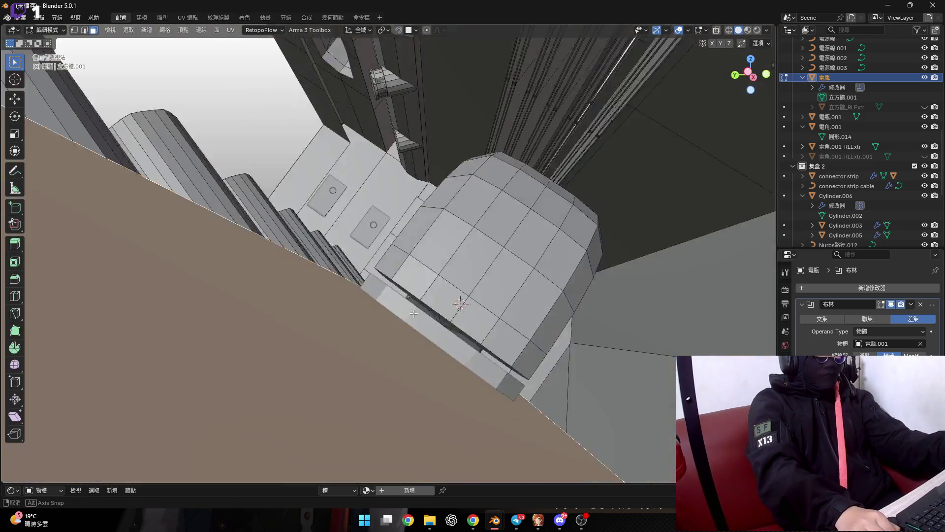
{"action": "middle_click_drag", "start_coordinate": [414, 313], "coordinate": [540, 351]}
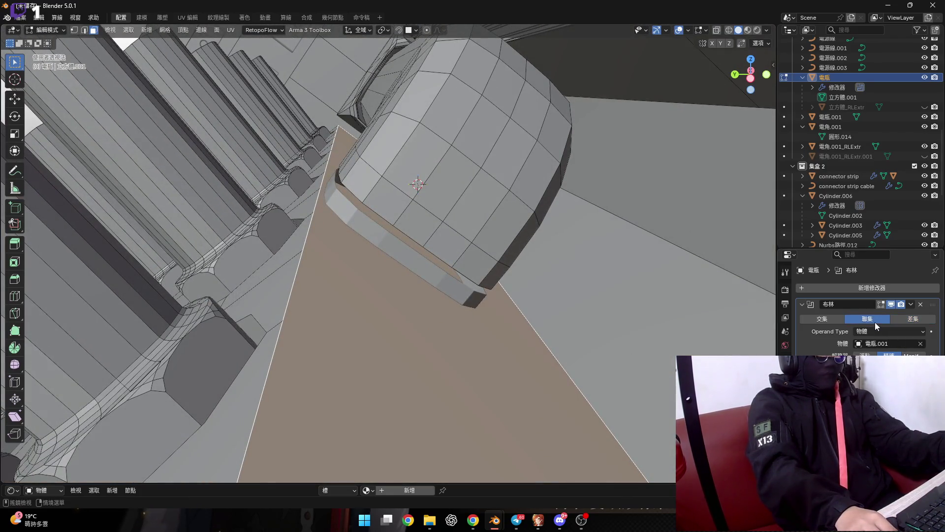
{"action": "left_click", "coordinate": [900, 318]}
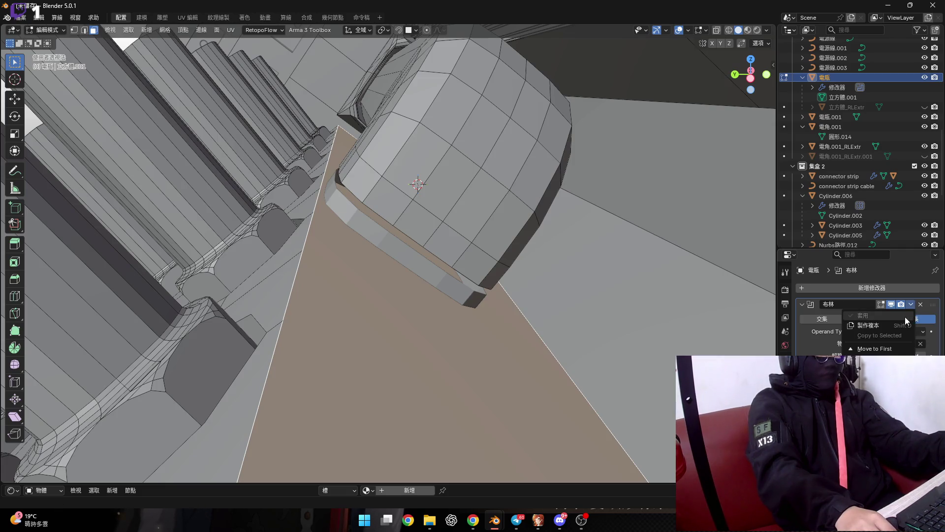
{"action": "key", "text": "Tab"}
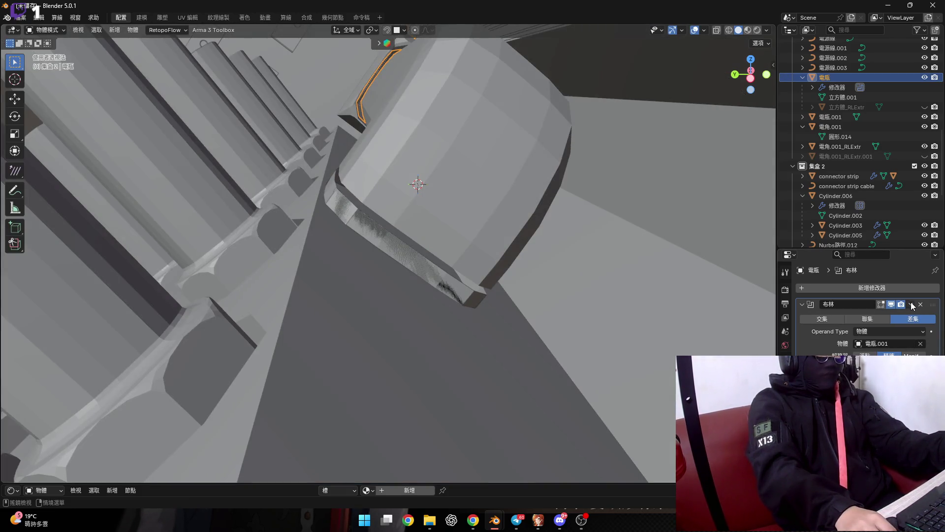
Apply the Boolean to the housing and inspect the cut, leaving the cutter in place
{"action": "left_click", "coordinate": [885, 312]}
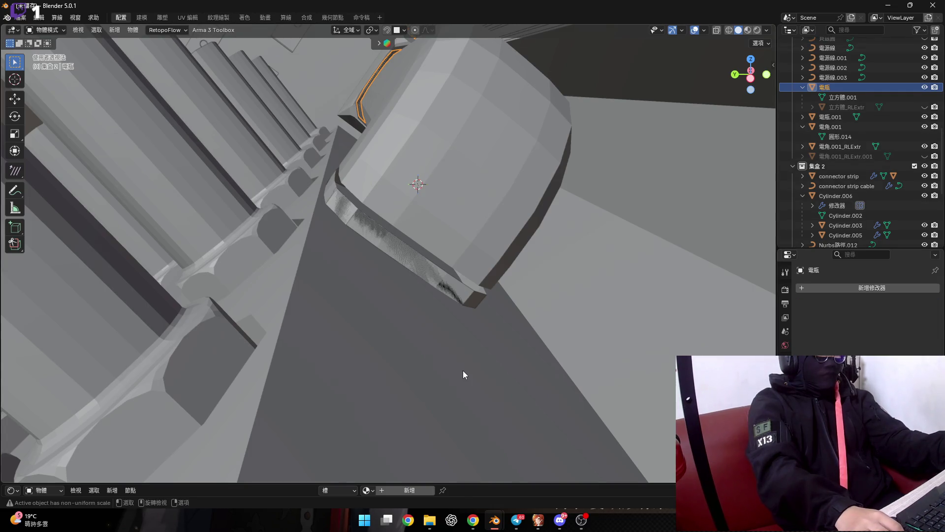
{"action": "key", "text": "Tab"}
{"action": "middle_click_drag", "start_coordinate": [462, 370], "coordinate": [479, 271]}
{"action": "key", "text": "Tab"}
{"action": "left_click", "coordinate": [479, 270]}
{"action": "key", "text": "g"}
{"action": "key", "text": "Escape"}
Undo the applied Boolean on the housing to restore the modifier
{"action": "middle_click_drag", "start_coordinate": [505, 341], "coordinate": [527, 344]}
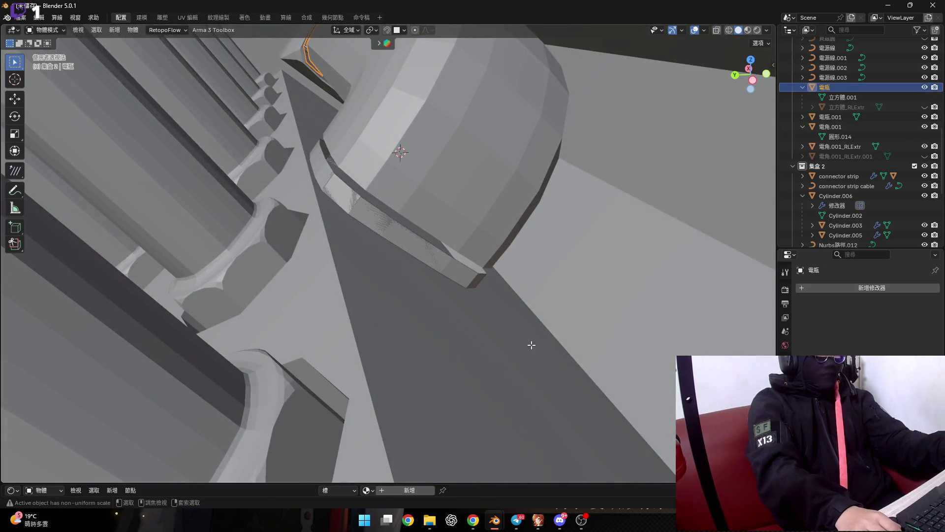
{"action": "left_click", "coordinate": [524, 339]}
{"action": "key", "text": "Tab"}
{"action": "scroll", "coordinate": [522, 354], "scroll_direction": "up", "scroll_amount": 1}
{"action": "key", "text": "Tab"}
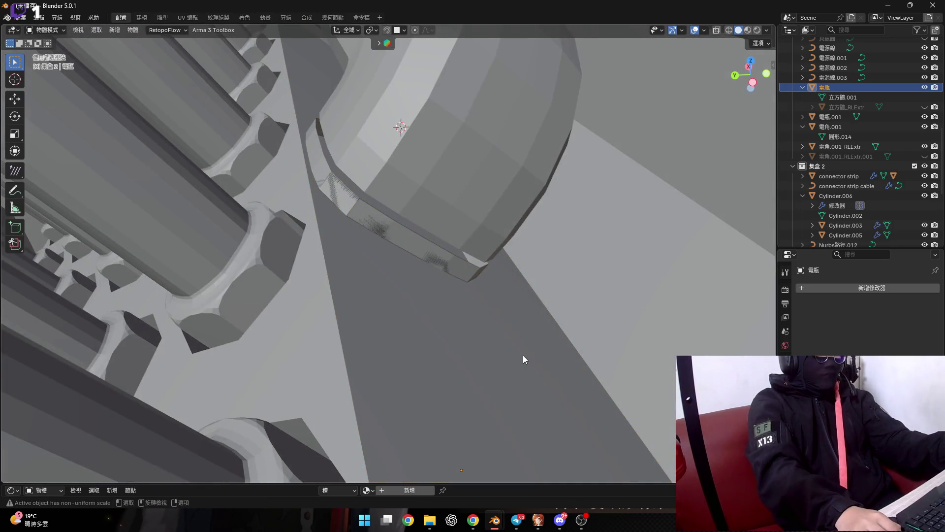
{"action": "scroll", "coordinate": [524, 359], "scroll_direction": "down", "scroll_amount": 1}
{"action": "key", "text": "ctrl+shift+KP_Subtract"}
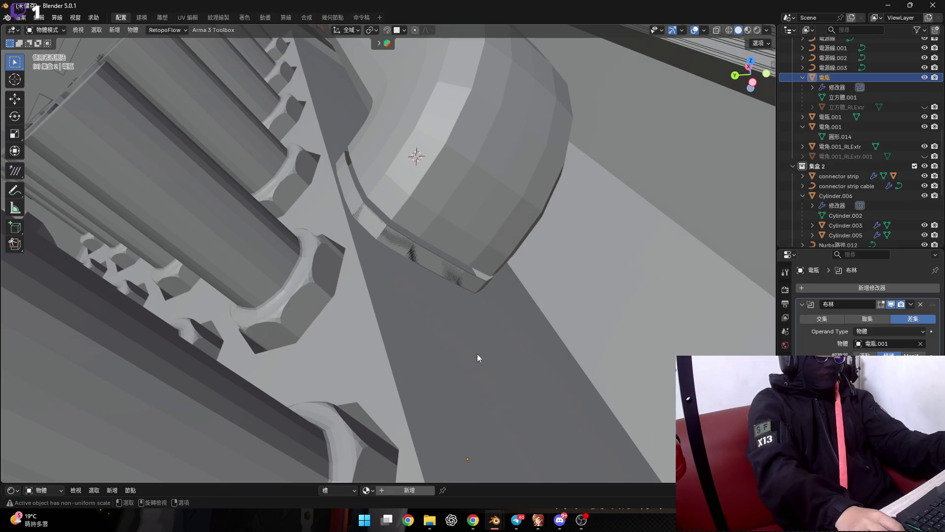
Delete the unwanted face from the housing mesh and select a triangular face for edge operations
{"action": "key", "text": "Tab"}
{"action": "mouse_move", "coordinate": [480, 352]}
{"action": "middle_mouse_down"}
{"action": "mouse_move", "coordinate": [510, 373]}
{"action": "mouse_move", "coordinate": [317, 284]}
{"action": "mouse_move", "coordinate": [276, 246]}
{"action": "mouse_move", "coordinate": [512, 366]}
{"action": "middle_mouse_up"}
{"action": "key", "text": "x"}
{"action": "left_click", "coordinate": [510, 373]}
{"action": "scroll", "coordinate": [241, 221], "scroll_direction": "up", "scroll_amount": 3}
{"action": "left_click", "coordinate": [231, 200], "text": "shift"}
{"action": "scroll", "coordinate": [301, 265], "scroll_direction": "down", "scroll_amount": 2}
{"action": "key", "text": "ctrl+e"}
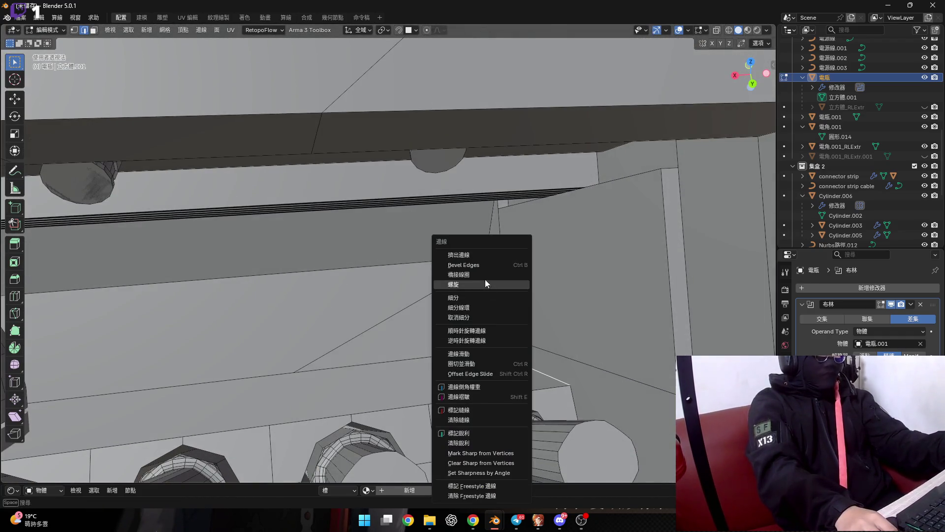
Bridge the housing's open edge loops with a new face
{"action": "left_click", "coordinate": [480, 275]}
{"action": "mouse_move", "coordinate": [480, 274]}
{"action": "middle_mouse_down"}
{"action": "mouse_move", "coordinate": [256, 326]}
{"action": "mouse_move", "coordinate": [332, 378]}
{"action": "mouse_move", "coordinate": [299, 366]}
{"action": "mouse_move", "coordinate": [325, 398]}
{"action": "middle_mouse_up"}
{"action": "key", "text": "Tab"}
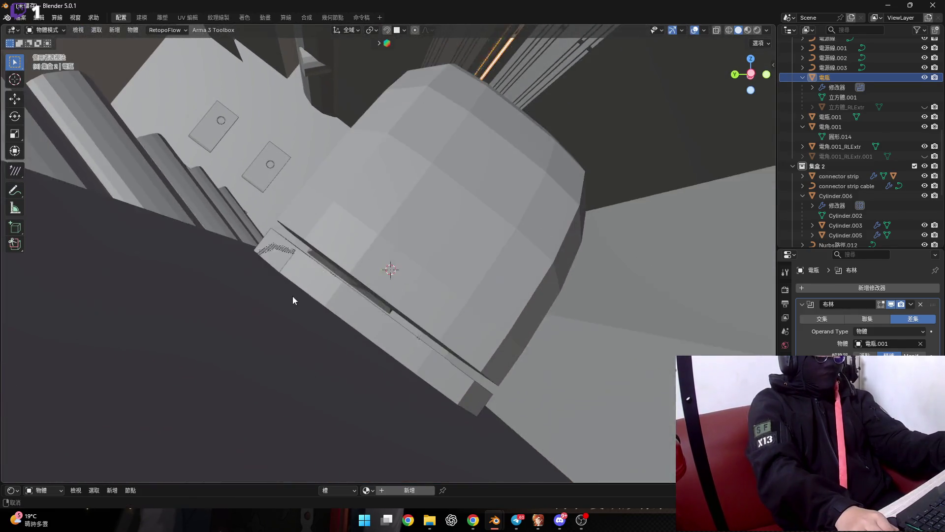
{"action": "scroll", "coordinate": [325, 398], "scroll_direction": "down", "scroll_amount": 3}
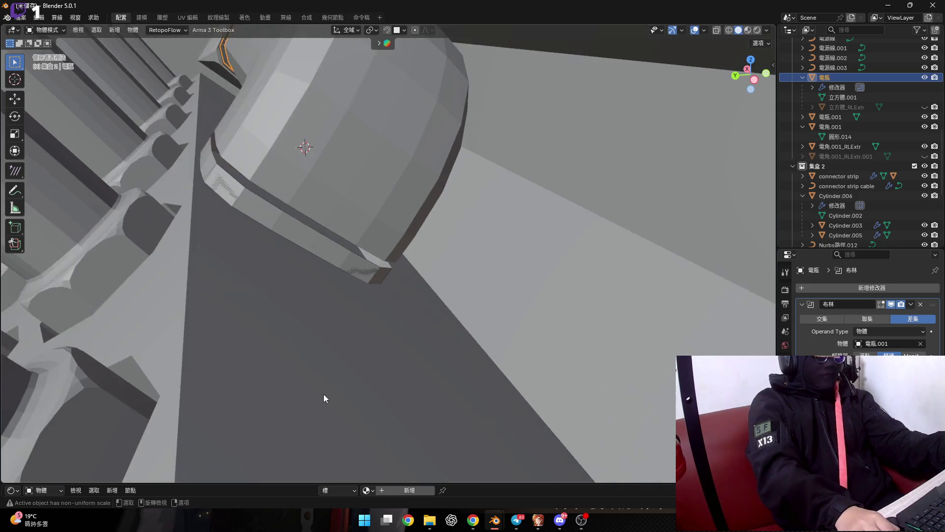
{"action": "key", "text": "Tab"}
{"action": "key", "text": "ctrl+r"}
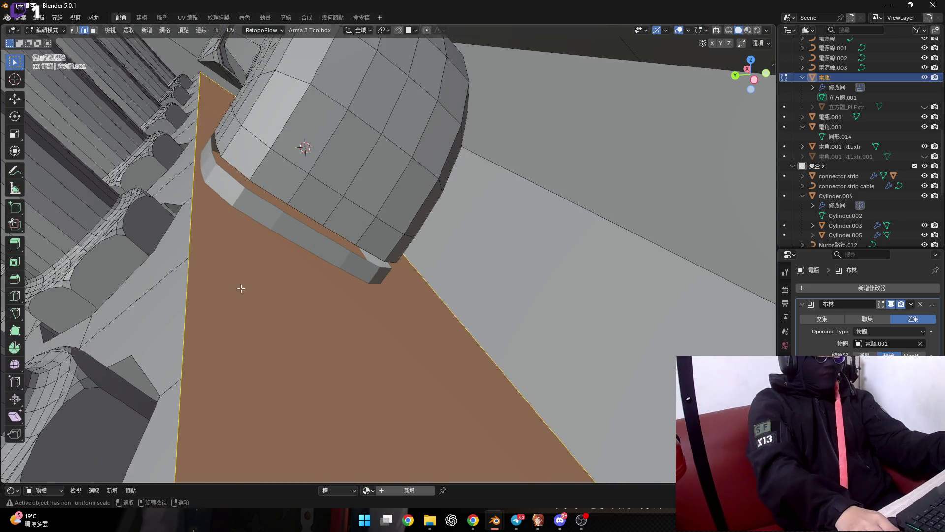
{"action": "middle_click_drag", "start_coordinate": [241, 288], "coordinate": [439, 264]}
{"action": "key", "text": "ctrl+r"}
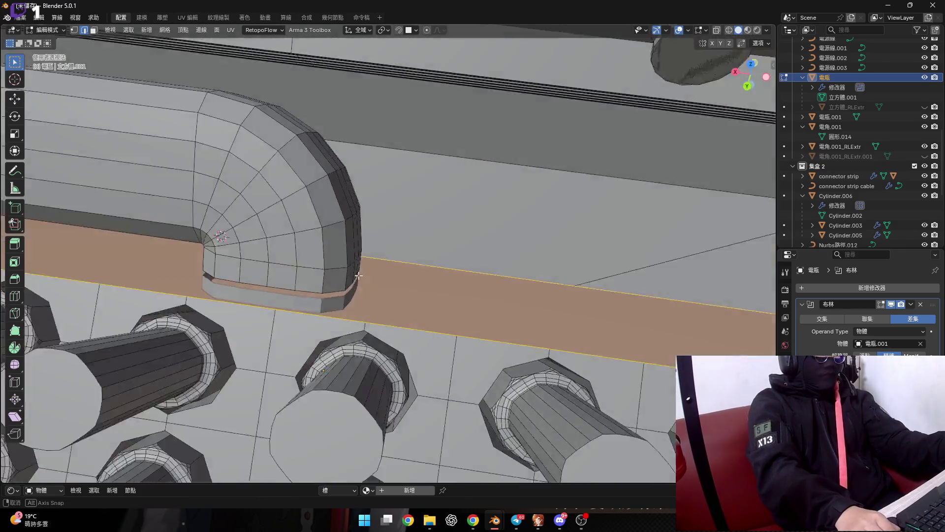
{"action": "key", "text": "Escape"}
{"action": "mouse_move", "coordinate": [413, 256]}
{"action": "middle_mouse_down"}
{"action": "mouse_move", "coordinate": [351, 292]}
{"action": "mouse_move", "coordinate": [354, 256]}
{"action": "mouse_move", "coordinate": [348, 333]}
{"action": "middle_mouse_up"}
Move the 電瓶.001 cutter strip to a new position
{"action": "key", "text": "Tab"}
{"action": "left_click", "coordinate": [387, 315]}
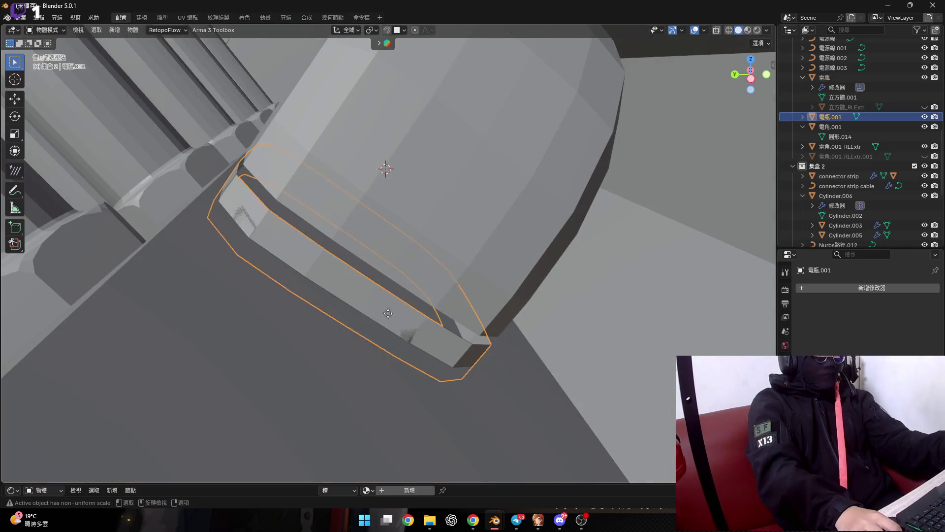
{"action": "key", "text": "g"}
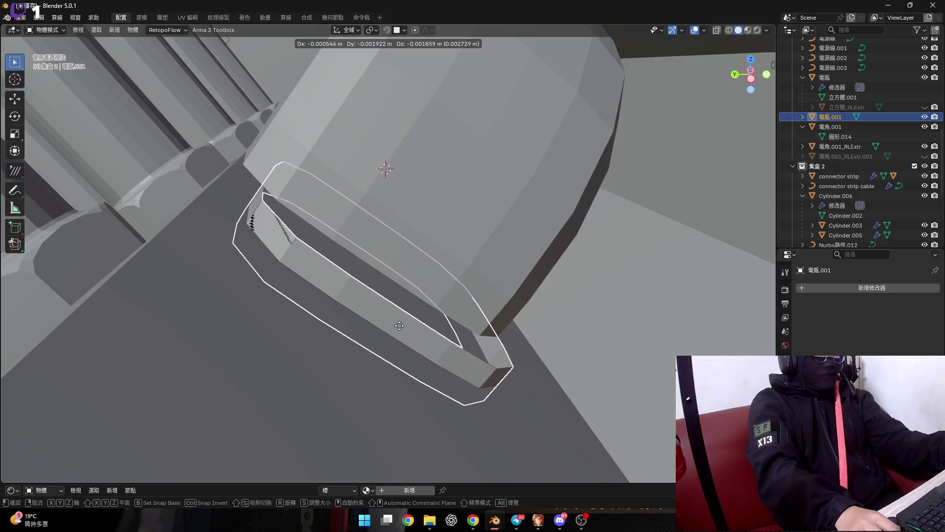
{"action": "left_click", "coordinate": [364, 307]}
Apply the housing's Boolean modifier to bake the groove into the mesh
{"action": "left_click", "coordinate": [825, 77]}
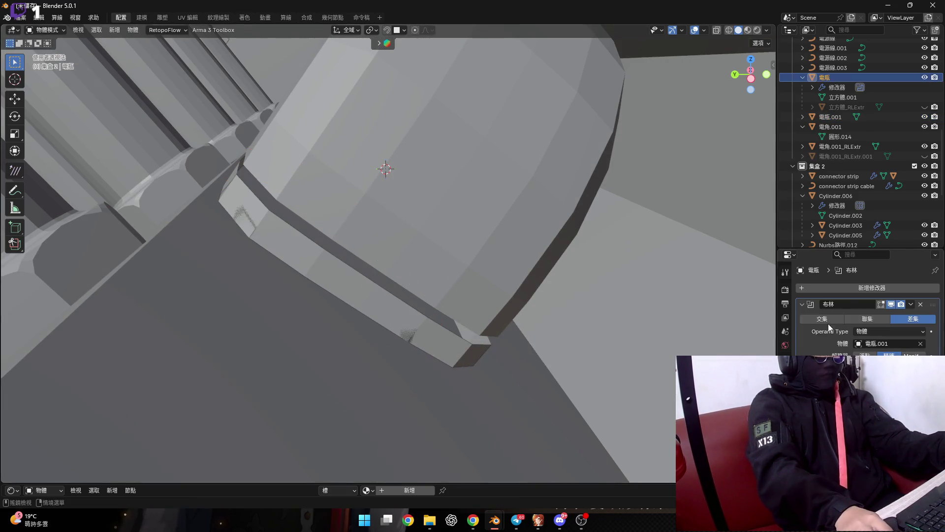
{"action": "left_click", "coordinate": [899, 312]}
{"action": "key", "text": "Tab"}
{"action": "middle_click_drag", "start_coordinate": [401, 398], "coordinate": [367, 342]}
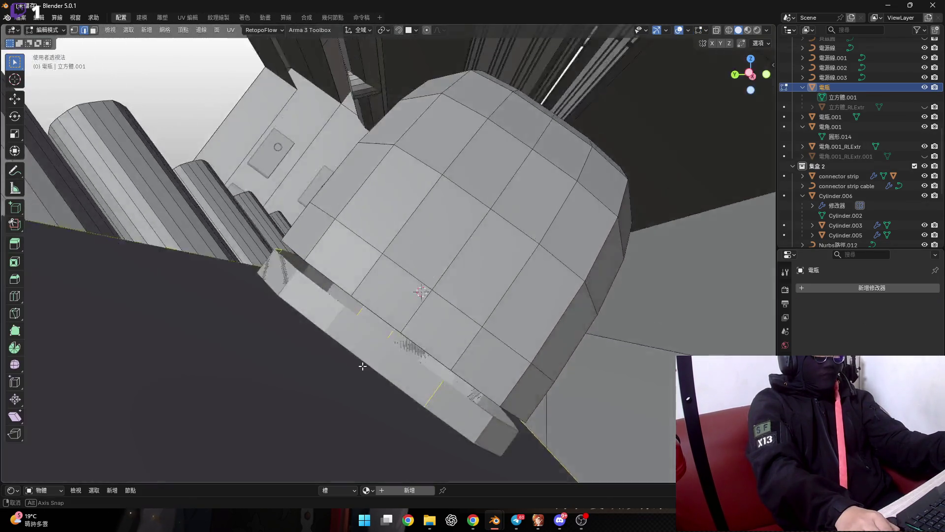
{"action": "scroll", "coordinate": [367, 342], "scroll_direction": "up", "scroll_amount": 5}
{"action": "scroll", "coordinate": [367, 343], "scroll_direction": "down", "scroll_amount": 5}
{"action": "key", "text": "Tab"}
Delete the 電瓶.001 cutter strip and inspect the groove on the housing
{"action": "left_click", "coordinate": [403, 318]}
{"action": "key", "text": "x"}
{"action": "left_click", "coordinate": [413, 334]}
{"action": "left_click", "coordinate": [367, 418]}
{"action": "key", "text": "Tab"}
{"action": "middle_click_drag", "start_coordinate": [396, 355], "coordinate": [456, 249]}
{"action": "scroll", "coordinate": [390, 378], "scroll_direction": "up", "scroll_amount": 4}
{"action": "middle_click_drag", "start_coordinate": [390, 377], "coordinate": [397, 371]}
{"action": "scroll", "coordinate": [408, 394], "scroll_direction": "down", "scroll_amount": 3}
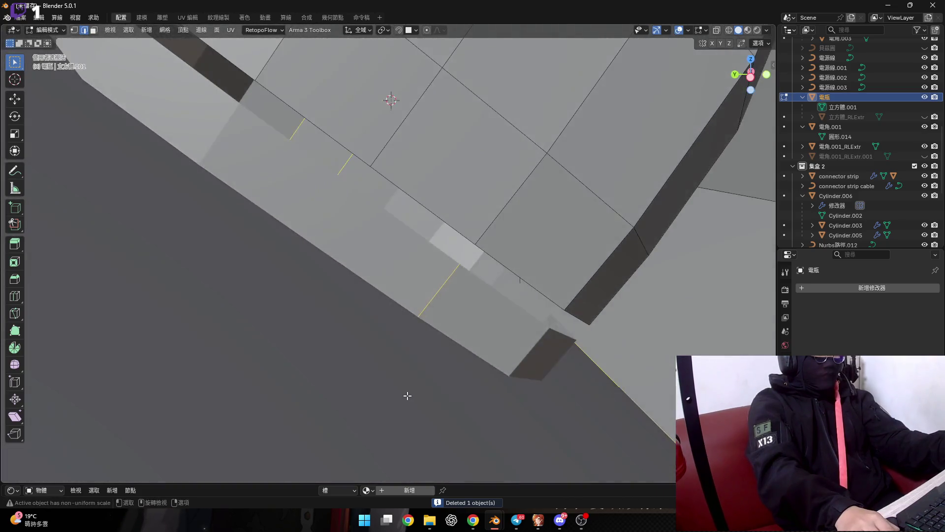
Separate the selected groove-end faces from the housing into a new object
{"action": "middle_click_drag", "start_coordinate": [388, 333], "coordinate": [401, 360]}
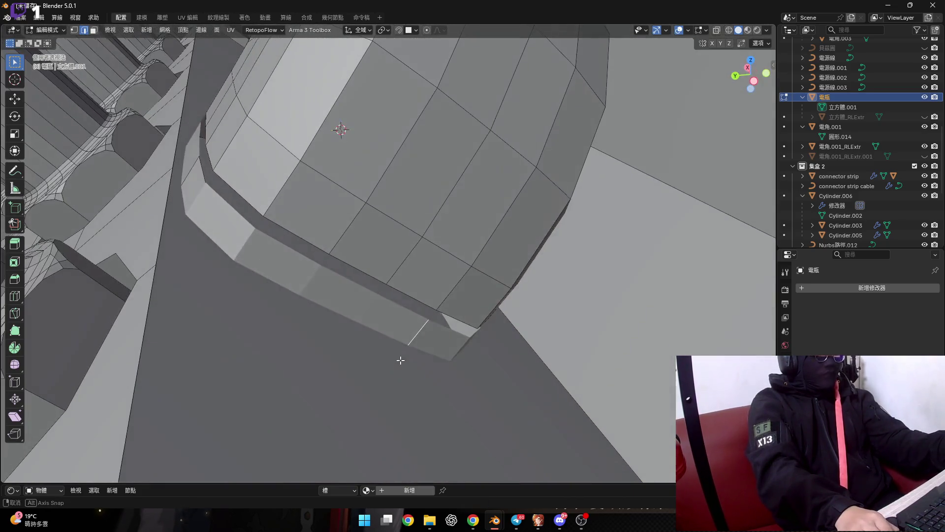
{"action": "middle_click_drag", "start_coordinate": [350, 314], "coordinate": [482, 325]}
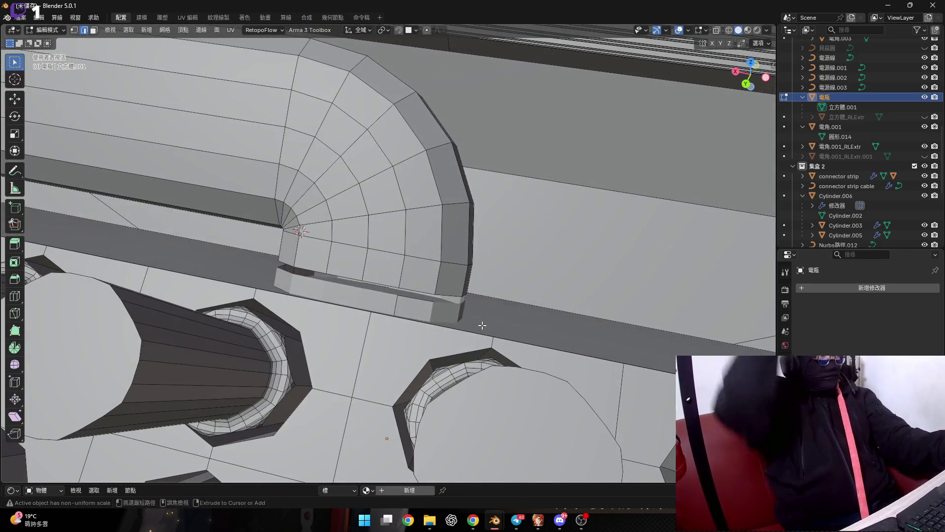
{"action": "key", "text": "p"}
{"action": "left_click", "coordinate": [482, 325]}
{"action": "key", "text": "Tab"}
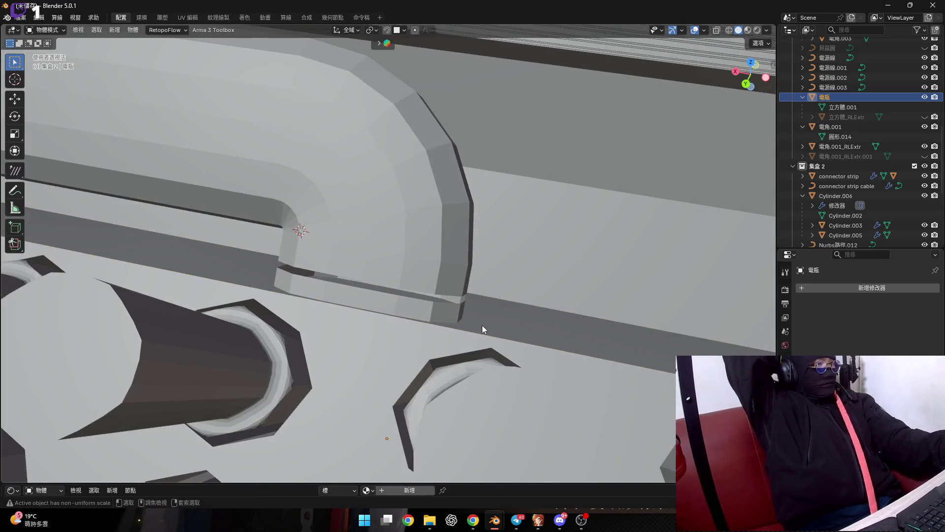
{"action": "left_click", "coordinate": [482, 328]}
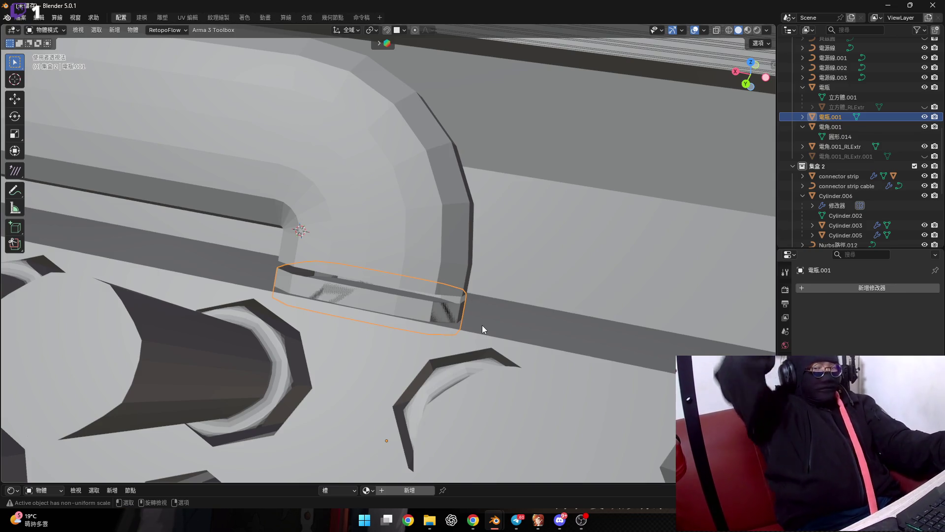
Remove the leftover Boolean modifier from the 電瓶 housing
{"action": "left_click", "coordinate": [550, 339]}
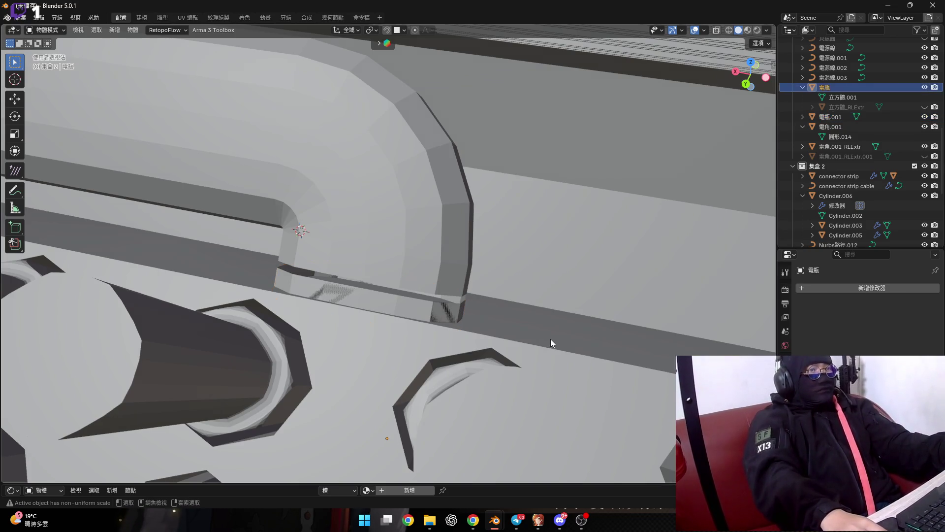
{"action": "key", "text": "Tab"}
{"action": "key", "text": "Tab"}
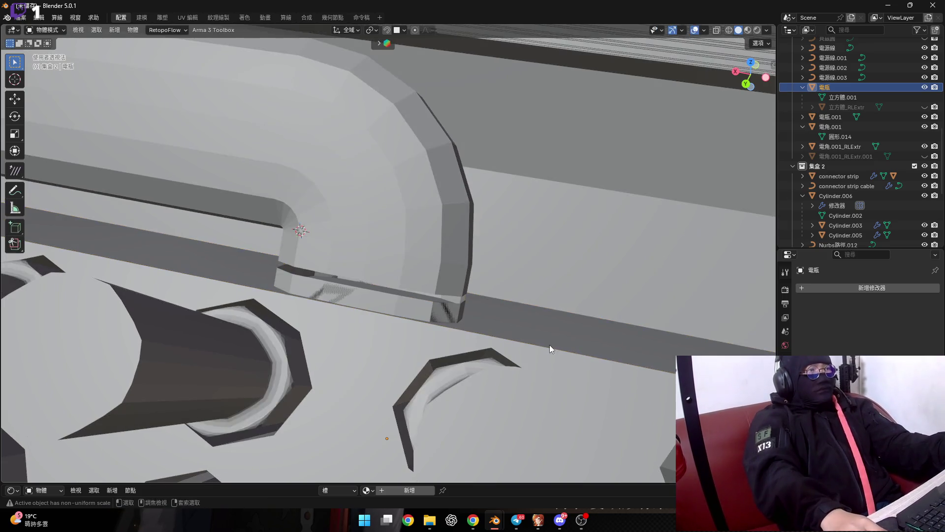
{"action": "middle_click_drag", "start_coordinate": [550, 347], "coordinate": [557, 353]}
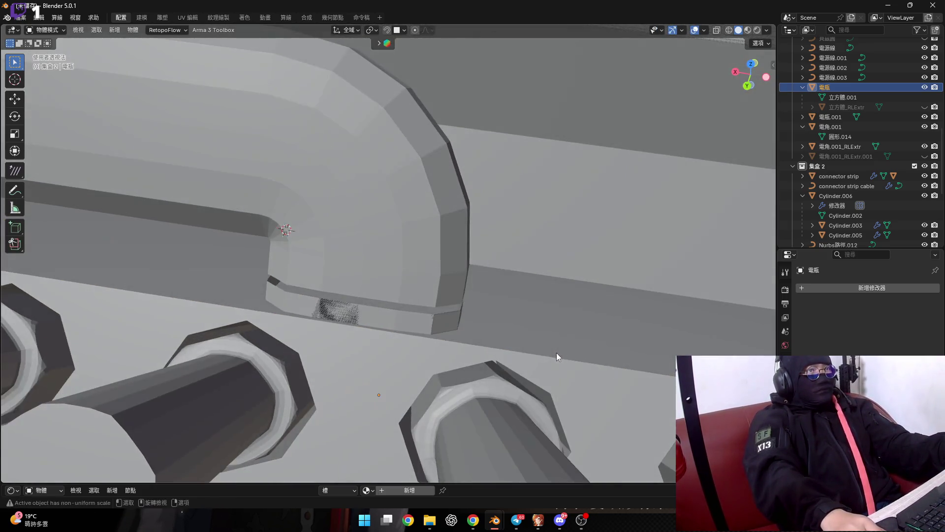
{"action": "key", "text": "Tab"}
{"action": "key", "text": "Tab"}
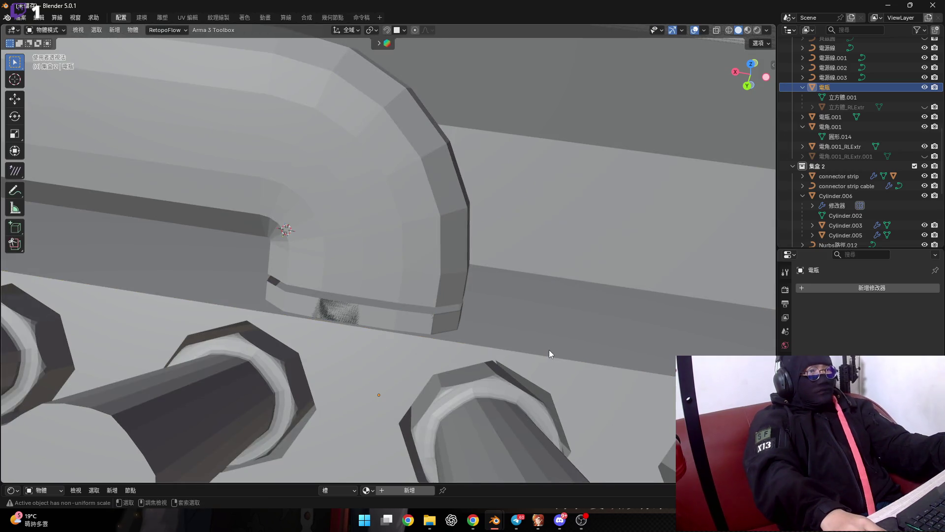
{"action": "key", "text": "ctrl+shift+minus"}
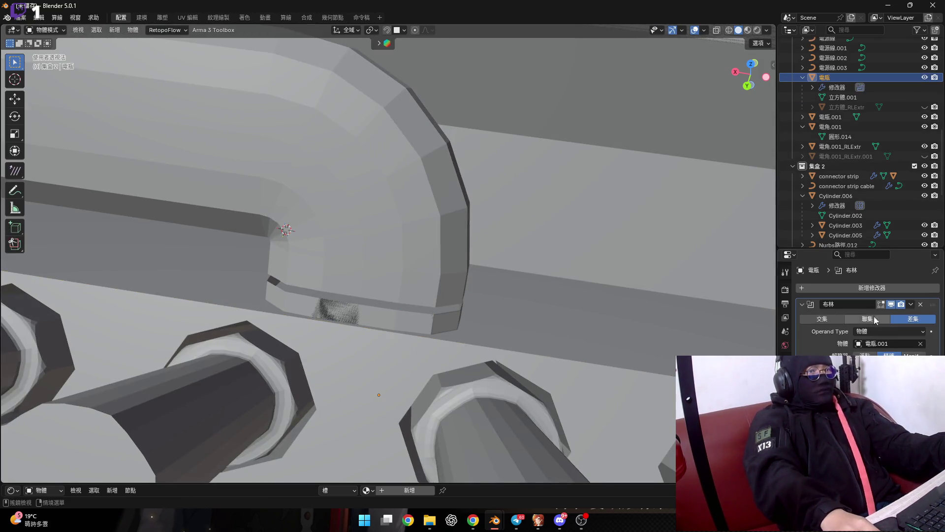
{"action": "left_click", "coordinate": [922, 304]}
Delete the separated leftover piece
{"action": "middle_click_drag", "start_coordinate": [530, 321], "coordinate": [434, 302]}
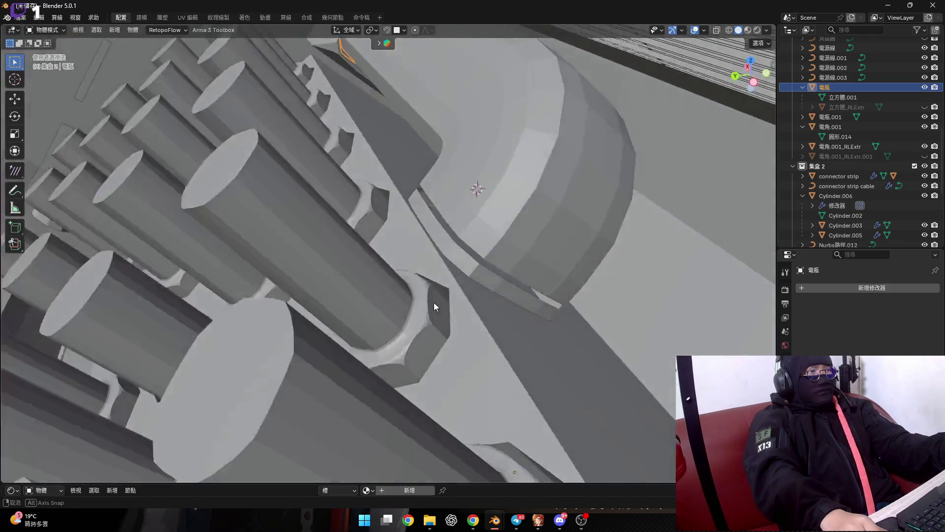
{"action": "left_click", "coordinate": [491, 282]}
{"action": "middle_click_drag", "start_coordinate": [492, 282], "coordinate": [453, 302]}
{"action": "scroll", "coordinate": [460, 295], "scroll_direction": "up", "scroll_amount": 3}
{"action": "key", "text": "Delete"}
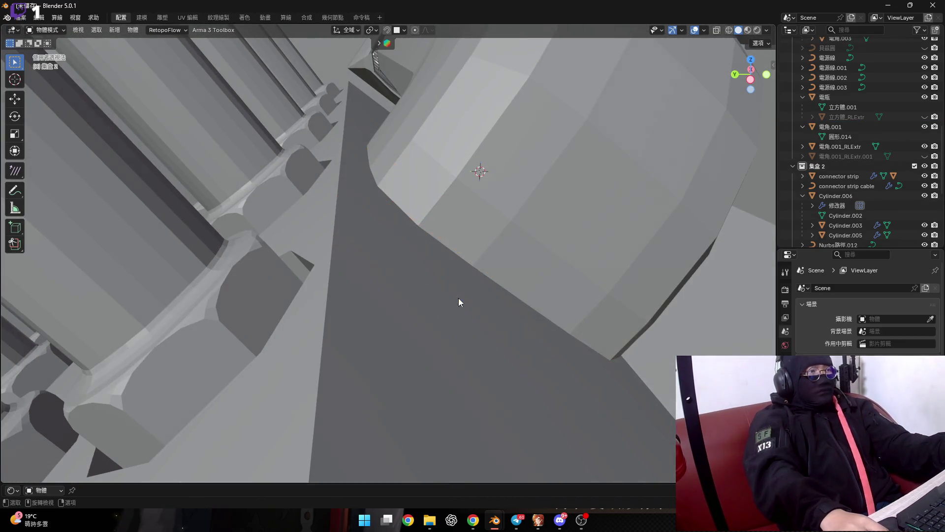
Add two loop cuts across the housing's rounded end
{"action": "left_click", "coordinate": [450, 324]}
{"action": "key", "text": "Tab"}
{"action": "mouse_move", "coordinate": [471, 334]}
{"action": "middle_mouse_down"}
{"action": "mouse_move", "coordinate": [504, 334]}
{"action": "mouse_move", "coordinate": [420, 272]}
{"action": "mouse_move", "coordinate": [429, 287]}
{"action": "middle_mouse_up"}
{"action": "key", "text": "ctrl+r"}
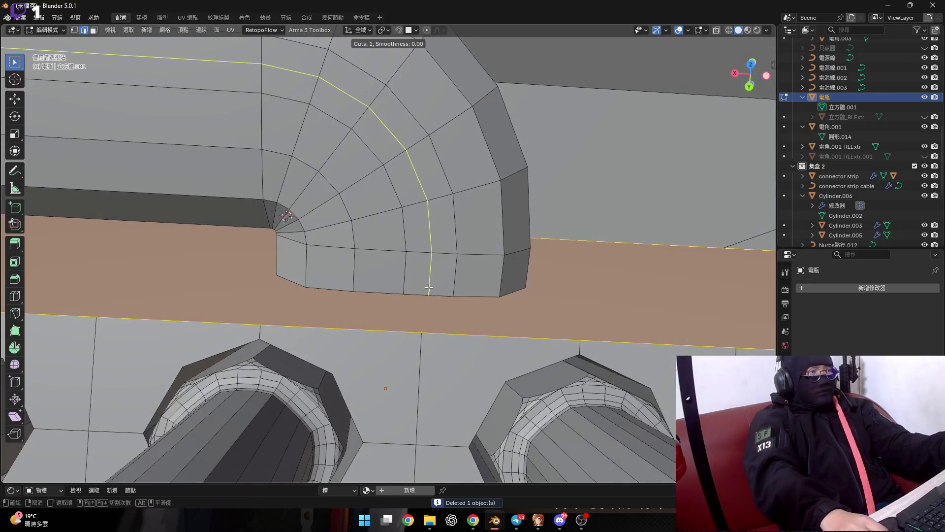
{"action": "middle_click_drag", "start_coordinate": [442, 333], "coordinate": [331, 307]}
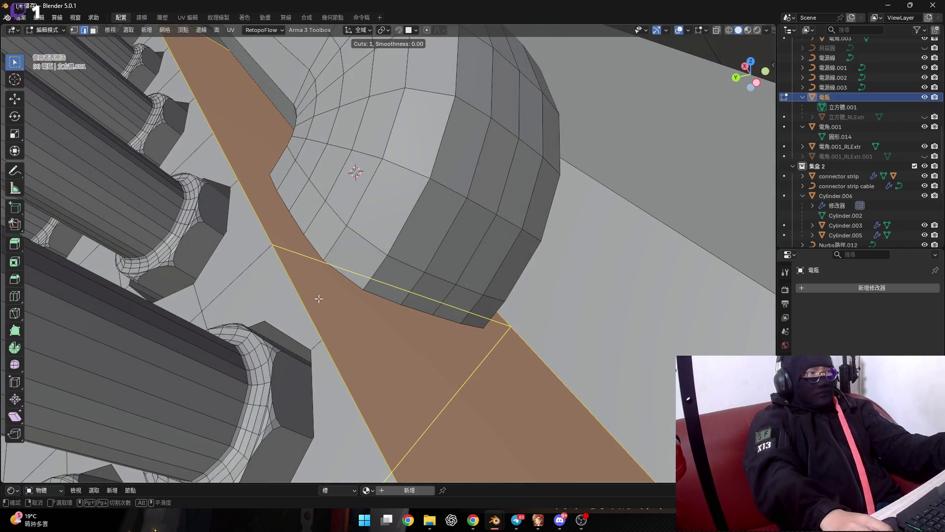
{"action": "left_click", "coordinate": [319, 298]}
{"action": "mouse_move", "coordinate": [318, 297]}
{"action": "middle_mouse_down"}
{"action": "mouse_move", "coordinate": [406, 307]}
{"action": "mouse_move", "coordinate": [338, 276]}
{"action": "mouse_move", "coordinate": [245, 256]}
{"action": "mouse_move", "coordinate": [299, 271]}
{"action": "middle_mouse_up"}
{"action": "key", "text": "ctrl+r"}
{"action": "left_click", "coordinate": [338, 275]}
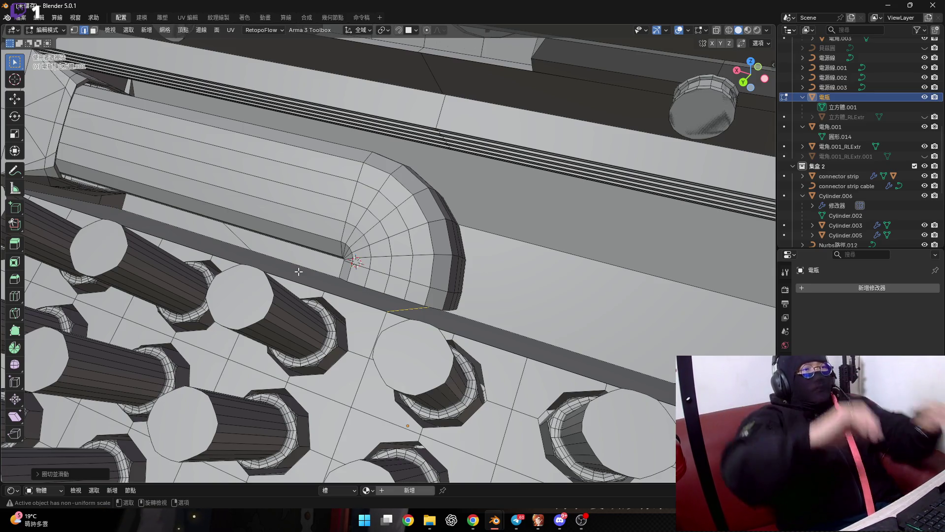
Subdivide the groove strip's edge beneath the rounded corner
{"action": "scroll", "coordinate": [406, 316], "scroll_direction": "up", "scroll_amount": 4}
{"action": "mouse_move", "coordinate": [422, 312]}
{"action": "middle_mouse_down"}
{"action": "mouse_move", "coordinate": [363, 301]}
{"action": "mouse_move", "coordinate": [401, 308]}
{"action": "mouse_move", "coordinate": [395, 320]}
{"action": "mouse_move", "coordinate": [410, 247]}
{"action": "middle_mouse_up"}
{"action": "scroll", "coordinate": [394, 320], "scroll_direction": "up", "scroll_amount": 3}
{"action": "key", "text": "2"}
{"action": "key", "text": "ctrl+e"}
{"action": "left_click", "coordinate": [408, 228]}
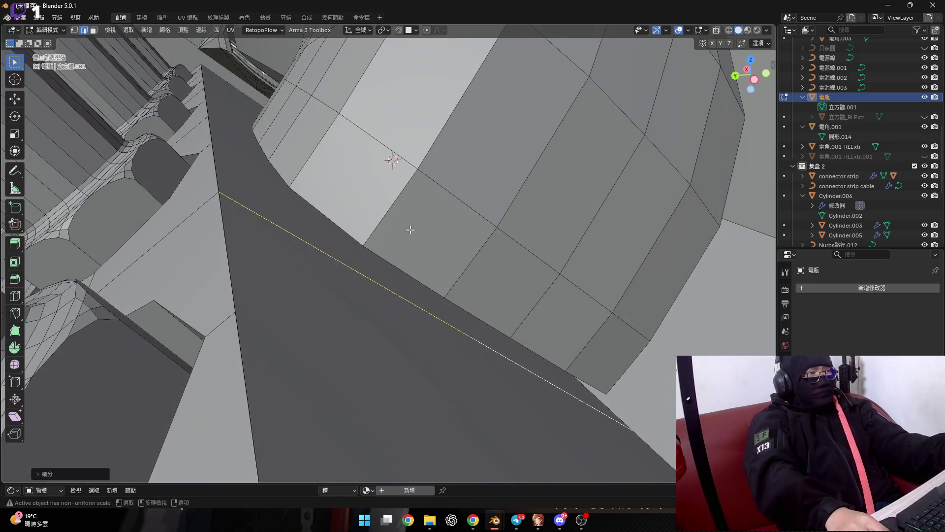
Try a vertex bevel on the strip and cancel it
{"action": "scroll", "coordinate": [445, 327], "scroll_direction": "up", "scroll_amount": 1}
{"action": "key", "text": "1"}
{"action": "scroll", "coordinate": [473, 345], "scroll_direction": "down", "scroll_amount": 2}
{"action": "mouse_move", "coordinate": [445, 338]}
{"action": "middle_mouse_down"}
{"action": "mouse_move", "coordinate": [504, 369]}
{"action": "mouse_move", "coordinate": [488, 342]}
{"action": "middle_mouse_up"}
{"action": "key", "text": "ctrl+shift+b"}
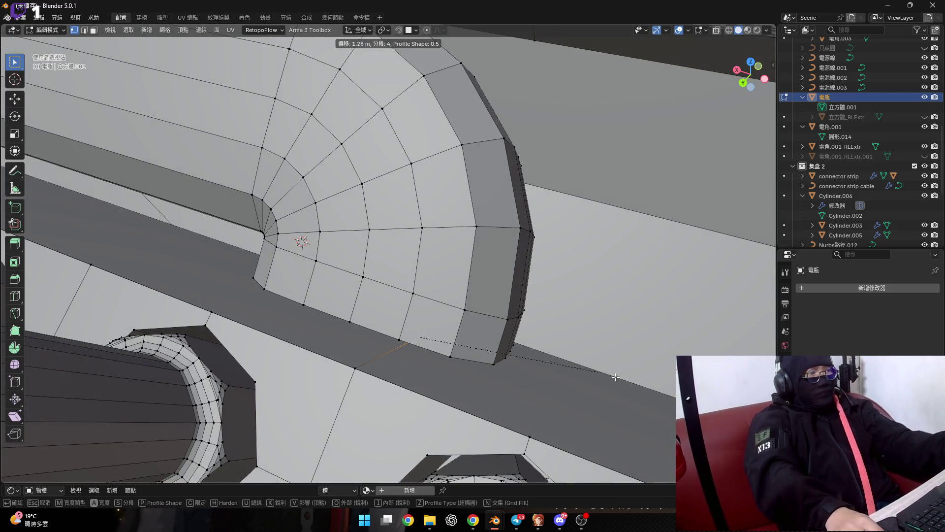
{"action": "right_click", "coordinate": [170, 443]}
Select the groove strip's faces and bring up the face context menu
{"action": "mouse_move", "coordinate": [164, 437]}
{"action": "middle_mouse_down"}
{"action": "mouse_move", "coordinate": [369, 318]}
{"action": "mouse_move", "coordinate": [544, 292]}
{"action": "mouse_move", "coordinate": [593, 265]}
{"action": "middle_mouse_up"}
{"action": "scroll", "coordinate": [544, 292], "scroll_direction": "down", "scroll_amount": 2}
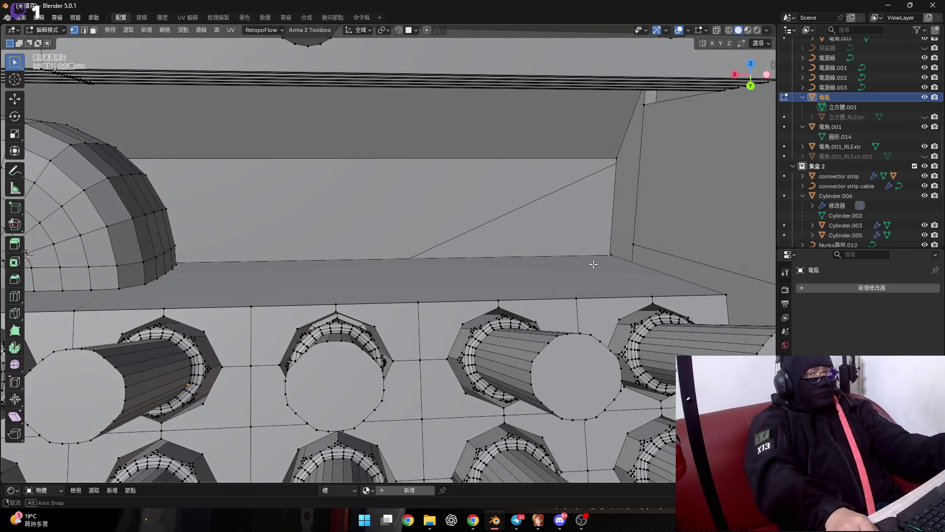
{"action": "key", "text": "3"}
{"action": "left_click", "coordinate": [541, 286]}
{"action": "middle_click_drag", "start_coordinate": [541, 286], "coordinate": [394, 283]}
{"action": "left_click", "coordinate": [394, 283], "text": "shift"}
{"action": "right_click", "coordinate": [478, 299]}
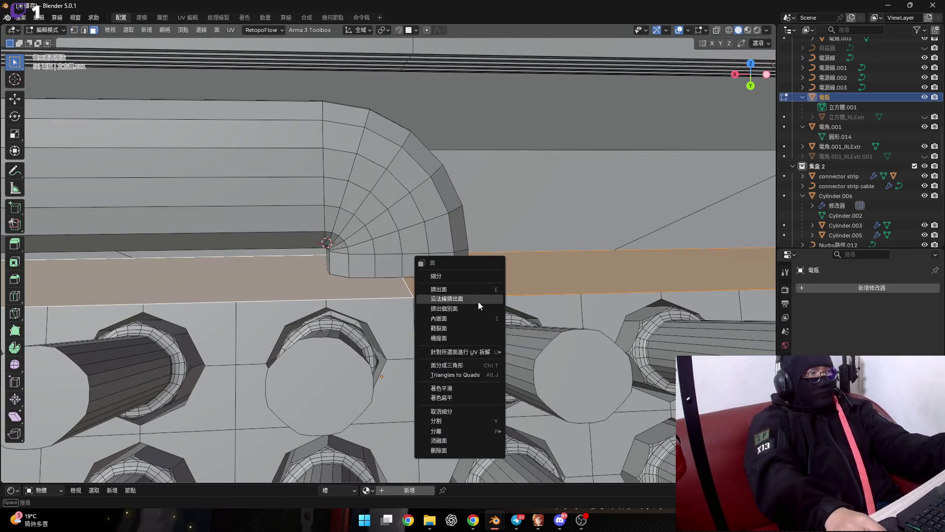
Poke the selected groove strip faces
{"action": "left_click", "coordinate": [481, 328]}
{"action": "middle_click_drag", "start_coordinate": [480, 327], "coordinate": [434, 264]}
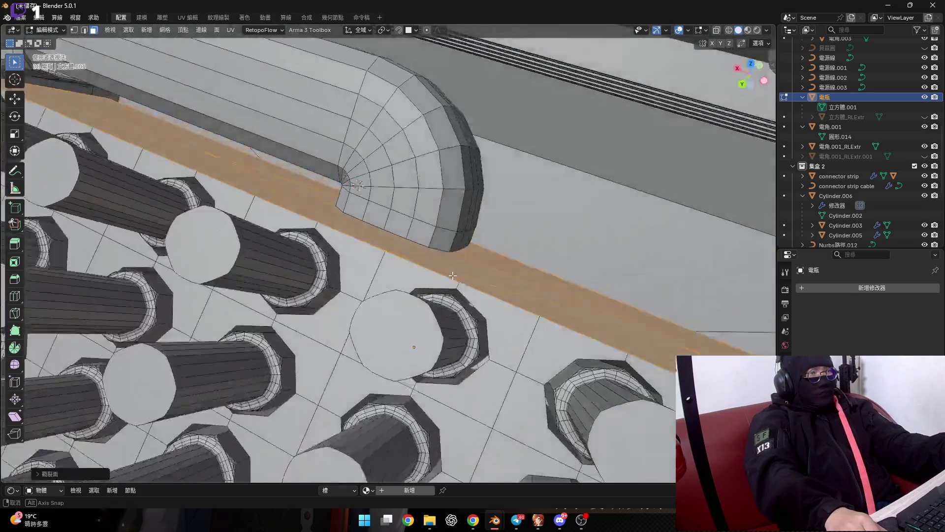
{"action": "scroll", "coordinate": [434, 264], "scroll_direction": "up", "scroll_amount": 3}
{"action": "scroll", "coordinate": [433, 231], "scroll_direction": "up", "scroll_amount": 3}
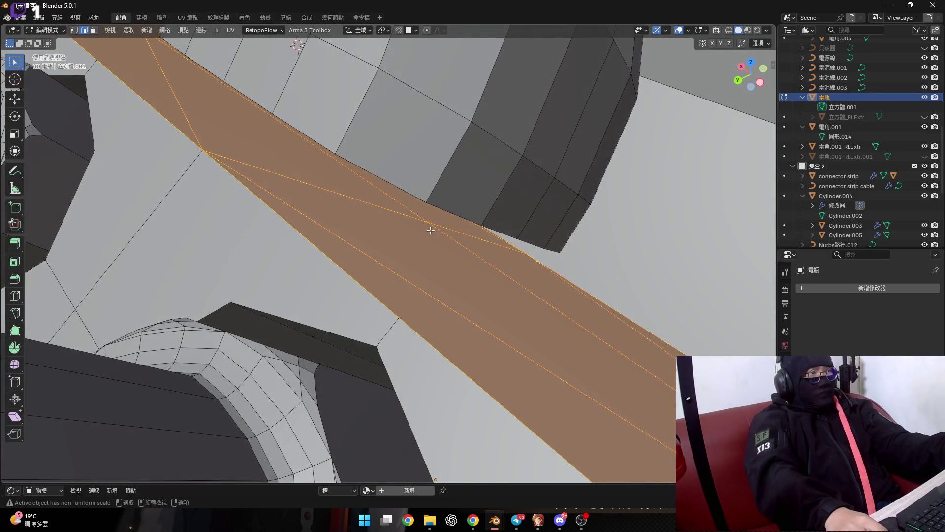
Bevel the poke-centre vertex of the strip
{"action": "key", "text": "1"}
{"action": "left_click", "coordinate": [428, 224]}
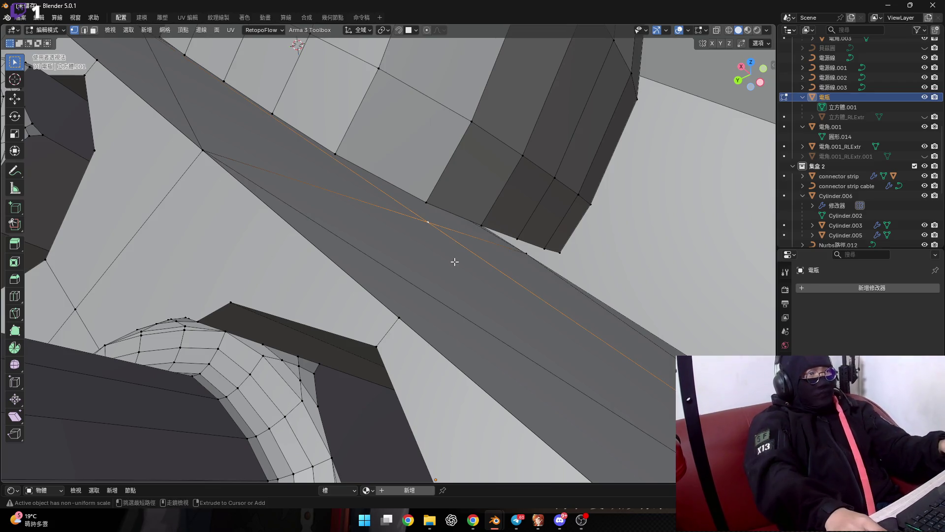
{"action": "key", "text": "ctrl+shift+b"}
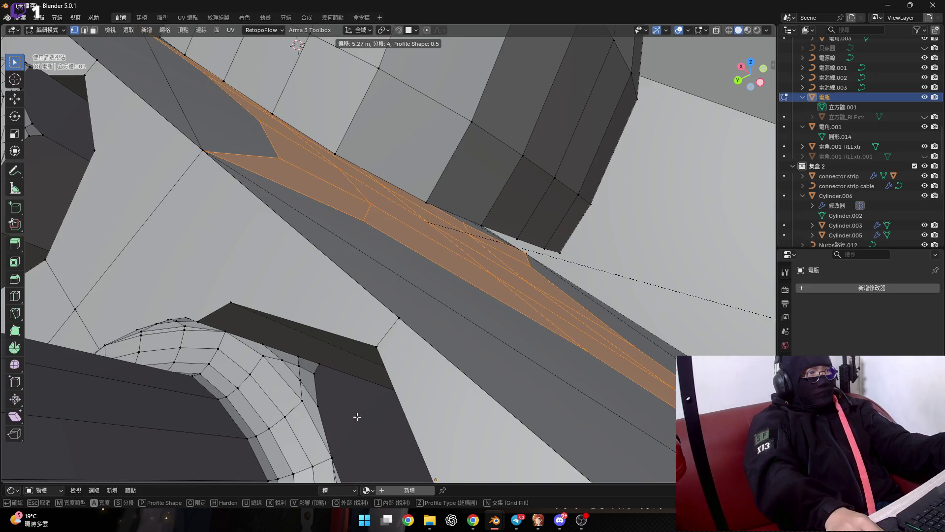
{"action": "left_click", "coordinate": [172, 398]}
{"action": "middle_click_drag", "start_coordinate": [194, 371], "coordinate": [419, 283]}
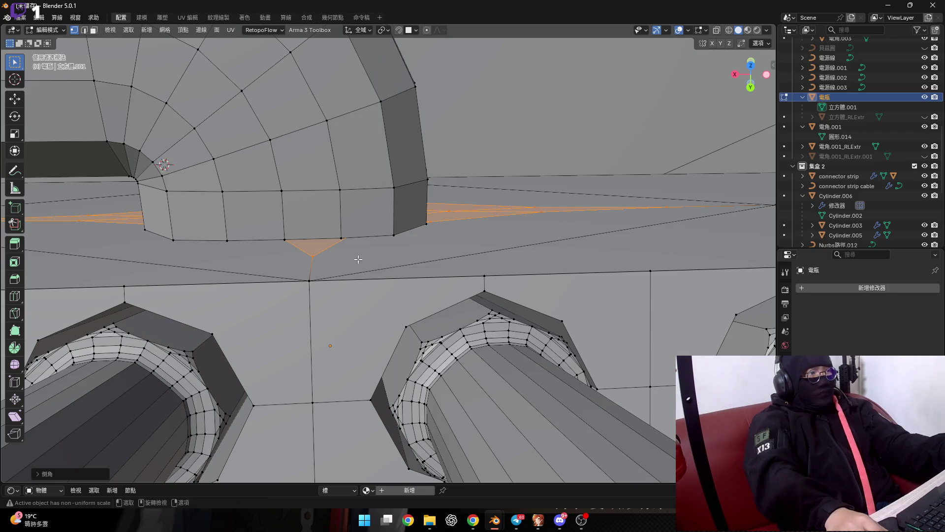
{"action": "scroll", "coordinate": [358, 259], "scroll_direction": "up", "scroll_amount": 2, "text": "ctrl"}
{"action": "scroll", "coordinate": [412, 252], "scroll_direction": "down", "scroll_amount": 1}
{"action": "scroll", "coordinate": [409, 273], "scroll_direction": "down", "scroll_amount": 3}
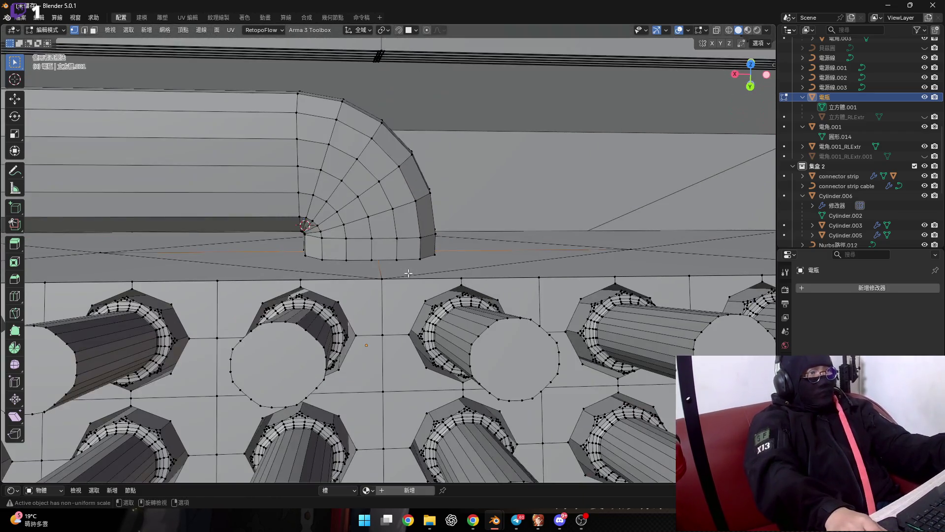
Bevel a second strip vertex and expand the bevel settings
{"action": "key", "text": "2"}
{"action": "left_click", "coordinate": [412, 274], "text": "ctrl"}
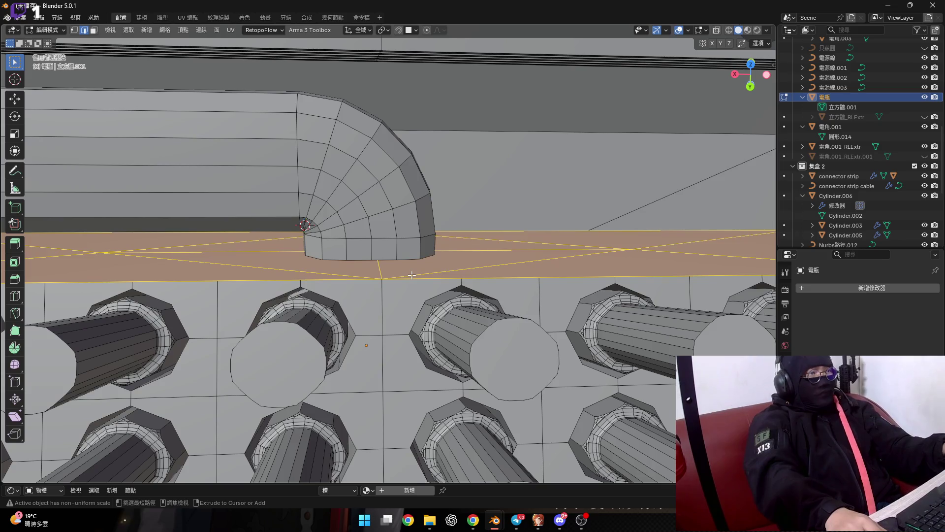
{"action": "mouse_move", "coordinate": [411, 275]}
{"action": "middle_mouse_down"}
{"action": "mouse_move", "coordinate": [412, 265]}
{"action": "mouse_move", "coordinate": [391, 266]}
{"action": "middle_mouse_up"}
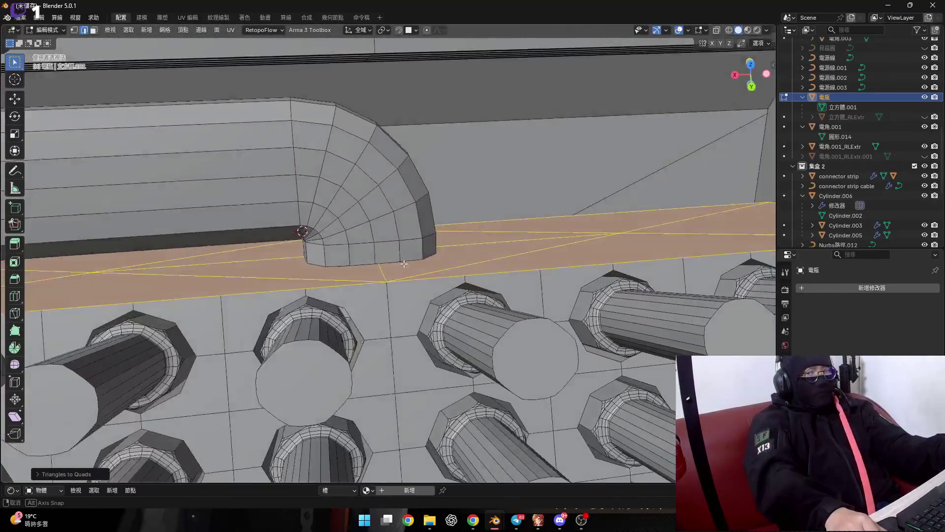
{"action": "scroll", "coordinate": [391, 265], "scroll_direction": "up", "scroll_amount": 3}
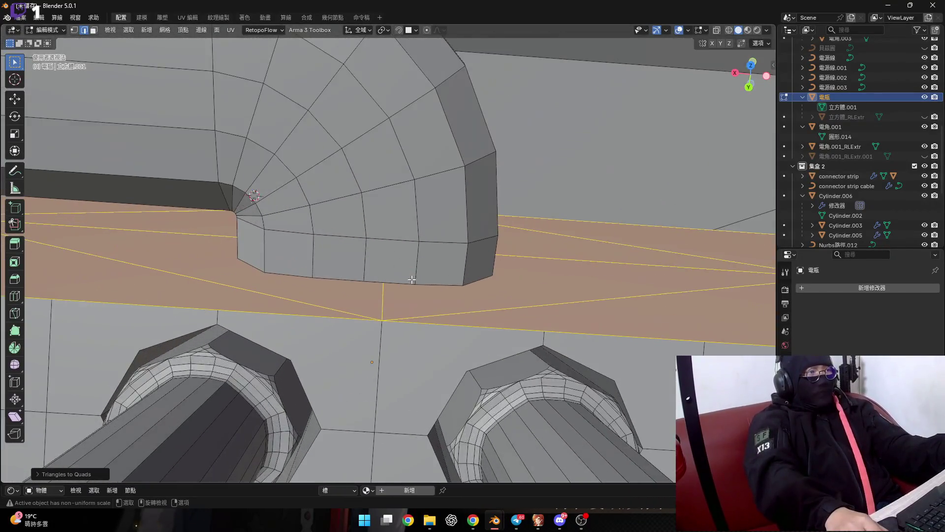
{"action": "scroll", "coordinate": [391, 266], "scroll_direction": "up", "scroll_amount": 3}
{"action": "key", "text": "1"}
{"action": "left_click", "coordinate": [415, 300]}
{"action": "key", "text": "ctrl+shift+b"}
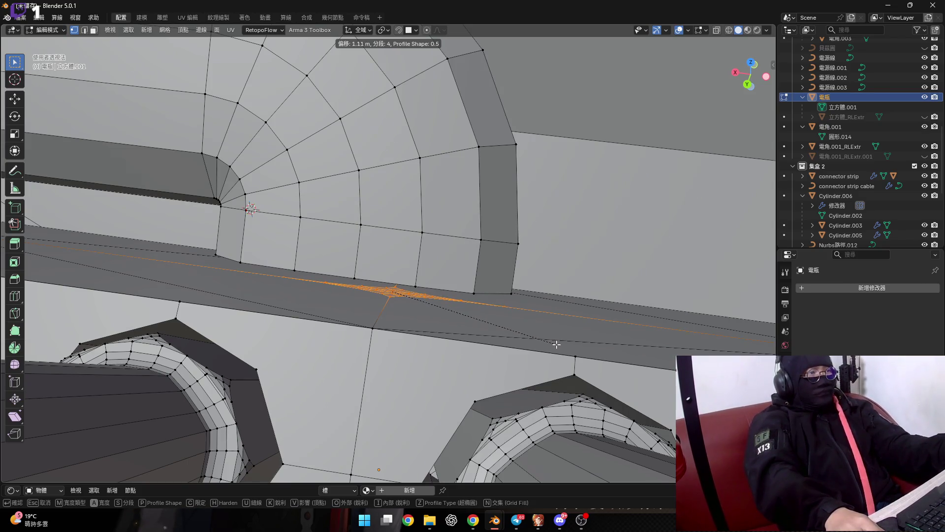
{"action": "left_click", "coordinate": [599, 371]}
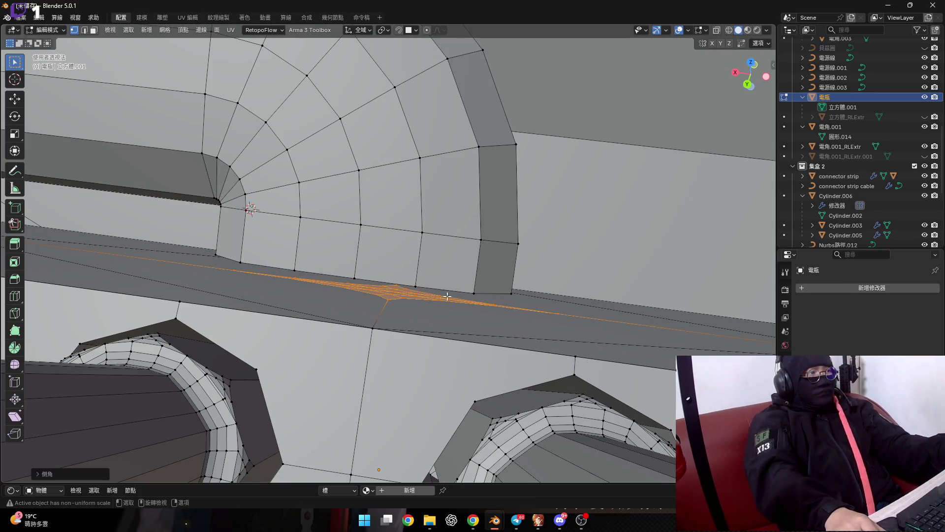
{"action": "left_click", "coordinate": [55, 480]}
Check the reshaped strip in edge and face modes and clear the selection
{"action": "mouse_move", "coordinate": [276, 296]}
{"action": "middle_mouse_down"}
{"action": "mouse_move", "coordinate": [300, 260]}
{"action": "mouse_move", "coordinate": [312, 274]}
{"action": "middle_mouse_up"}
{"action": "key", "text": "2"}
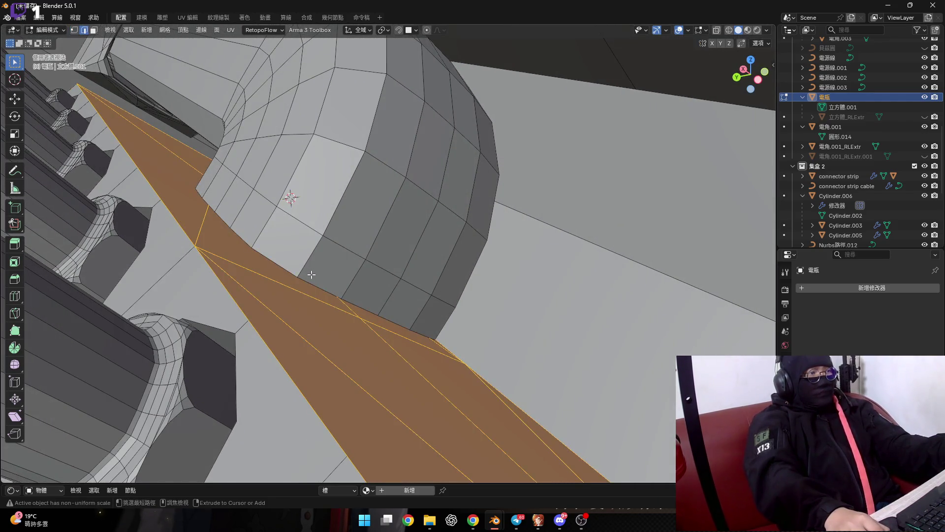
{"action": "middle_click_drag", "start_coordinate": [329, 274], "coordinate": [320, 256]}
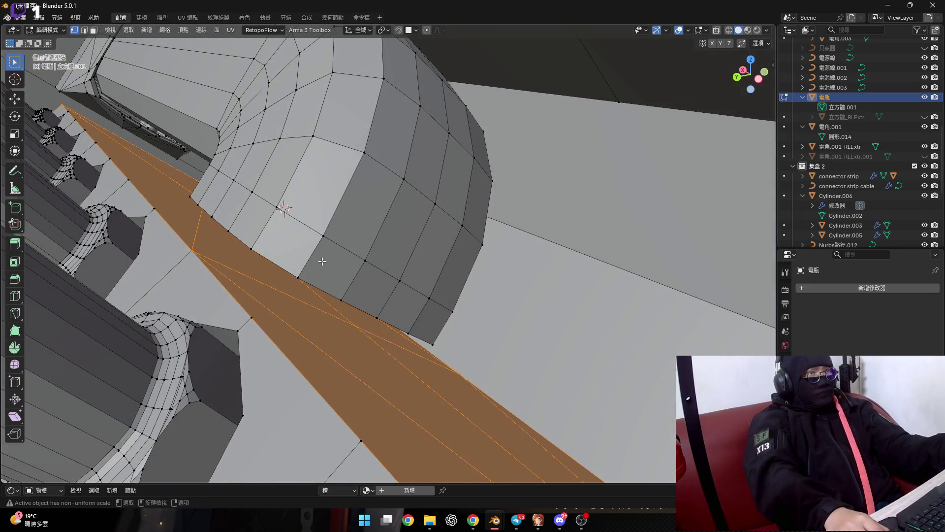
{"action": "key", "text": "3"}
{"action": "key", "text": "alt+a"}
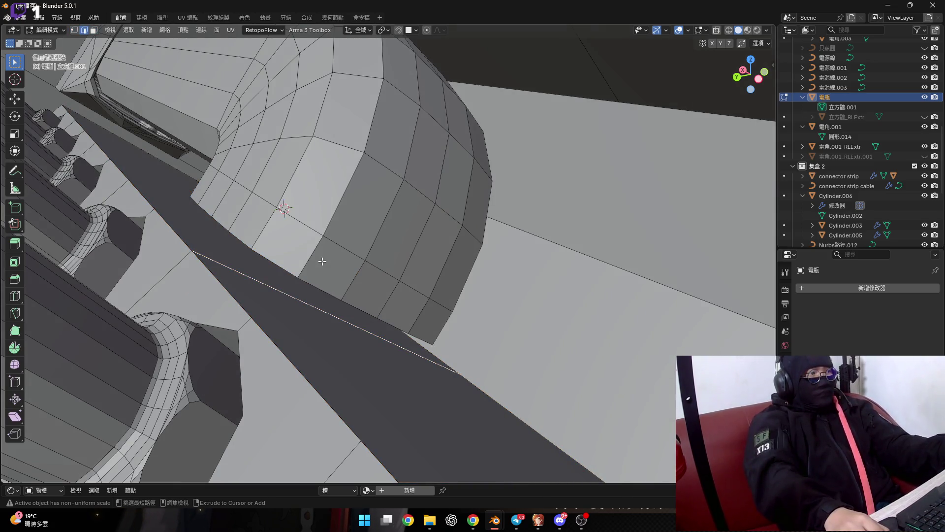
Separate the selected groove strip face into its own object, 電瓶.001
{"action": "key", "text": "3"}
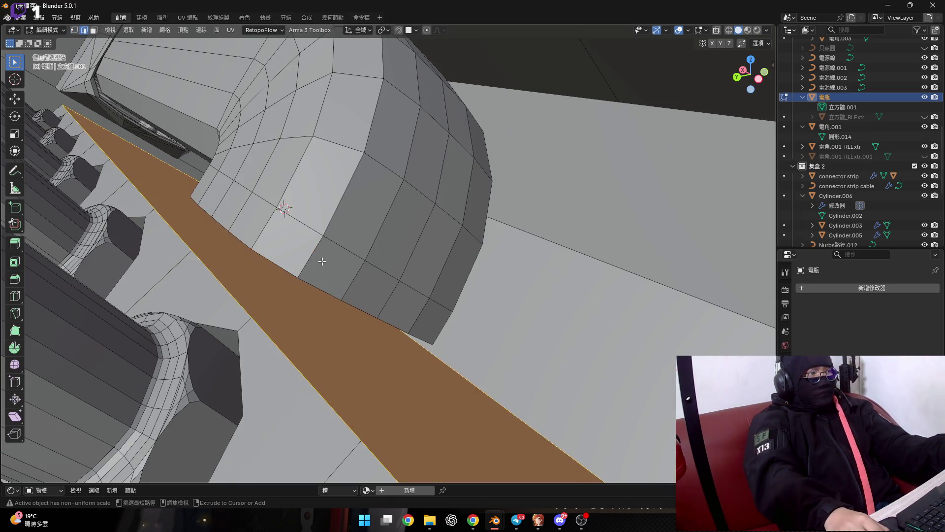
{"action": "key", "text": "Tab"}
{"action": "key", "text": "ctrl+v"}
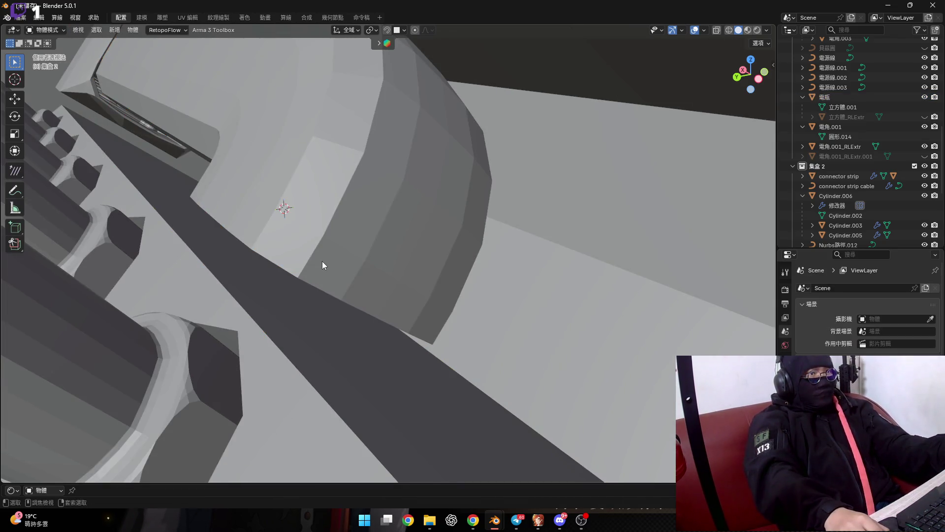
Poke the large face of the 電瓶 housing into triangles around a new centre vertex
{"action": "left_click", "coordinate": [365, 383]}
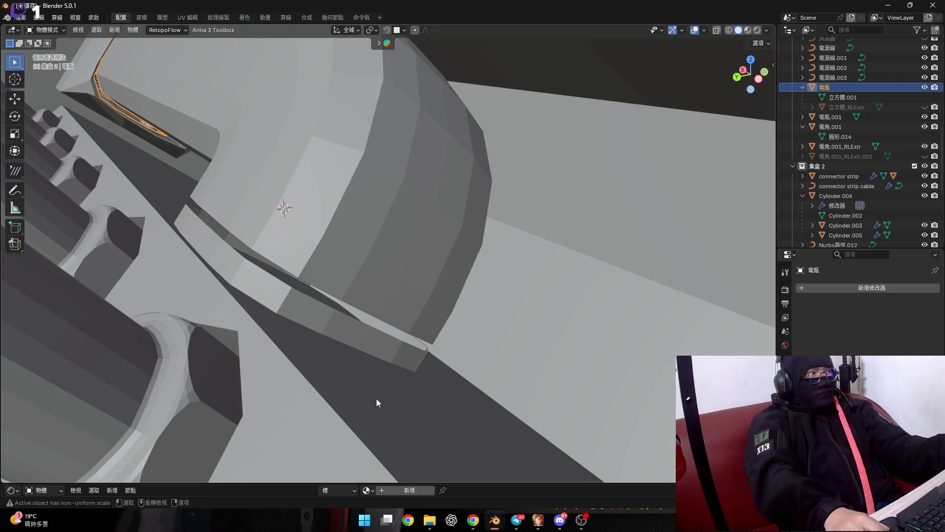
{"action": "key", "text": "Tab"}
{"action": "right_click", "coordinate": [366, 377]}
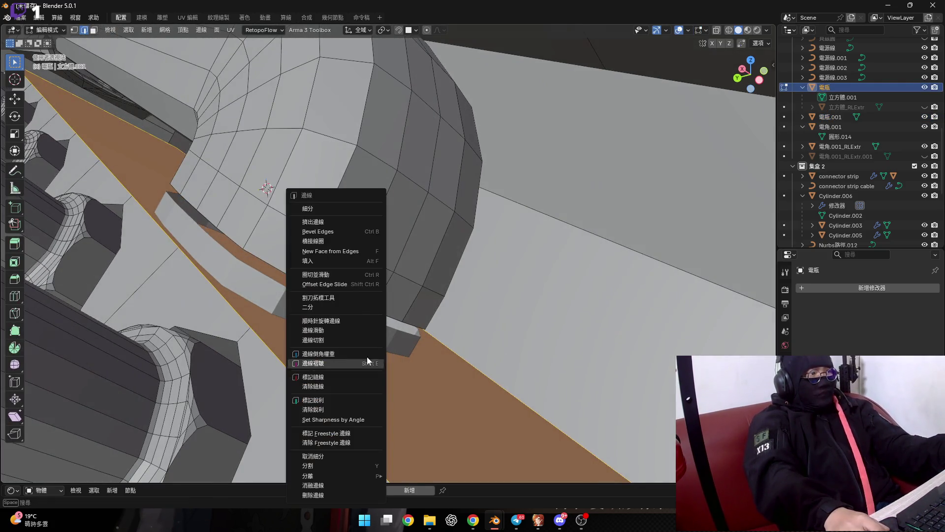
{"action": "key", "text": "alt+a"}
{"action": "left_click", "coordinate": [423, 411]}
{"action": "right_click", "coordinate": [423, 410]}
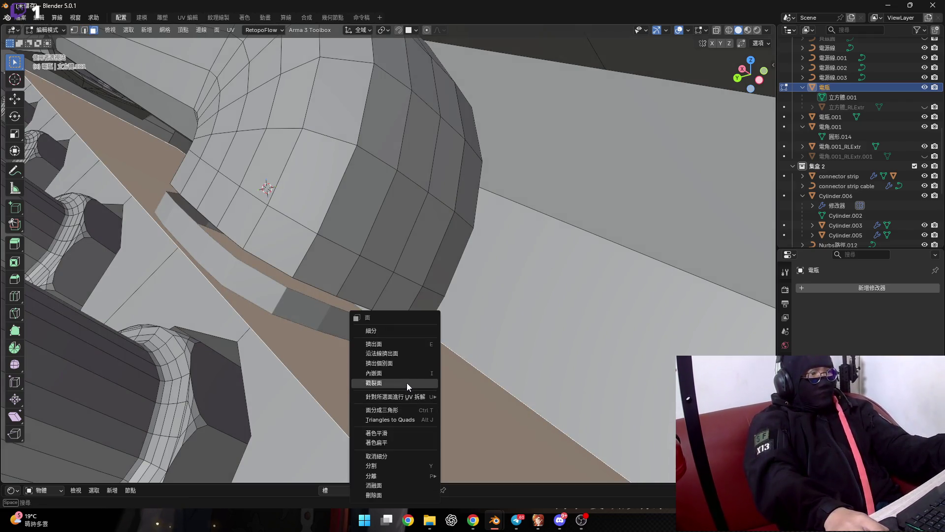
{"action": "left_click", "coordinate": [407, 382]}
{"action": "mouse_move", "coordinate": [390, 364]}
{"action": "middle_mouse_down"}
{"action": "mouse_move", "coordinate": [470, 350]}
{"action": "mouse_move", "coordinate": [456, 329]}
{"action": "mouse_move", "coordinate": [338, 282]}
{"action": "mouse_move", "coordinate": [344, 331]}
{"action": "middle_mouse_up"}
{"action": "scroll", "coordinate": [456, 329], "scroll_direction": "up", "scroll_amount": 3}
{"action": "key", "text": "Tab"}
{"action": "left_click", "coordinate": [415, 338]}
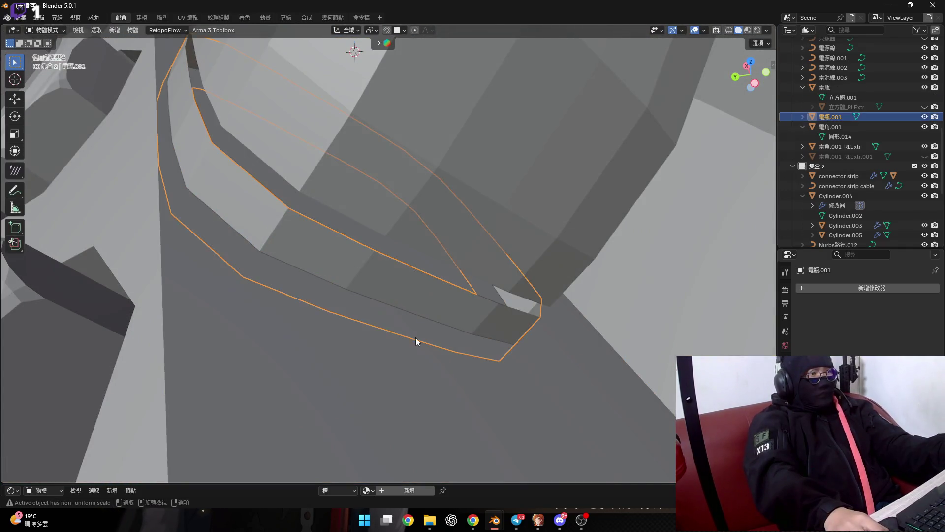
Add a Boolean modifier to the 電瓶.001 strip by mistake, then remove it
{"action": "key", "text": "KP_Decimal"}
{"action": "left_click", "coordinate": [884, 288]}
{"action": "mouse_move", "coordinate": [883, 289]}
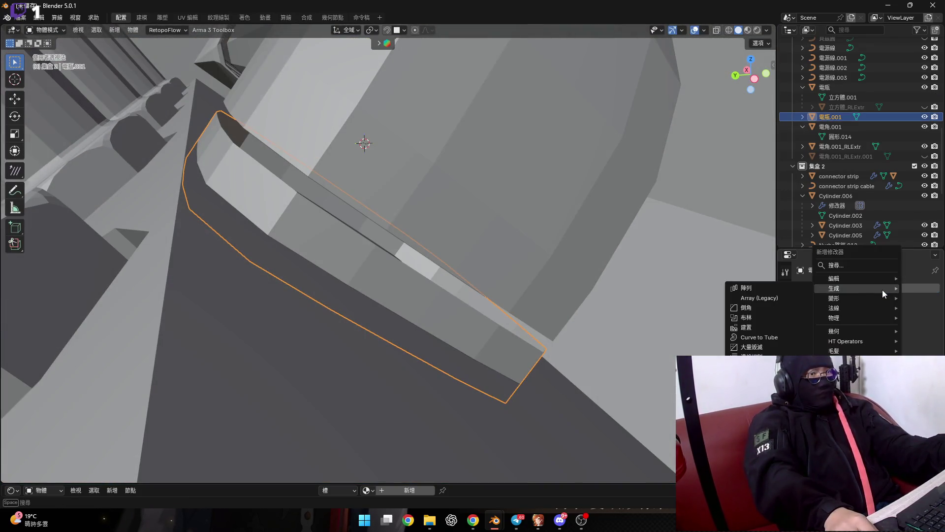
{"action": "left_click", "coordinate": [775, 317]}
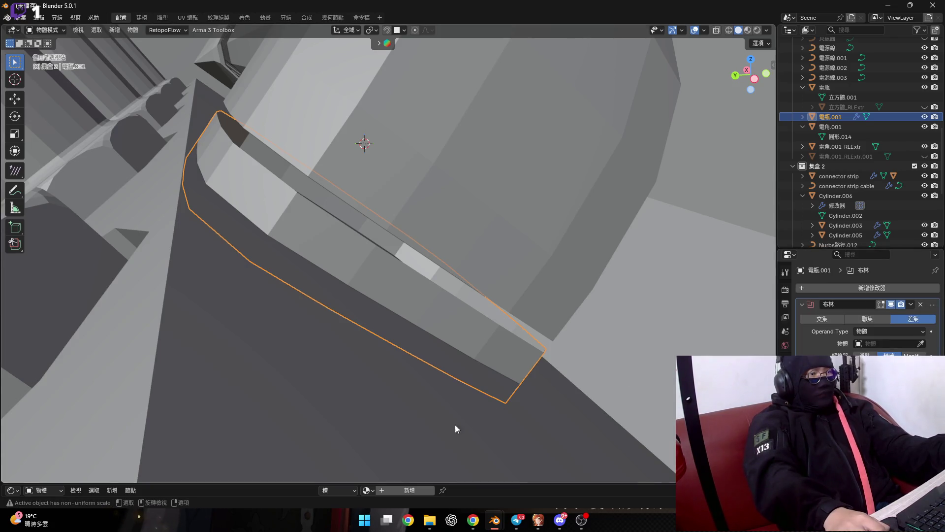
{"action": "middle_click_drag", "start_coordinate": [455, 424], "coordinate": [543, 343], "text": "shift"}
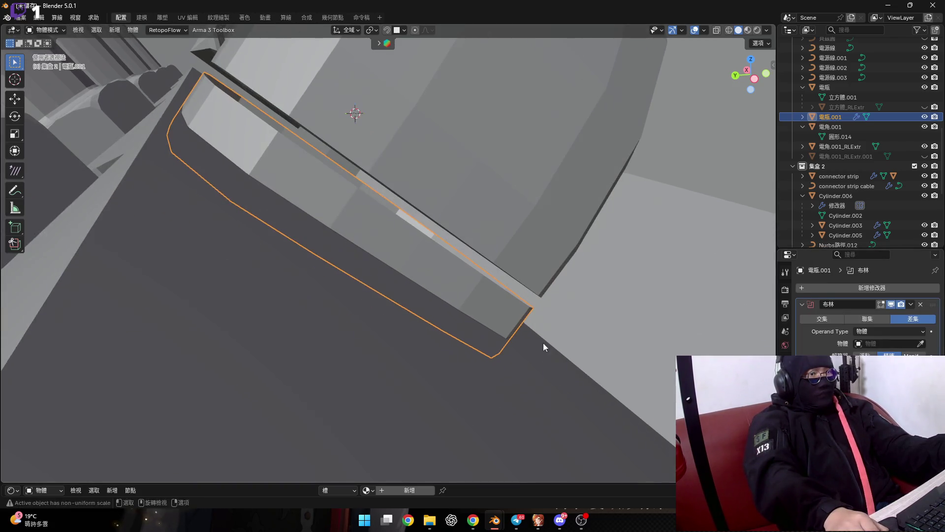
{"action": "left_click", "coordinate": [919, 305]}
Add a Boolean Difference to the 電瓶 housing with 電瓶.001 picked as the cutter
{"action": "left_click", "coordinate": [435, 388]}
{"action": "left_click", "coordinate": [877, 288]}
{"action": "mouse_move", "coordinate": [867, 286]}
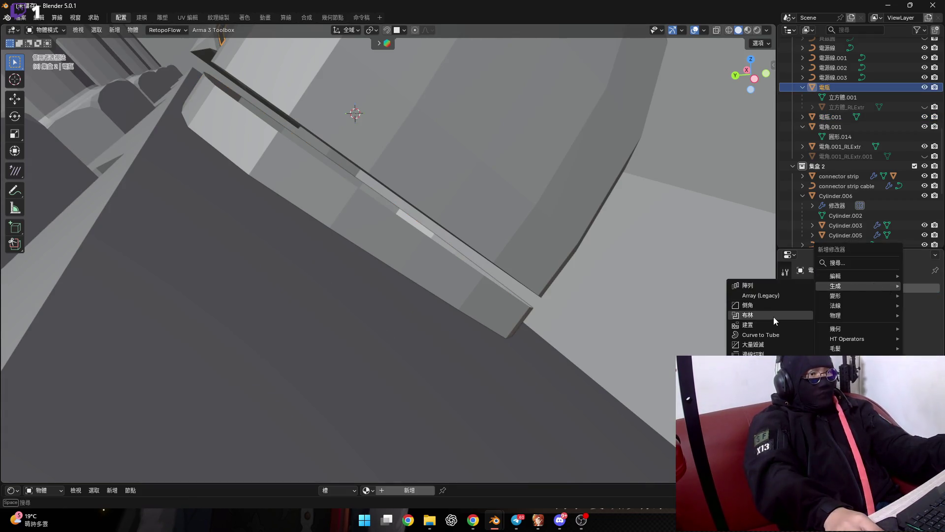
{"action": "left_click", "coordinate": [773, 318]}
{"action": "left_click", "coordinate": [920, 343]}
{"action": "left_click", "coordinate": [459, 285]}
{"action": "mouse_move", "coordinate": [439, 292]}
{"action": "middle_mouse_down"}
{"action": "mouse_move", "coordinate": [440, 309]}
{"action": "mouse_move", "coordinate": [421, 309]}
{"action": "mouse_move", "coordinate": [397, 351]}
{"action": "middle_mouse_up"}
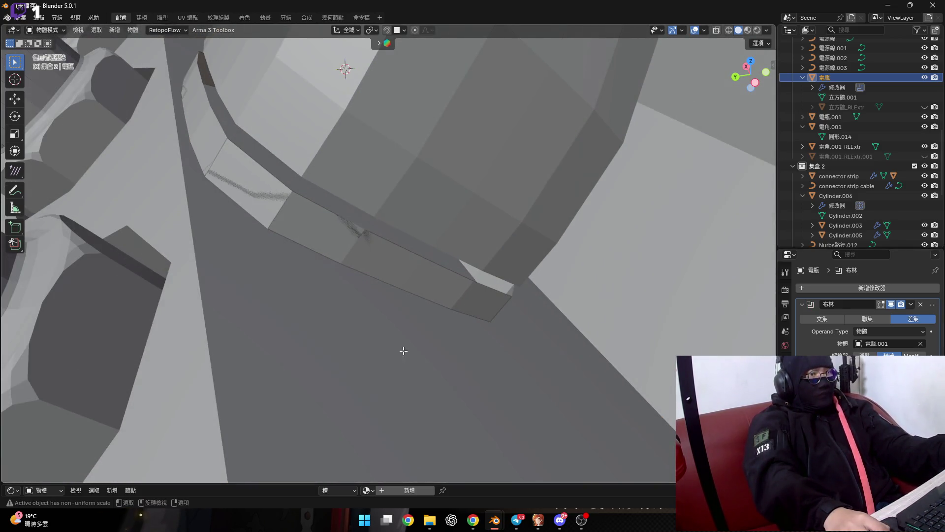
{"action": "key", "text": "Tab"}
{"action": "mouse_move", "coordinate": [515, 289]}
{"action": "middle_mouse_down"}
{"action": "mouse_move", "coordinate": [365, 310]}
{"action": "mouse_move", "coordinate": [336, 263]}
{"action": "mouse_move", "coordinate": [461, 269]}
{"action": "middle_mouse_up"}
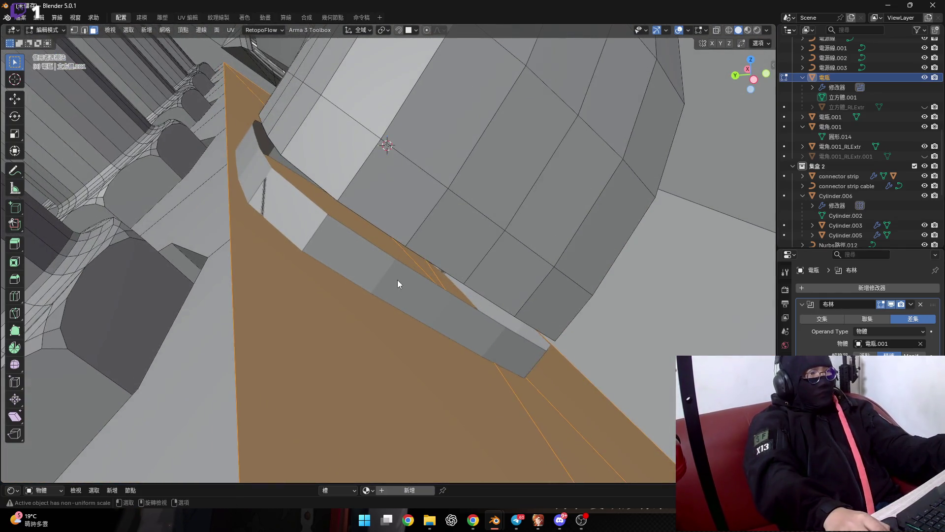
Select all faces of the 電瓶.001 strip and push them inward with Shrink/Fatten
{"action": "key", "text": "alt+q"}
{"action": "middle_click_drag", "start_coordinate": [405, 287], "coordinate": [443, 291]}
{"action": "scroll", "coordinate": [467, 294], "scroll_direction": "up", "scroll_amount": 3}
{"action": "key", "text": "a"}
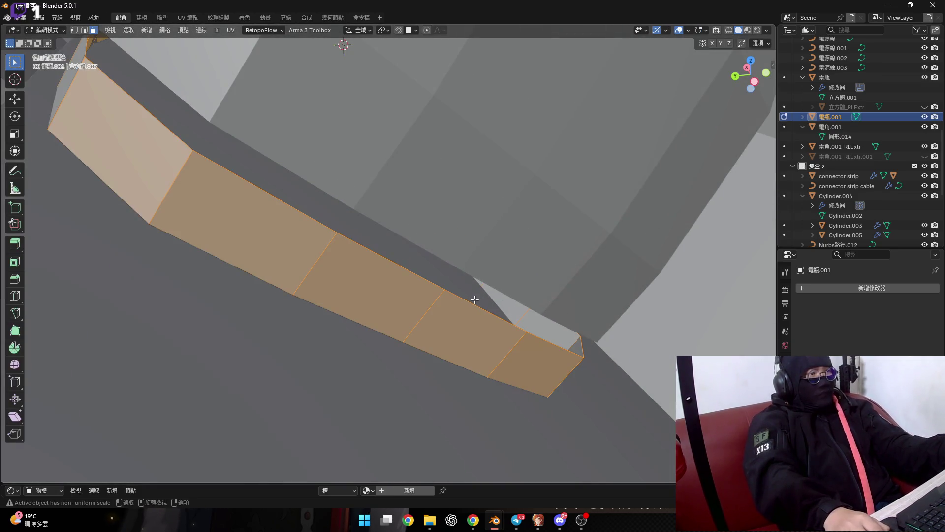
{"action": "scroll", "coordinate": [469, 297], "scroll_direction": "up", "scroll_amount": 2}
{"action": "key", "text": "alt+a"}
{"action": "middle_click_drag", "start_coordinate": [465, 313], "coordinate": [354, 363]}
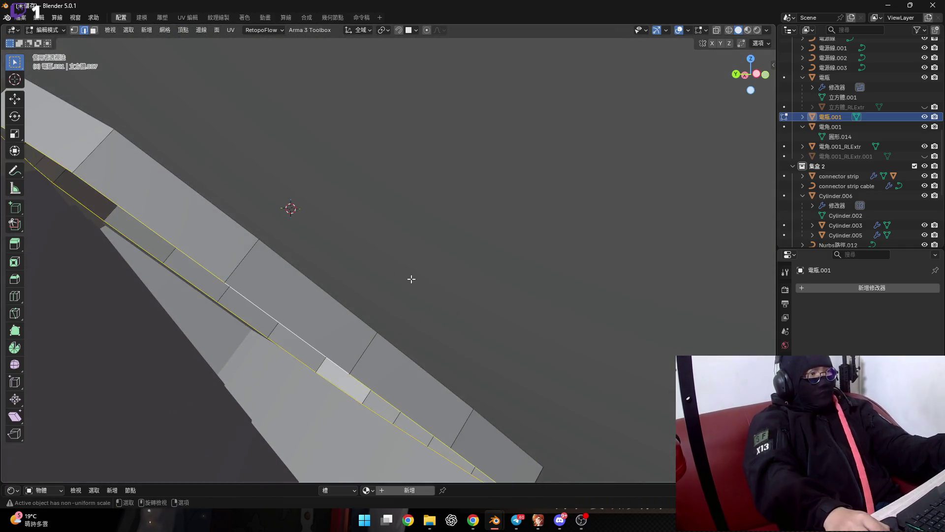
{"action": "scroll", "coordinate": [411, 280], "scroll_direction": "down", "scroll_amount": 3}
{"action": "middle_click_drag", "start_coordinate": [401, 272], "coordinate": [387, 294]}
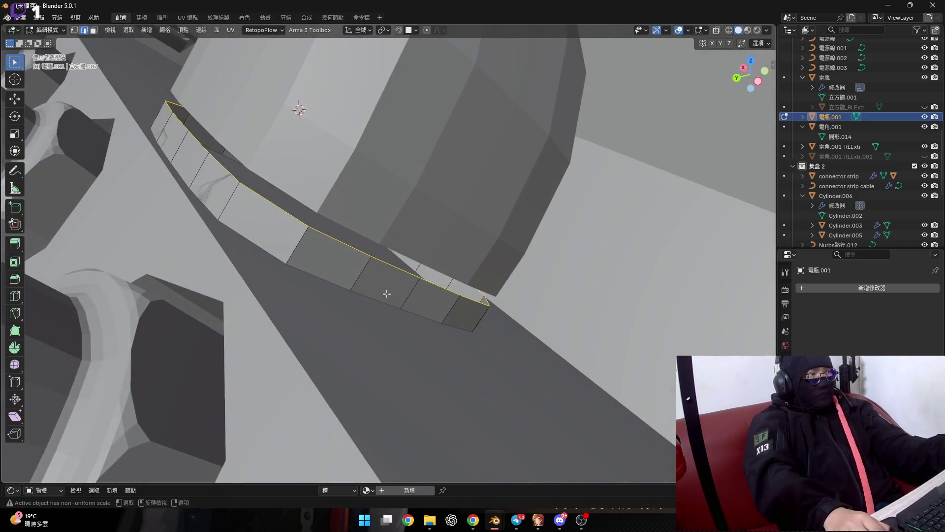
{"action": "scroll", "coordinate": [387, 294], "scroll_direction": "up", "scroll_amount": 2}
{"action": "key", "text": "a"}
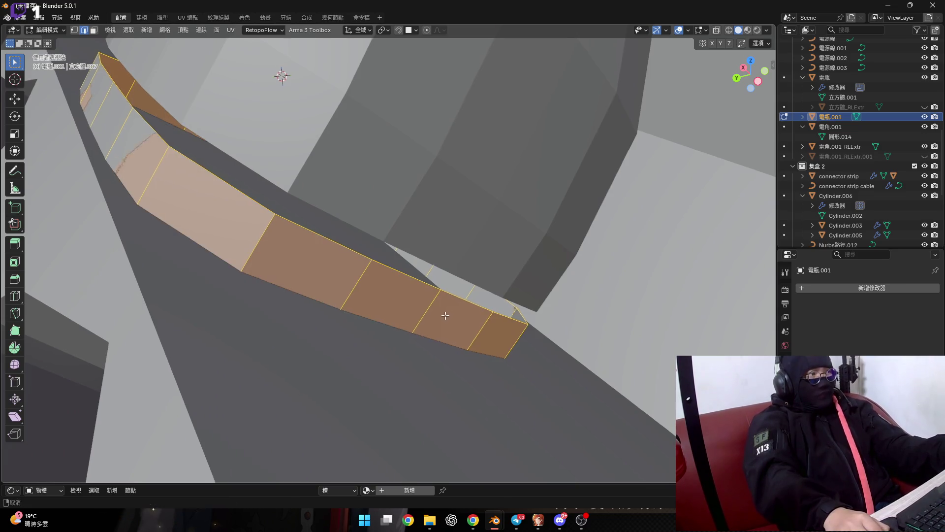
{"action": "middle_click_drag", "start_coordinate": [446, 315], "coordinate": [453, 327]}
{"action": "key", "text": "alt+s"}
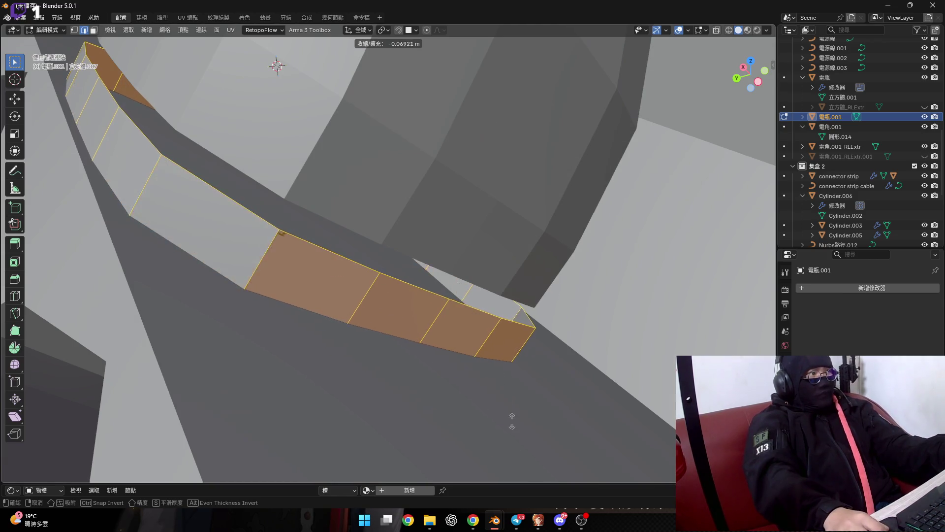
{"action": "left_click", "coordinate": [447, 215]}
{"action": "mouse_move", "coordinate": [448, 215]}
{"action": "middle_mouse_down"}
{"action": "mouse_move", "coordinate": [317, 261]}
{"action": "mouse_move", "coordinate": [291, 306]}
{"action": "mouse_move", "coordinate": [592, 361]}
{"action": "middle_mouse_up"}
Extrude the strip's edge loop and scale it to 0.864 about Individual Origins
{"action": "key", "text": "alt+a"}
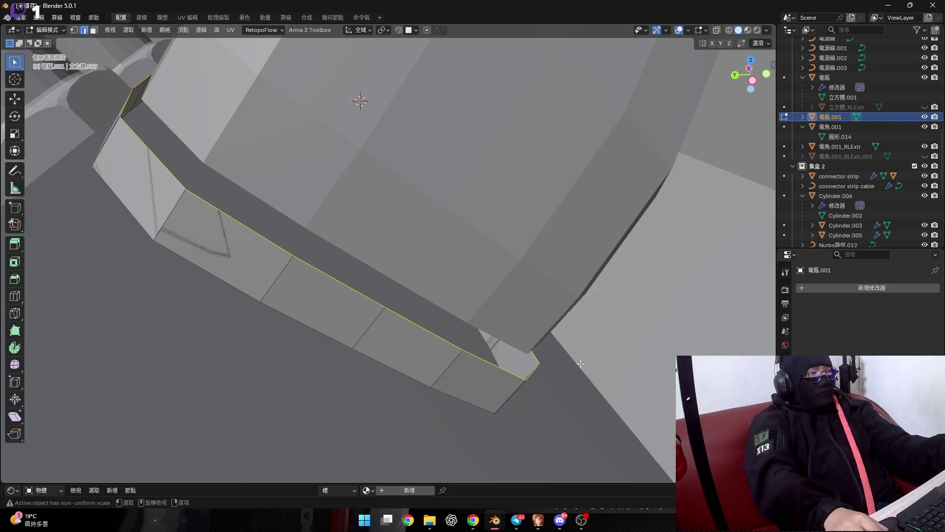
{"action": "key", "text": "g"}
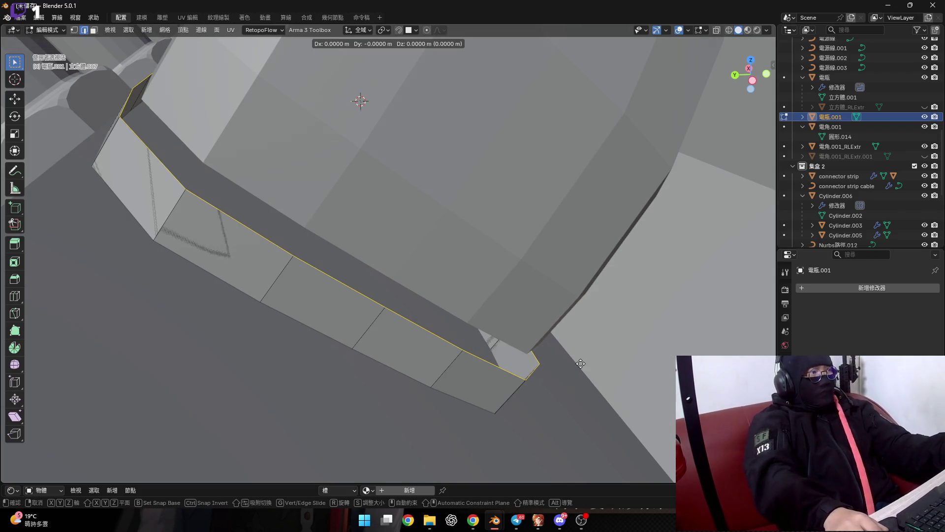
{"action": "key", "text": "s"}
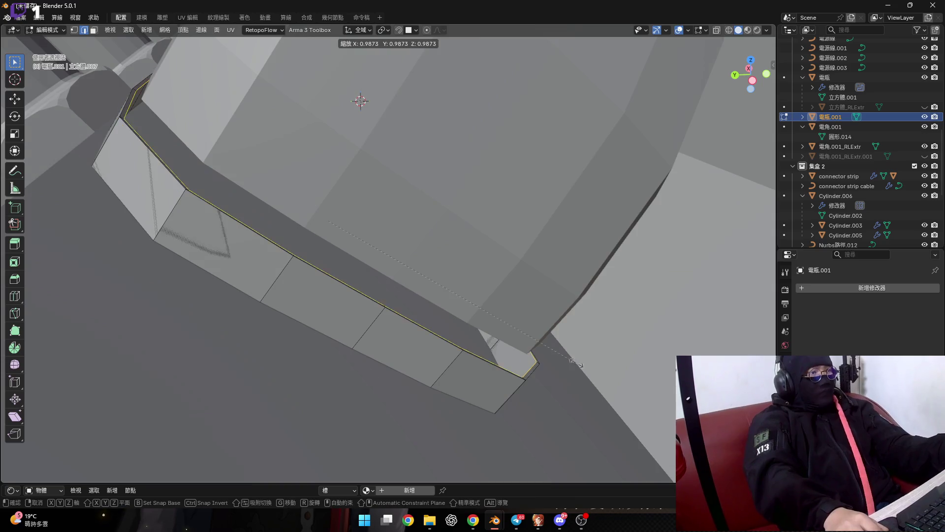
{"action": "right_click", "coordinate": [551, 351]}
{"action": "left_click", "coordinate": [383, 30]}
{"action": "left_click", "coordinate": [408, 76]}
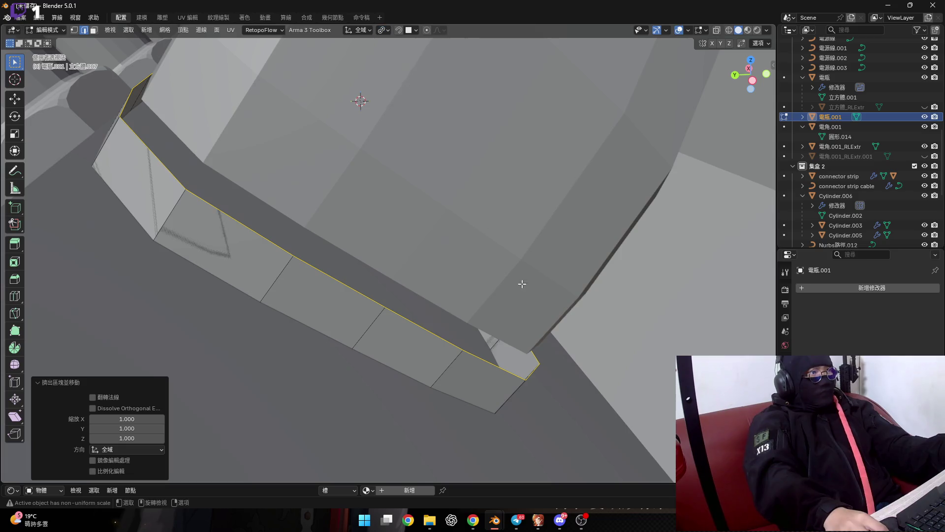
{"action": "key", "text": "s"}
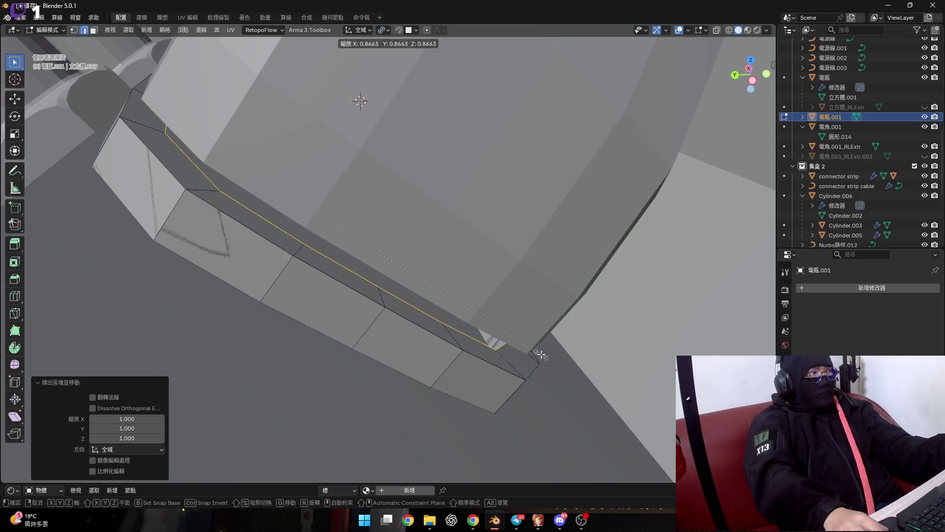
{"action": "left_click", "coordinate": [541, 355]}
Bridge the two edge loops so the strip becomes a closed solid
{"action": "middle_click_drag", "start_coordinate": [542, 355], "coordinate": [412, 315]}
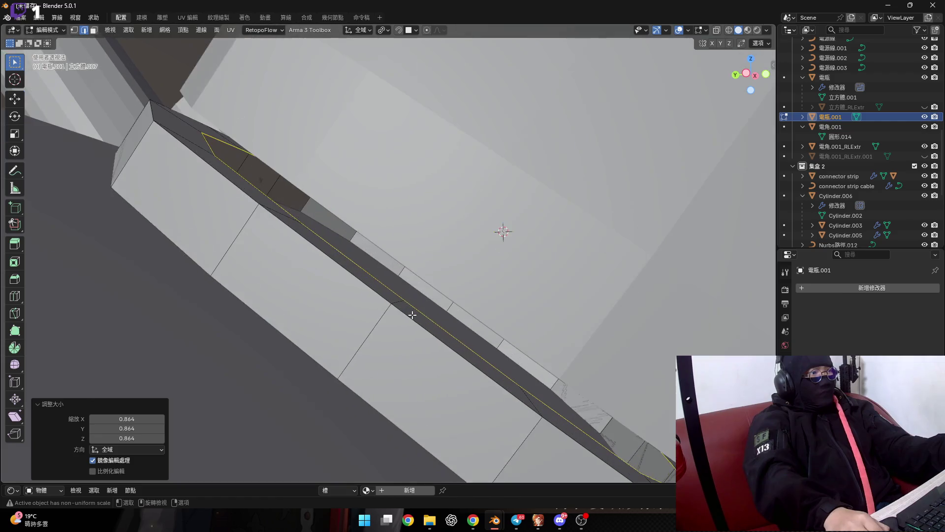
{"action": "right_click", "coordinate": [413, 314]}
{"action": "left_click", "coordinate": [400, 274]}
{"action": "middle_click_drag", "start_coordinate": [374, 277], "coordinate": [423, 323]}
Apply the Boolean on the 電瓶 housing and enter its mesh in Edit Mode
{"action": "key", "text": "Tab"}
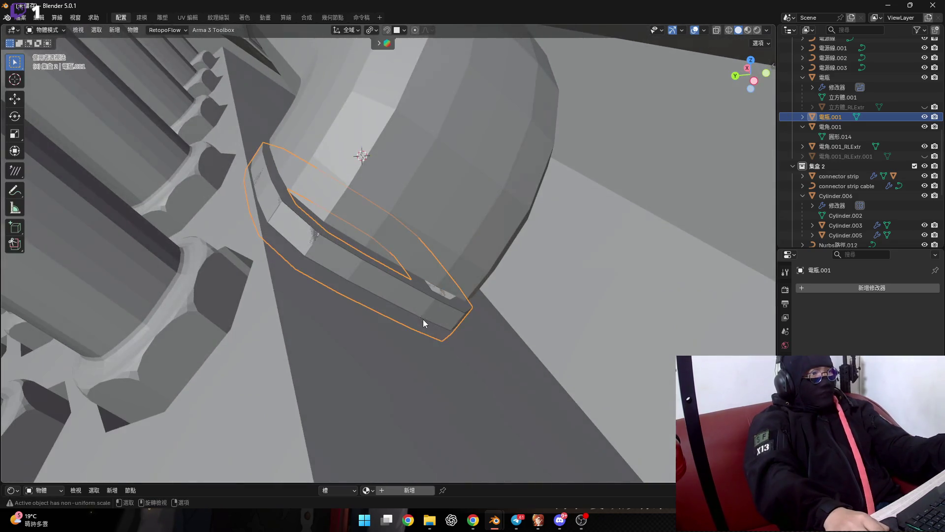
{"action": "left_click", "coordinate": [423, 323]}
{"action": "scroll", "coordinate": [394, 362], "scroll_direction": "up", "scroll_amount": 3}
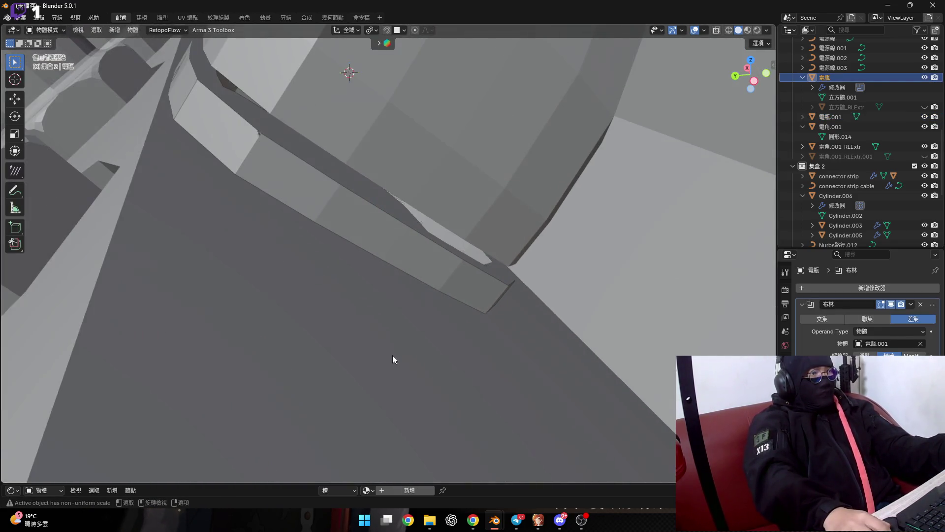
{"action": "left_click", "coordinate": [893, 316]}
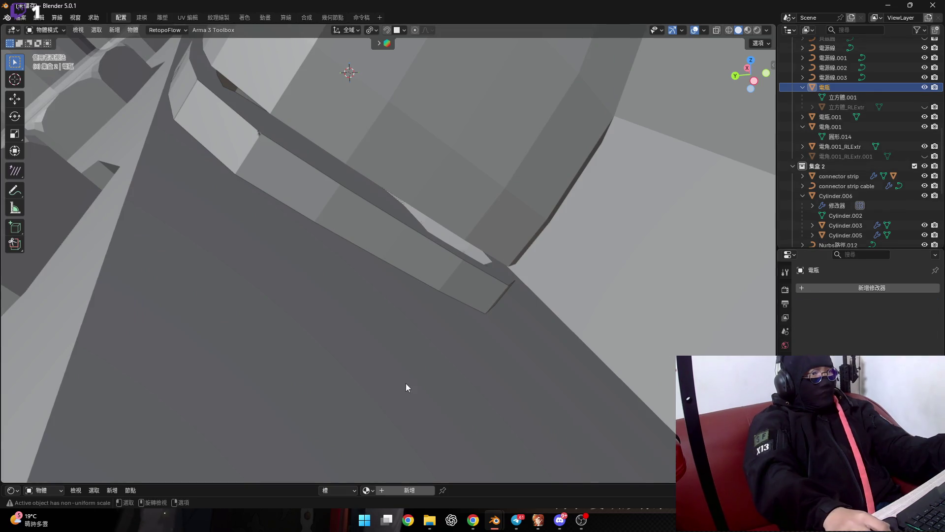
{"action": "key", "text": "Tab"}
{"action": "mouse_move", "coordinate": [413, 338]}
{"action": "middle_mouse_down"}
{"action": "mouse_move", "coordinate": [408, 299]}
{"action": "mouse_move", "coordinate": [371, 252]}
{"action": "mouse_move", "coordinate": [354, 258]}
{"action": "mouse_move", "coordinate": [544, 275]}
{"action": "mouse_move", "coordinate": [409, 326]}
{"action": "middle_mouse_up"}
Move the 電瓶.001 strip object aside to expose the cut
{"action": "key", "text": "Tab"}
{"action": "middle_click_drag", "start_coordinate": [400, 272], "coordinate": [227, 142]}
{"action": "left_click", "coordinate": [407, 251]}
{"action": "key", "text": "g"}
{"action": "left_click", "coordinate": [315, 184]}
{"action": "mouse_move", "coordinate": [316, 185]}
{"action": "middle_mouse_down"}
{"action": "mouse_move", "coordinate": [469, 252]}
{"action": "mouse_move", "coordinate": [421, 253]}
{"action": "mouse_move", "coordinate": [418, 287]}
{"action": "mouse_move", "coordinate": [416, 275]}
{"action": "middle_mouse_up"}
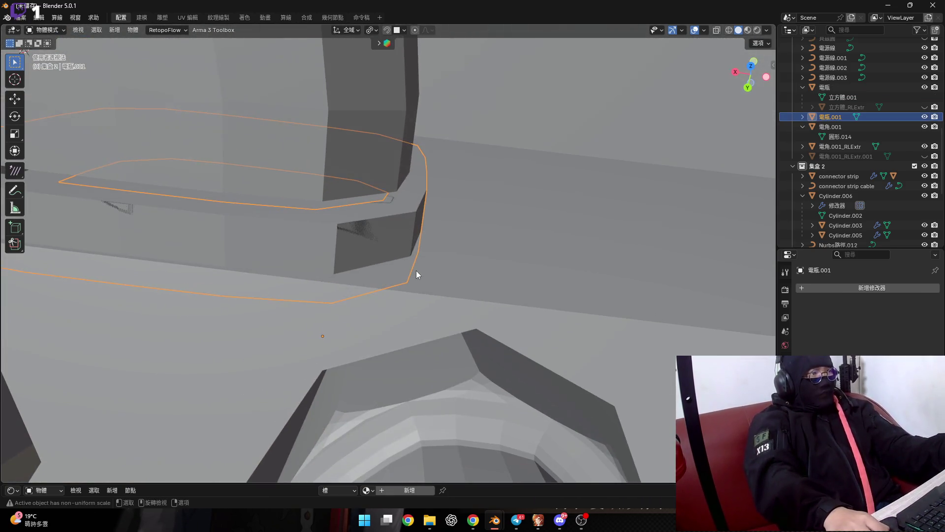
Reselect the 電瓶 housing and enter Edit Mode, zooming in on the groove
{"action": "left_click", "coordinate": [398, 264]}
{"action": "scroll", "coordinate": [443, 256], "scroll_direction": "down", "scroll_amount": 5}
{"action": "scroll", "coordinate": [463, 263], "scroll_direction": "up", "scroll_amount": 8}
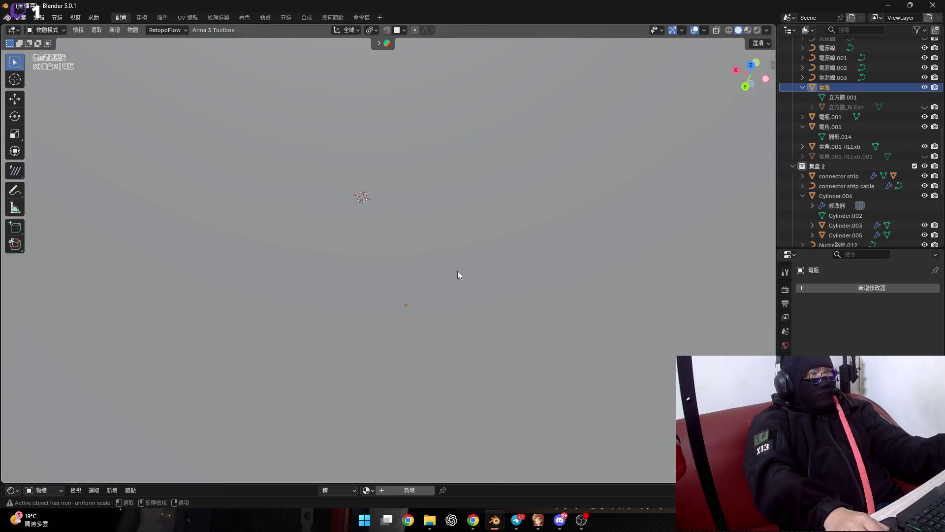
{"action": "scroll", "coordinate": [457, 295], "scroll_direction": "down", "scroll_amount": 6}
{"action": "middle_click_drag", "start_coordinate": [453, 314], "coordinate": [451, 191]}
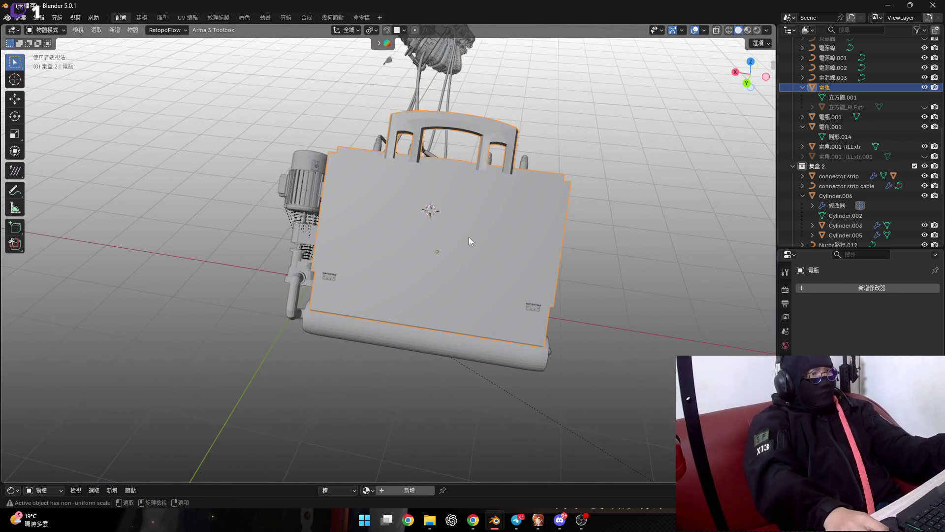
{"action": "key", "text": "Tab"}
{"action": "scroll", "coordinate": [469, 237], "scroll_direction": "up", "scroll_amount": 3}
{"action": "scroll", "coordinate": [465, 246], "scroll_direction": "up", "scroll_amount": 6}
{"action": "scroll", "coordinate": [461, 259], "scroll_direction": "up", "scroll_amount": 2}
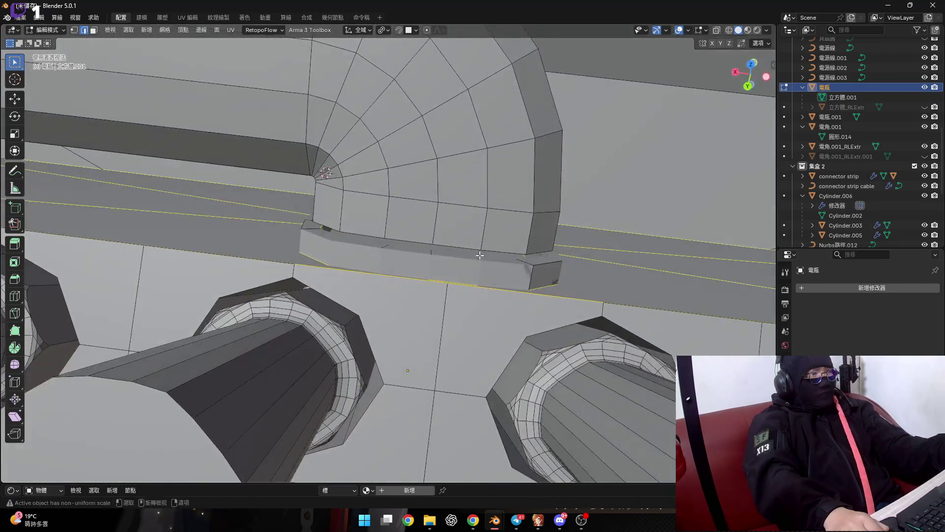
Inspect the groove, then check the 電瓶.001 strip mesh in Edit Mode
{"action": "middle_click_drag", "start_coordinate": [461, 262], "coordinate": [474, 297]}
{"action": "mouse_move", "coordinate": [410, 253]}
{"action": "middle_mouse_down"}
{"action": "mouse_move", "coordinate": [353, 226]}
{"action": "mouse_move", "coordinate": [365, 243]}
{"action": "mouse_move", "coordinate": [454, 292]}
{"action": "mouse_move", "coordinate": [418, 297]}
{"action": "middle_mouse_up"}
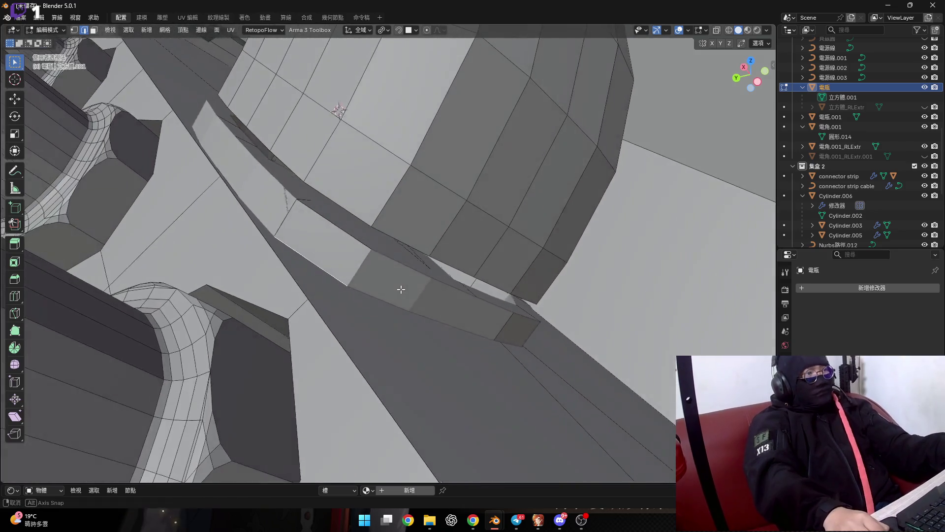
{"action": "key", "text": "Tab"}
{"action": "left_click", "coordinate": [438, 291]}
{"action": "key", "text": "Tab"}
{"action": "middle_click_drag", "start_coordinate": [445, 297], "coordinate": [420, 298]}
{"action": "key", "text": "Tab"}
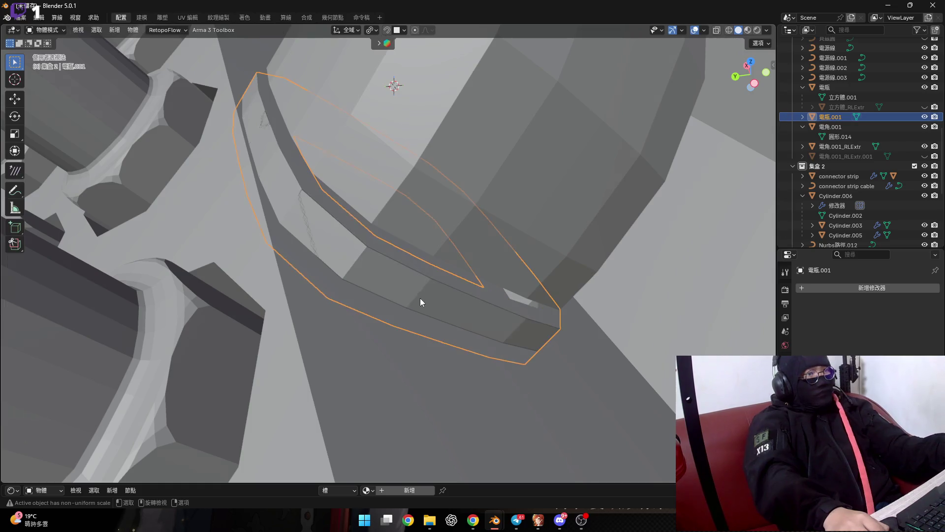
Reselect the 電瓶 housing and undo to restore its Boolean modifier with 電瓶.001
{"action": "key", "text": "Tab"}
{"action": "key", "text": "Tab"}
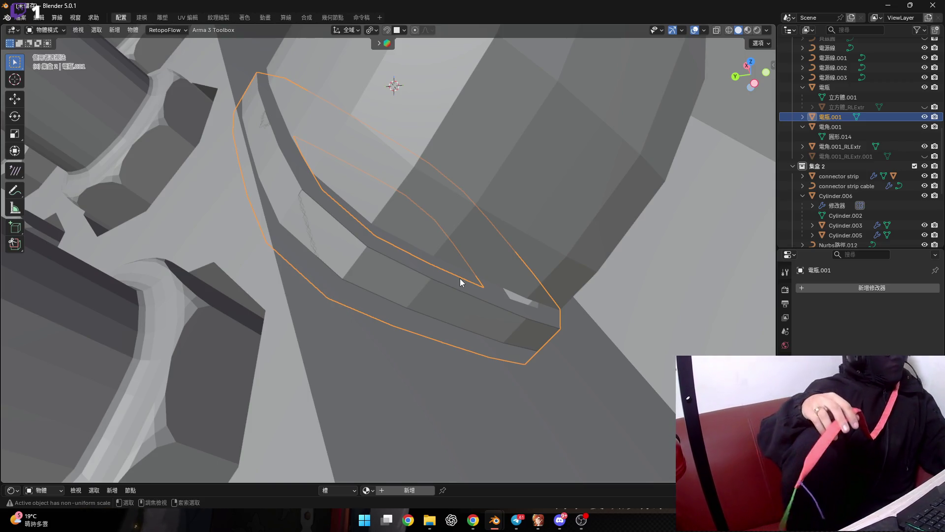
{"action": "left_click", "coordinate": [460, 279]}
{"action": "key", "text": "Tab"}
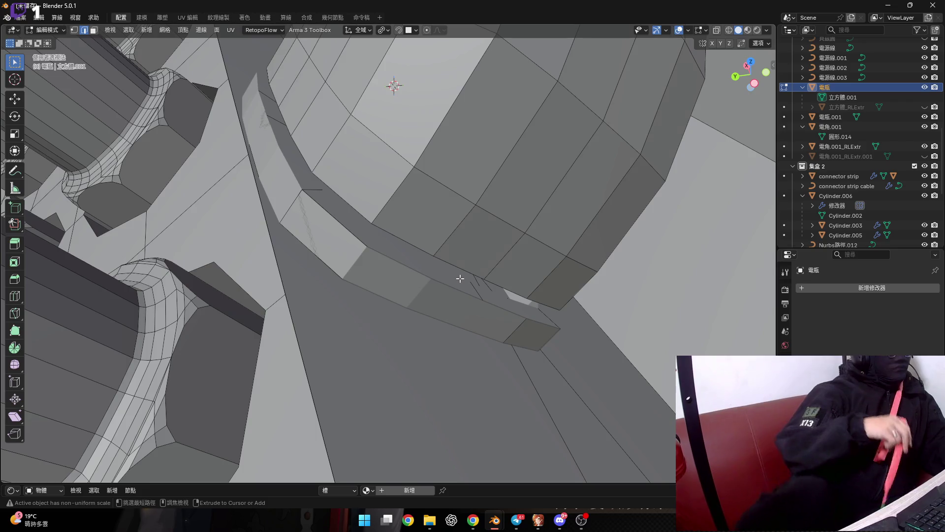
{"action": "key", "text": "Tab"}
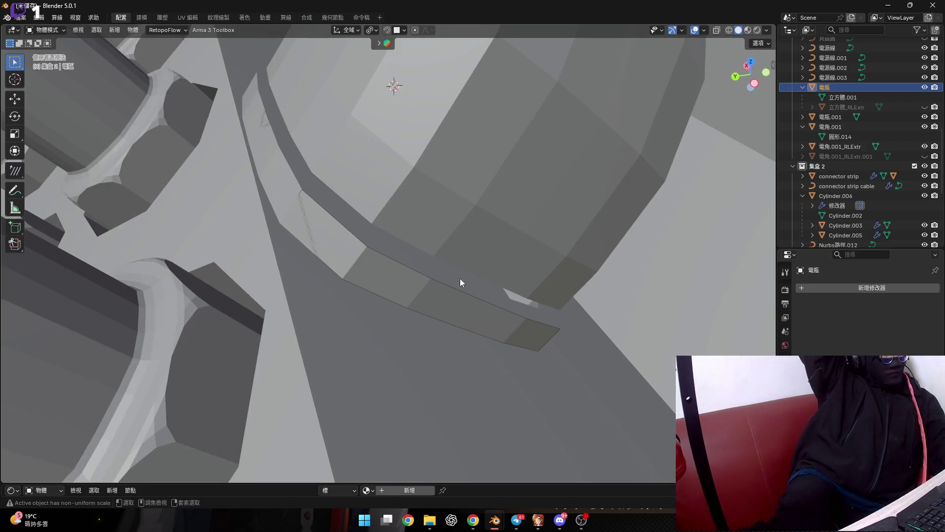
{"action": "left_click", "coordinate": [461, 281]}
{"action": "left_click", "coordinate": [461, 280]}
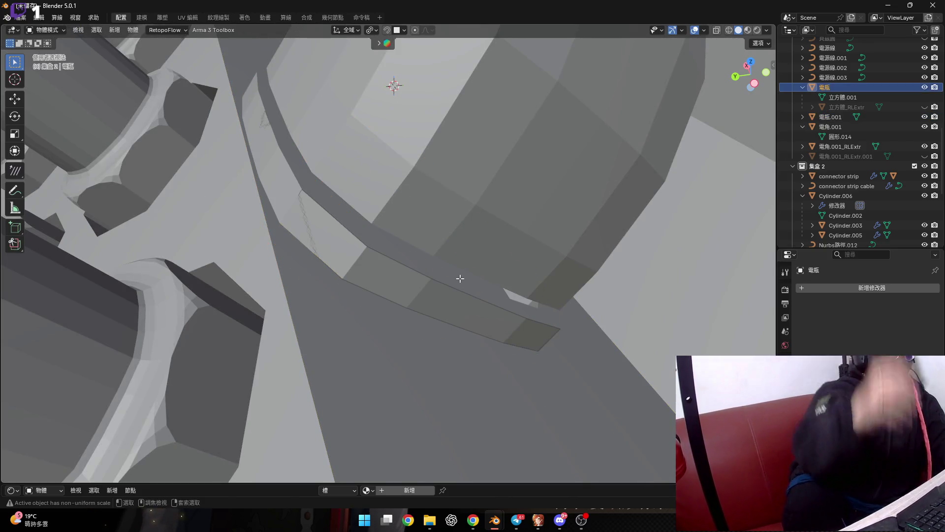
{"action": "key", "text": "Tab"}
{"action": "key", "text": "Tab"}
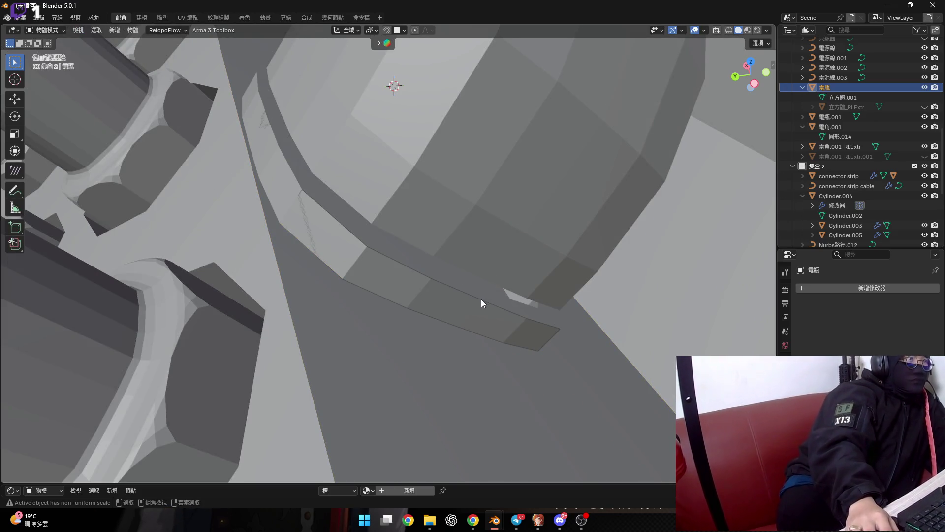
{"action": "key", "text": "ctrl+minus"}
{"action": "middle_click_drag", "start_coordinate": [478, 305], "coordinate": [448, 307]}
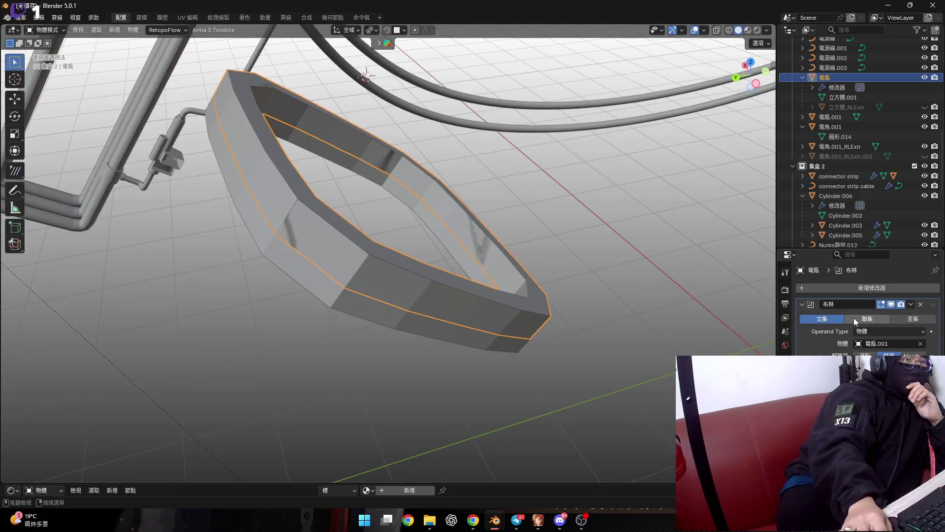
Switch the housing's Boolean operation to Union and apply it
{"action": "left_click", "coordinate": [855, 318]}
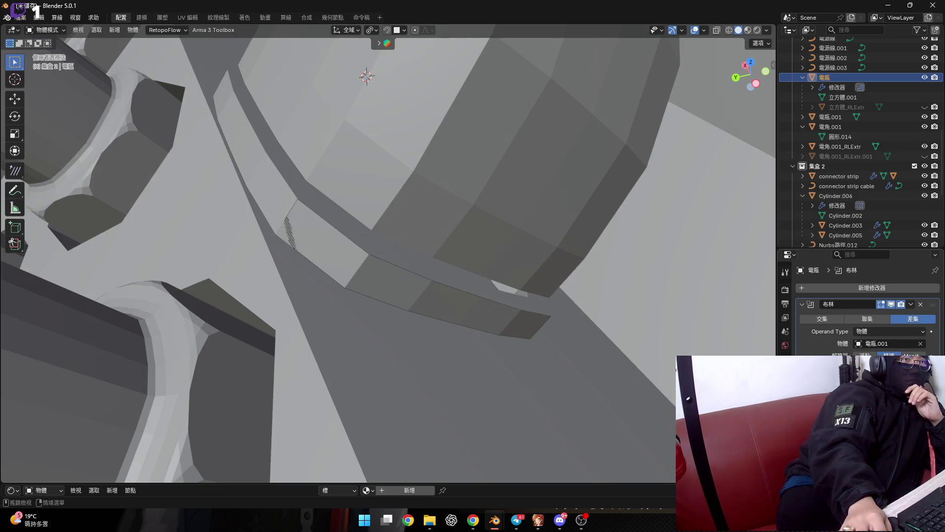
{"action": "left_click", "coordinate": [885, 318]}
{"action": "left_click", "coordinate": [897, 319]}
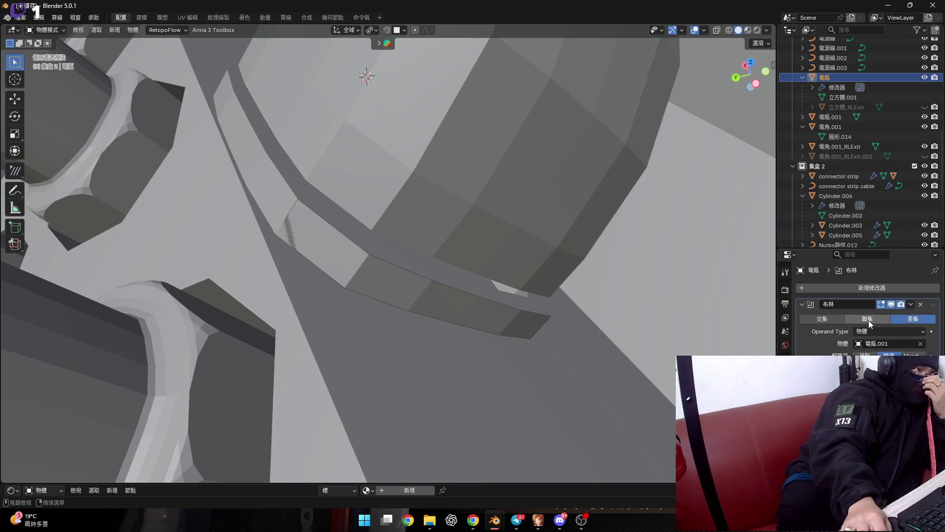
{"action": "left_click", "coordinate": [869, 320]}
{"action": "left_click", "coordinate": [911, 305]}
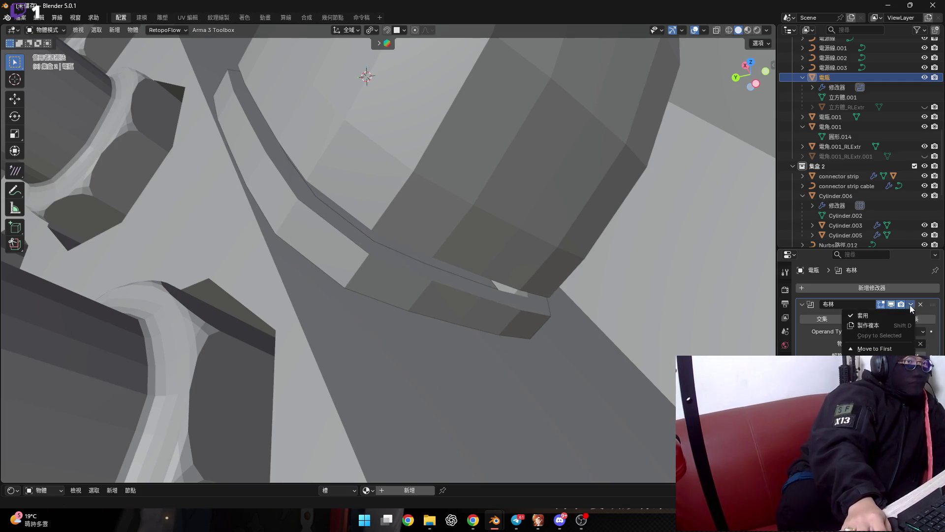
{"action": "left_click", "coordinate": [896, 314]}
Check the merged mesh, then move the 電瓶.001 strip object aside
{"action": "key", "text": "Tab"}
{"action": "mouse_move", "coordinate": [426, 372]}
{"action": "middle_mouse_down"}
{"action": "mouse_move", "coordinate": [400, 313]}
{"action": "mouse_move", "coordinate": [395, 323]}
{"action": "middle_mouse_up"}
{"action": "key", "text": "Tab"}
{"action": "left_click", "coordinate": [414, 302]}
{"action": "key", "text": "g"}
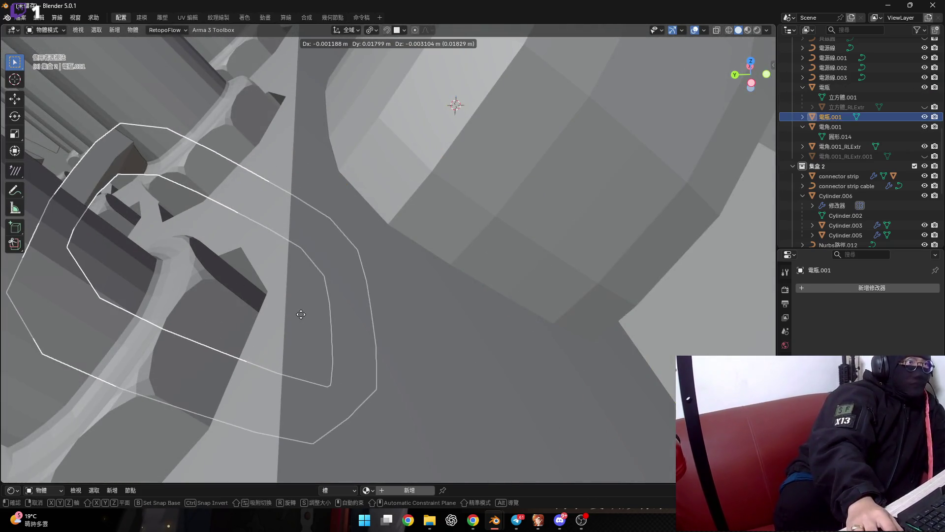
{"action": "left_click", "coordinate": [301, 314]}
{"action": "middle_click_drag", "start_coordinate": [301, 314], "coordinate": [427, 344]}
Move selected vertices of the strip to reshape the mesh near the groove
{"action": "key", "text": "Tab"}
{"action": "key", "text": "g"}
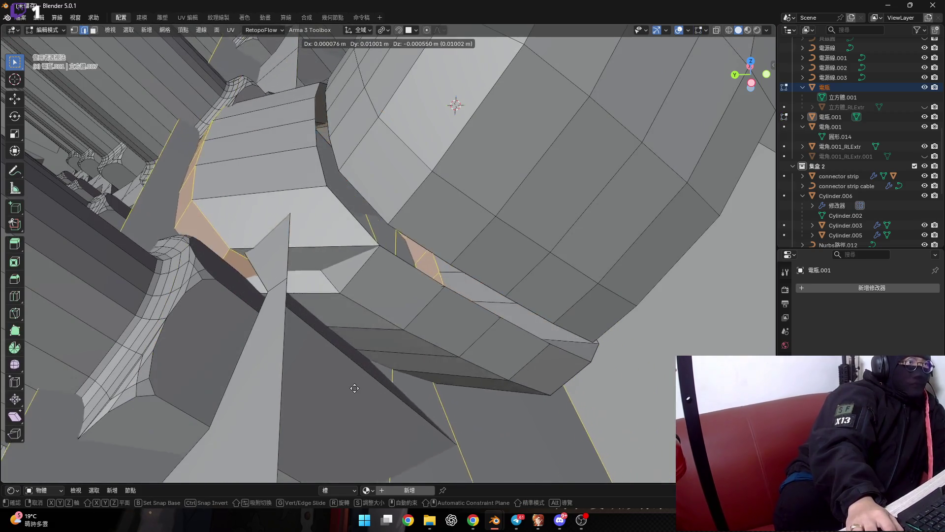
{"action": "left_click", "coordinate": [408, 409]}
{"action": "middle_click_drag", "start_coordinate": [459, 326], "coordinate": [445, 323]}
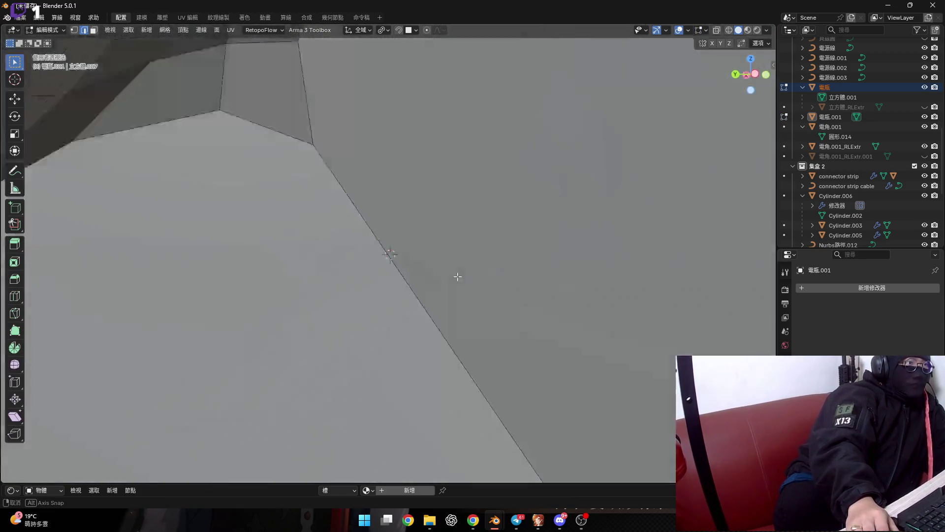
Move the 電瓶 housing, then undo and frame the view on the strip
{"action": "key", "text": "Tab"}
{"action": "left_click", "coordinate": [444, 324]}
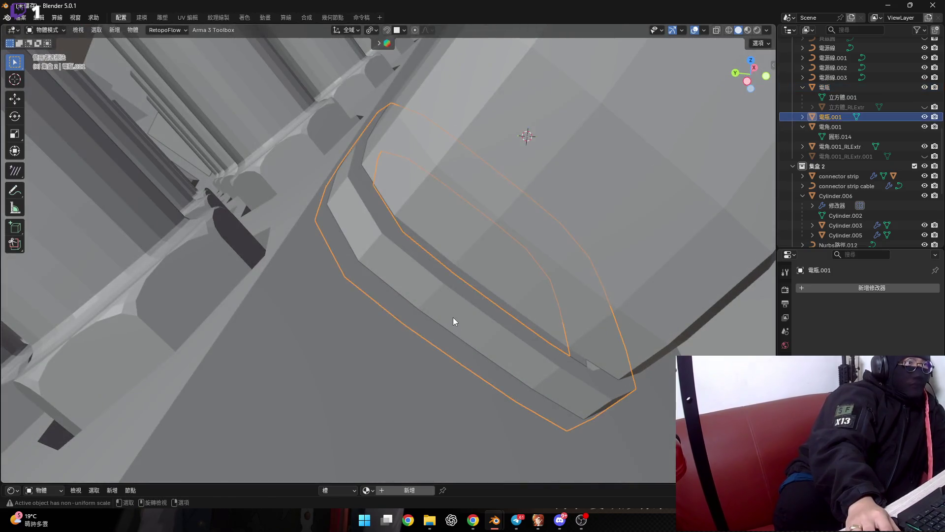
{"action": "key", "text": "g"}
{"action": "left_click", "coordinate": [375, 289]}
{"action": "mouse_move", "coordinate": [376, 289]}
{"action": "middle_mouse_down"}
{"action": "mouse_move", "coordinate": [465, 340]}
{"action": "mouse_move", "coordinate": [450, 348]}
{"action": "mouse_move", "coordinate": [464, 371]}
{"action": "middle_mouse_up"}
{"action": "key", "text": "Tab"}
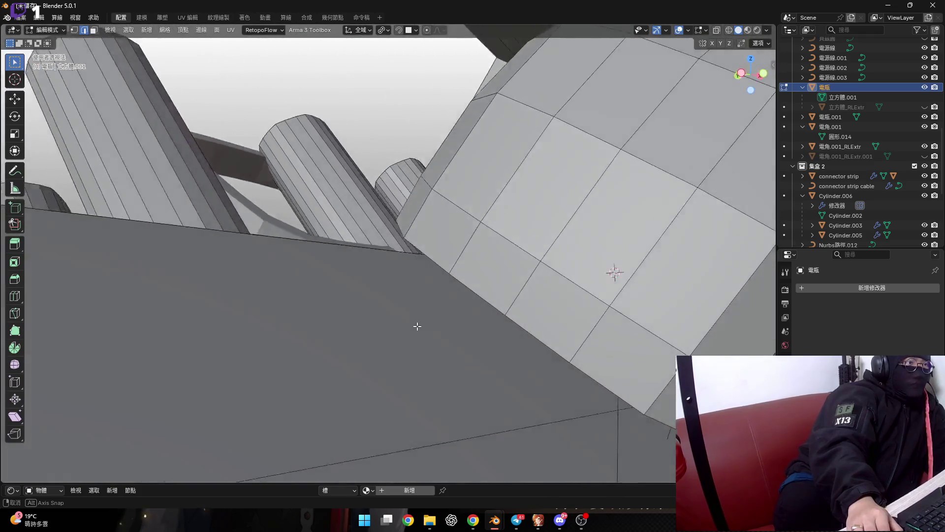
{"action": "key", "text": "Tab"}
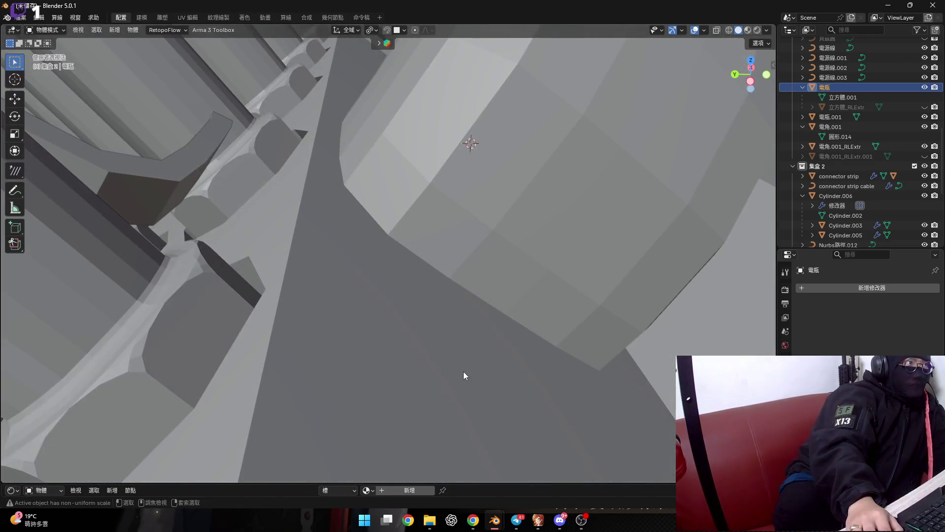
{"action": "key", "text": "ctrl+z"}
{"action": "key", "text": "KP_Decimal"}
{"action": "mouse_move", "coordinate": [450, 365]}
{"action": "middle_mouse_down"}
{"action": "mouse_move", "coordinate": [463, 364]}
{"action": "mouse_move", "coordinate": [436, 338]}
{"action": "middle_mouse_up"}
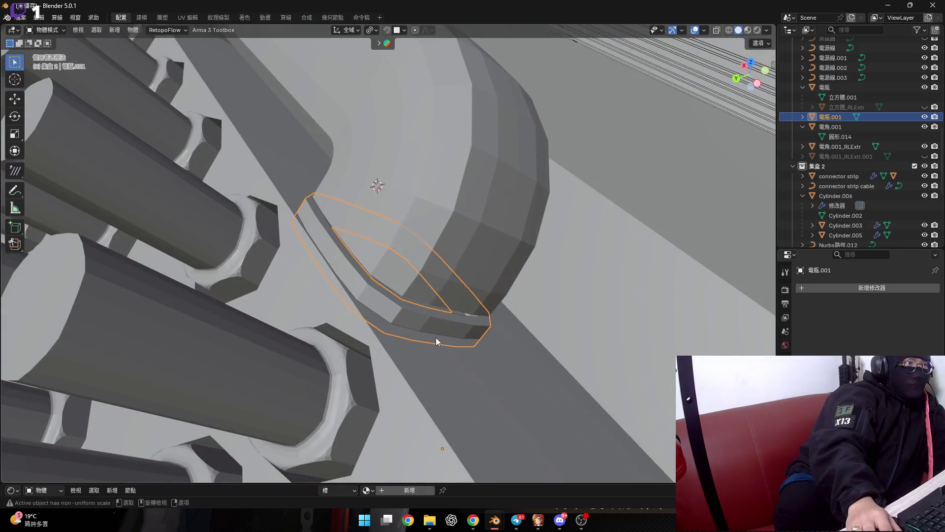
Select the strip and housing, and undo/redo to bring back the Boolean union
{"action": "left_click", "coordinate": [439, 323]}
{"action": "key", "text": "Tab"}
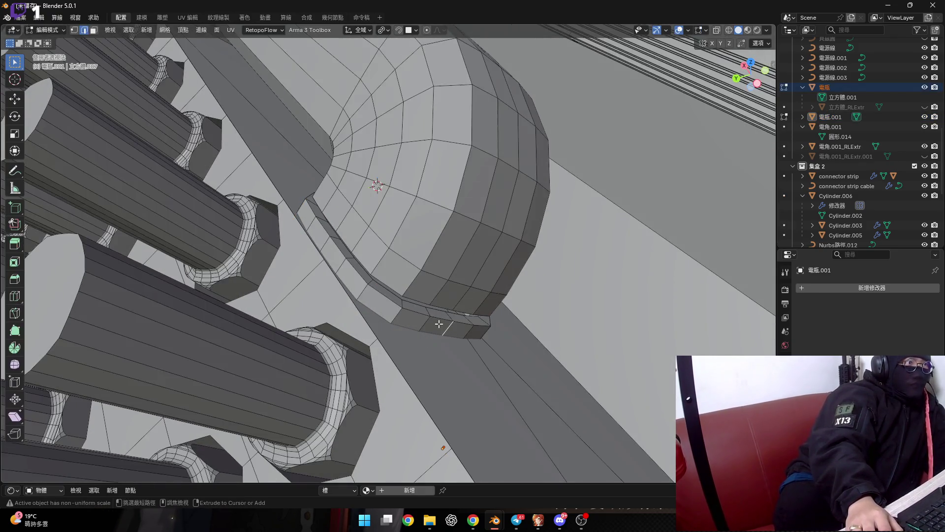
{"action": "key", "text": "Tab"}
{"action": "left_click", "coordinate": [438, 324]}
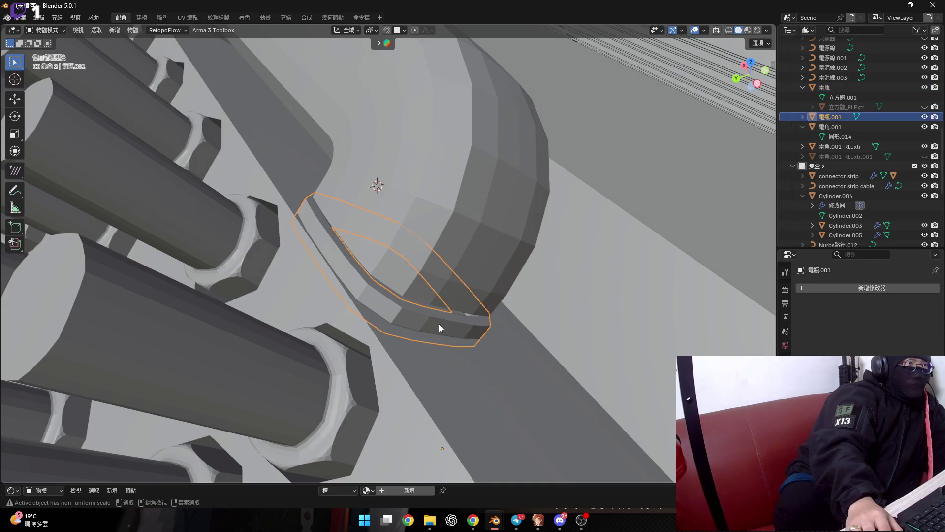
{"action": "left_click", "coordinate": [438, 323]}
{"action": "key", "text": "Tab"}
{"action": "key", "text": "Tab"}
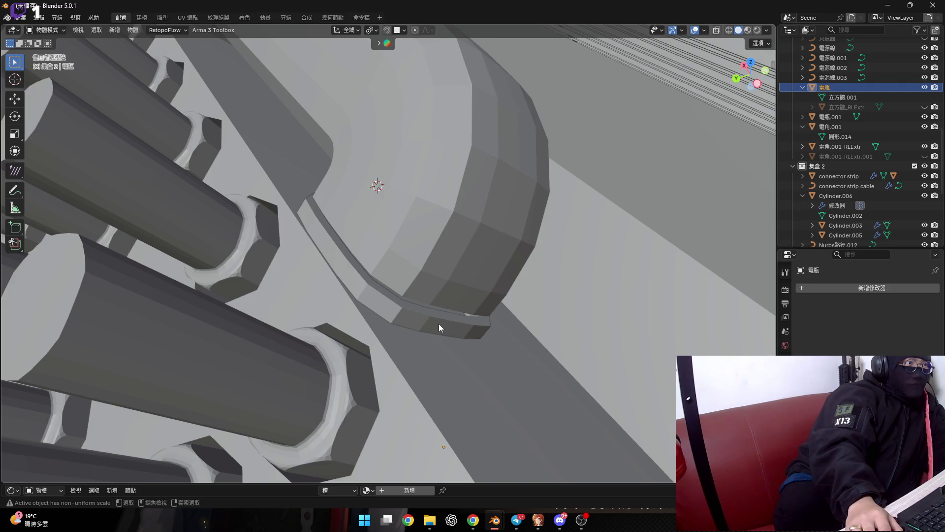
{"action": "middle_click_drag", "start_coordinate": [439, 323], "coordinate": [460, 347]}
{"action": "key", "text": "ctrl+z"}
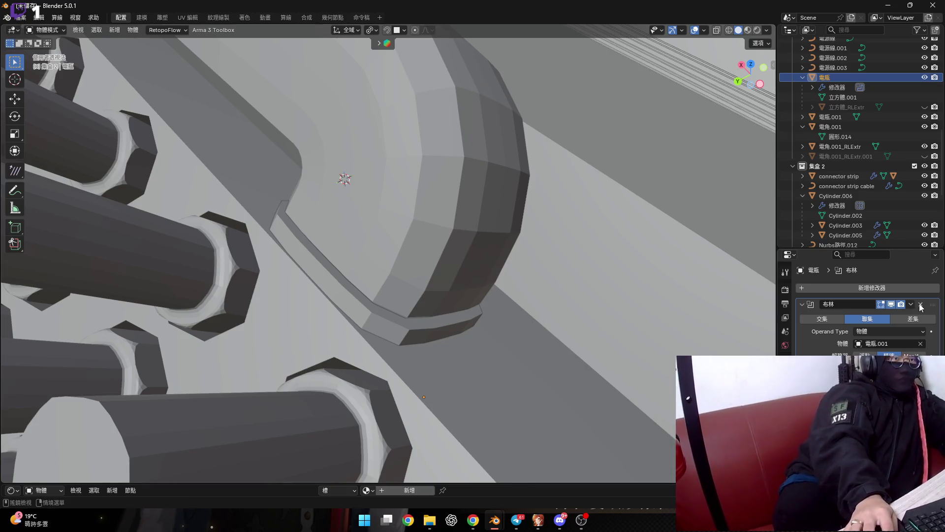
{"action": "key", "text": "ctrl+z"}
{"action": "mouse_move", "coordinate": [376, 318]}
{"action": "middle_mouse_down"}
{"action": "mouse_move", "coordinate": [441, 317]}
{"action": "mouse_move", "coordinate": [443, 344]}
{"action": "middle_mouse_up"}
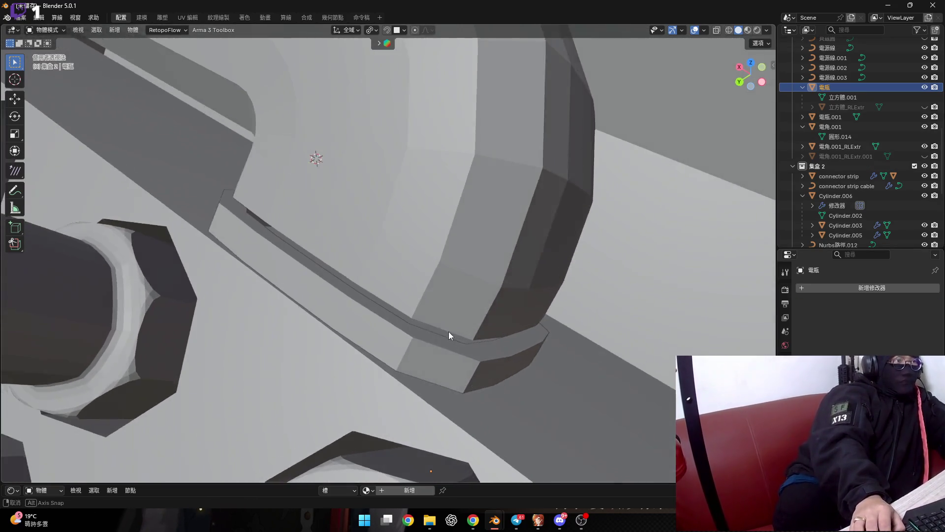
{"action": "key", "text": "ctrl+shift+z"}
Apply the union to the housing and delete the leftover 電瓶.001 strip object
{"action": "left_click", "coordinate": [446, 343]}
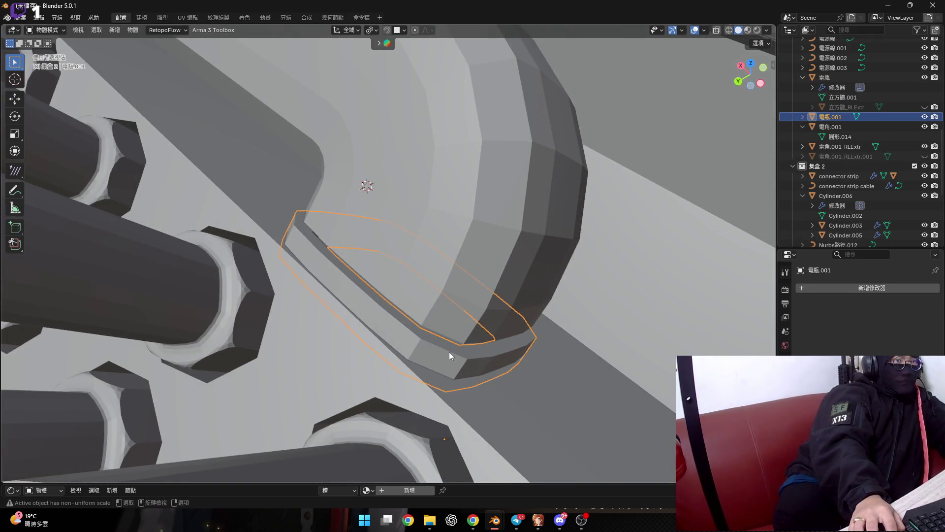
{"action": "key", "text": "ctrl+z"}
{"action": "key", "text": "ctrl+z"}
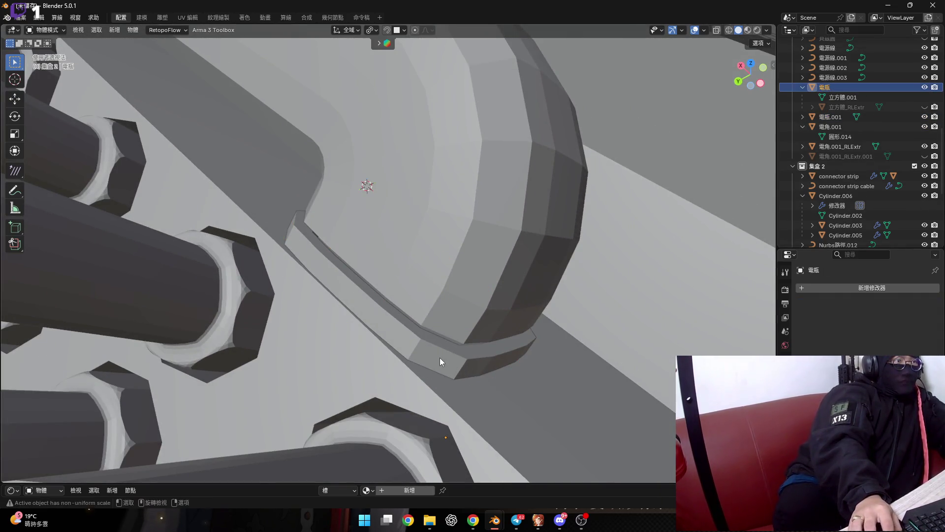
{"action": "left_click", "coordinate": [439, 358]}
{"action": "key", "text": "Delete"}
{"action": "key", "text": "Tab"}
{"action": "mouse_move", "coordinate": [451, 314]}
{"action": "middle_mouse_down"}
{"action": "mouse_move", "coordinate": [396, 297]}
{"action": "mouse_move", "coordinate": [369, 32]}
{"action": "middle_mouse_up"}
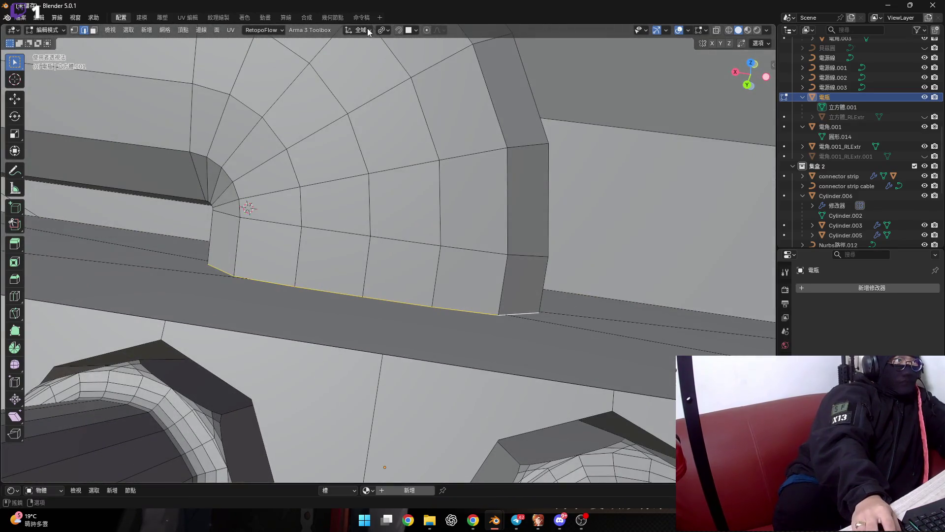
Switch to Local orientation and extrude the lip's bottom edge loop along its normal
{"action": "left_click", "coordinate": [369, 31]}
{"action": "left_click", "coordinate": [364, 74]}
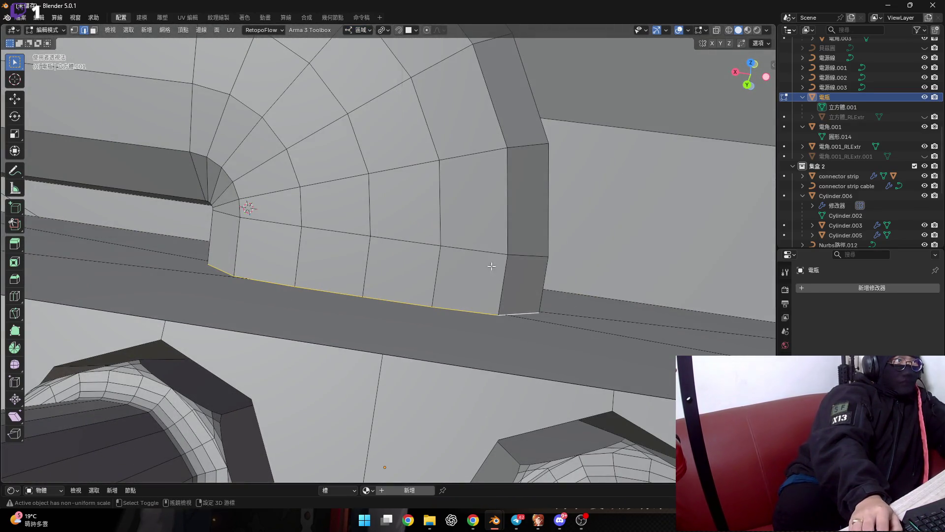
{"action": "key", "text": "g"}
{"action": "key", "text": "z"}
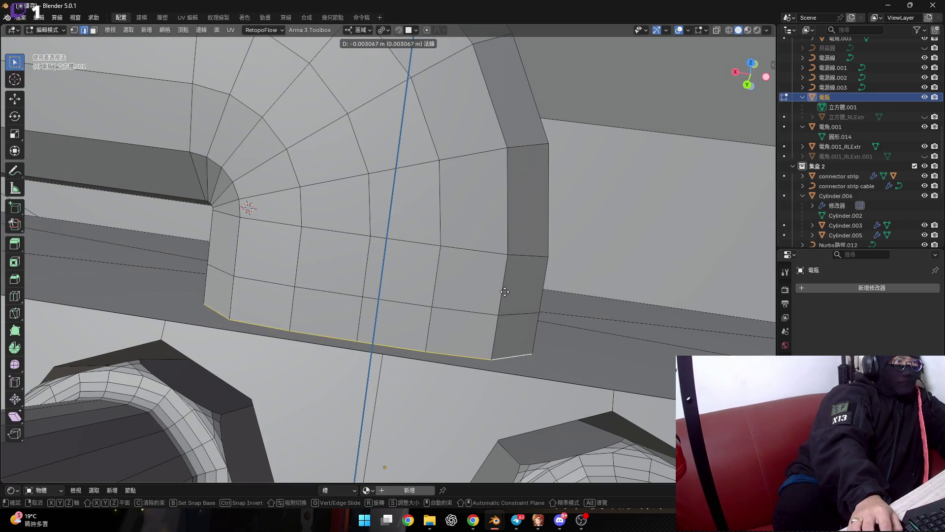
{"action": "left_click", "coordinate": [505, 299]}
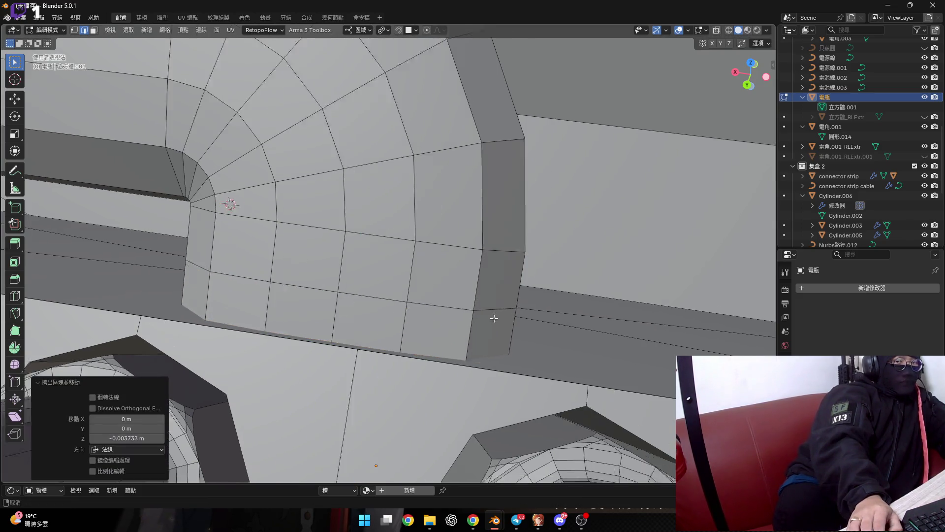
{"action": "middle_click_drag", "start_coordinate": [494, 318], "coordinate": [365, 275]}
{"action": "scroll", "coordinate": [365, 275], "scroll_direction": "up", "scroll_amount": 4}
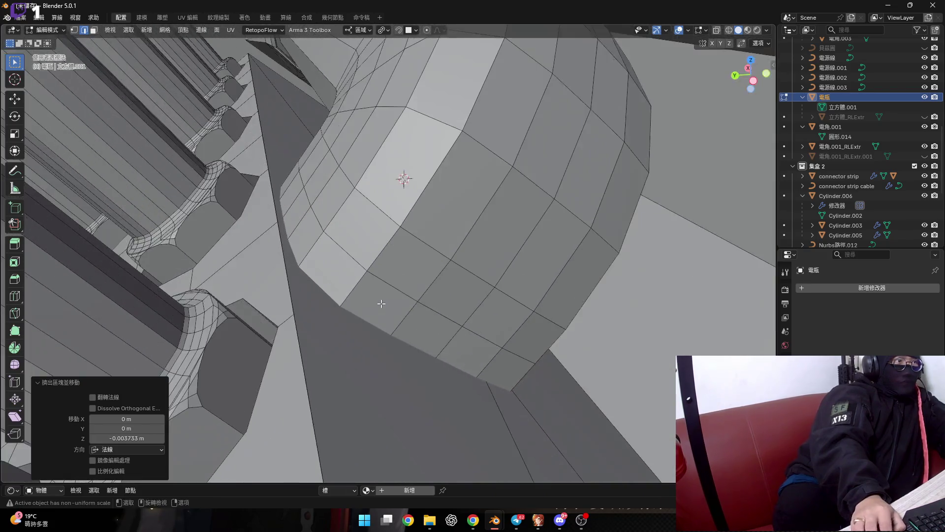
Select the strip's face loop and scale it to 1.059, then 0.991
{"action": "key", "text": "3"}
{"action": "left_click", "coordinate": [367, 296], "text": "alt"}
{"action": "mouse_move", "coordinate": [367, 296]}
{"action": "middle_mouse_down"}
{"action": "mouse_move", "coordinate": [458, 326]}
{"action": "mouse_move", "coordinate": [467, 346]}
{"action": "mouse_move", "coordinate": [482, 320]}
{"action": "middle_mouse_up"}
{"action": "mouse_move", "coordinate": [550, 312]}
{"action": "middle_mouse_down"}
{"action": "mouse_move", "coordinate": [476, 274]}
{"action": "mouse_move", "coordinate": [530, 323]}
{"action": "middle_mouse_up"}
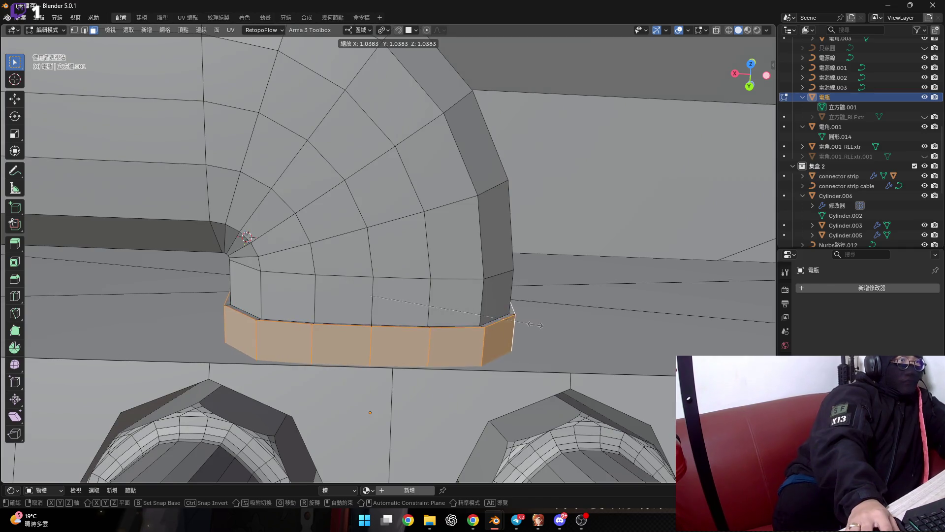
{"action": "left_click", "coordinate": [537, 326]}
{"action": "mouse_move", "coordinate": [537, 326]}
{"action": "middle_mouse_down"}
{"action": "mouse_move", "coordinate": [372, 278]}
{"action": "mouse_move", "coordinate": [461, 283]}
{"action": "mouse_move", "coordinate": [315, 285]}
{"action": "middle_mouse_up"}
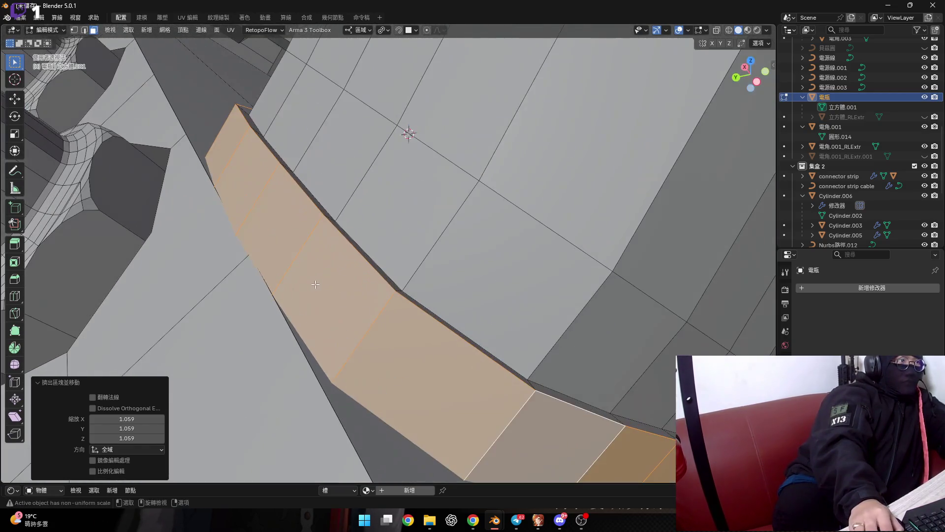
{"action": "key", "text": "s"}
{"action": "left_click", "coordinate": [246, 315]}
{"action": "mouse_move", "coordinate": [246, 315]}
{"action": "middle_mouse_down"}
{"action": "mouse_move", "coordinate": [310, 340]}
{"action": "mouse_move", "coordinate": [442, 333]}
{"action": "mouse_move", "coordinate": [299, 309]}
{"action": "mouse_move", "coordinate": [305, 397]}
{"action": "mouse_move", "coordinate": [392, 348]}
{"action": "middle_mouse_up"}
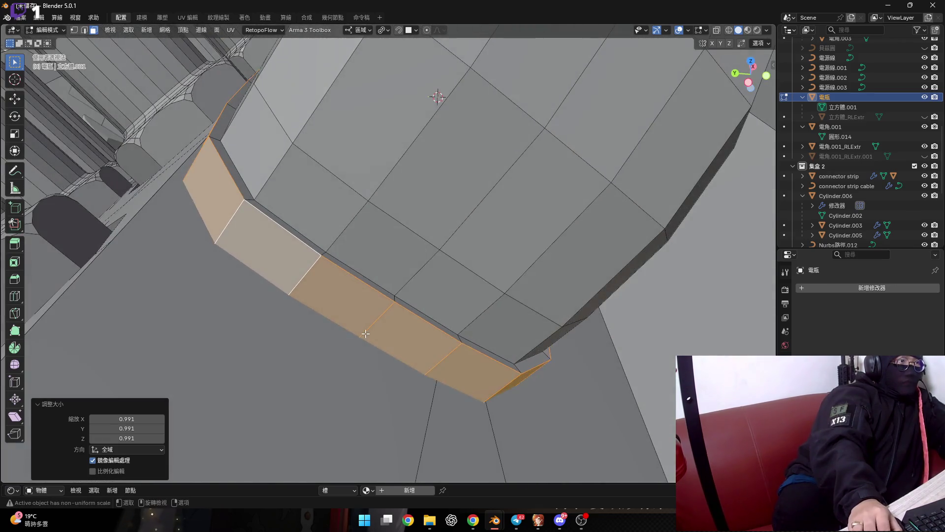
{"action": "mouse_move", "coordinate": [392, 348]}
{"action": "middle_mouse_down"}
{"action": "mouse_move", "coordinate": [354, 338]}
{"action": "mouse_move", "coordinate": [395, 279]}
{"action": "mouse_move", "coordinate": [342, 341]}
{"action": "middle_mouse_up"}
{"action": "scroll", "coordinate": [343, 315], "scroll_direction": "down", "scroll_amount": 5}
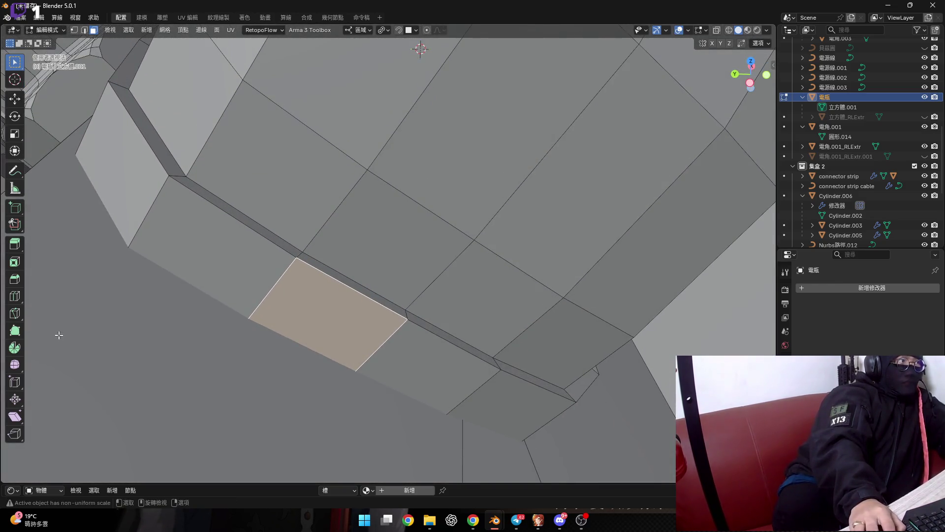
Bevel the edge loop along one side of the lip strip
{"action": "left_click", "coordinate": [373, 294], "text": "alt"}
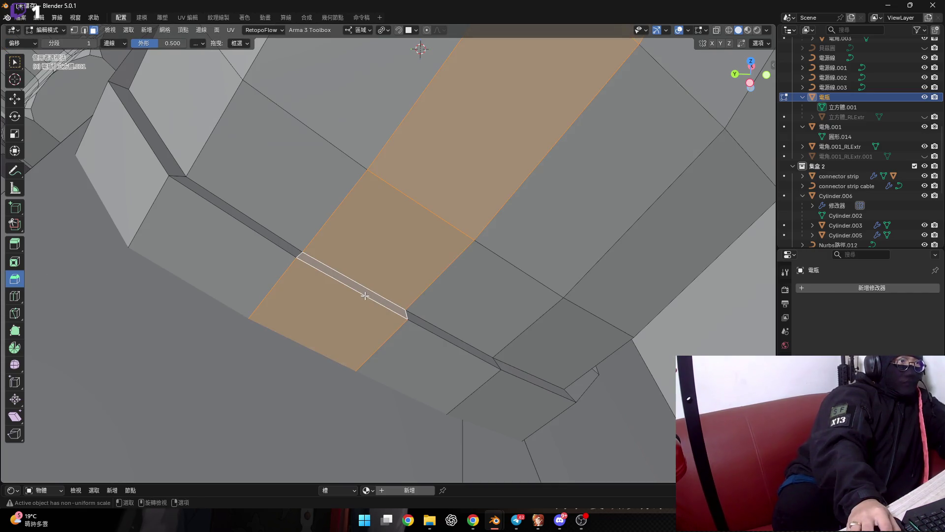
{"action": "key", "text": "ctrl+z"}
{"action": "left_click", "coordinate": [365, 296], "text": "alt"}
{"action": "key", "text": "2"}
{"action": "left_click", "coordinate": [362, 296], "text": "alt"}
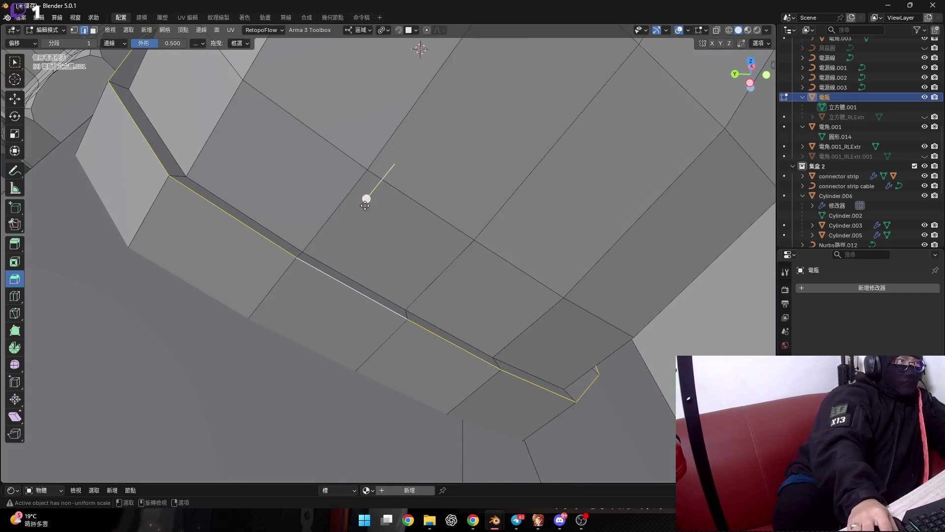
{"action": "left_click_drag", "start_coordinate": [365, 205], "coordinate": [352, 220]}
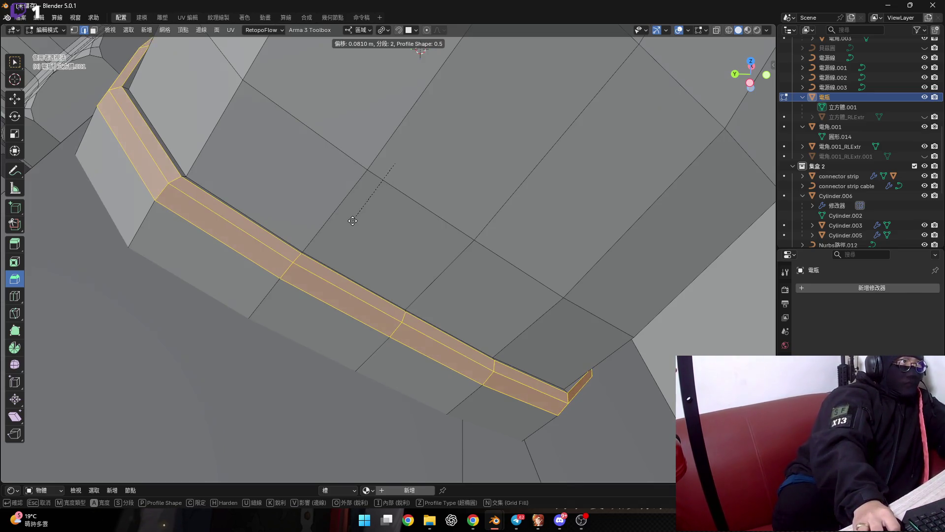
{"action": "left_click", "coordinate": [353, 220]}
{"action": "mouse_move", "coordinate": [352, 220]}
{"action": "middle_mouse_down"}
{"action": "mouse_move", "coordinate": [365, 289]}
{"action": "mouse_move", "coordinate": [400, 309]}
{"action": "mouse_move", "coordinate": [363, 284]}
{"action": "mouse_move", "coordinate": [399, 184]}
{"action": "middle_mouse_up"}
Bevel the strip's other edge with Ctrl+B and scale the bevelled strip to 1.014
{"action": "key", "text": "ctrl+b"}
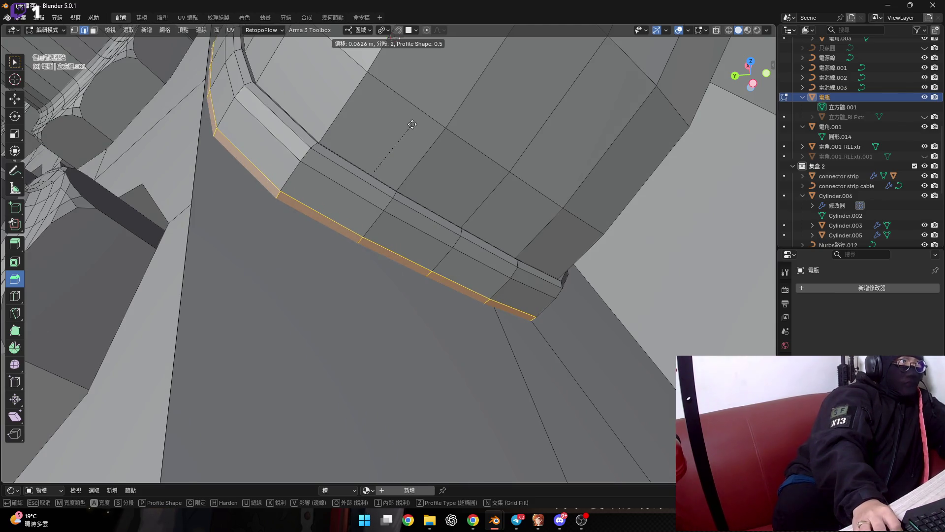
{"action": "left_click", "coordinate": [413, 122]}
{"action": "mouse_move", "coordinate": [413, 122]}
{"action": "middle_mouse_down"}
{"action": "mouse_move", "coordinate": [351, 218]}
{"action": "mouse_move", "coordinate": [461, 233]}
{"action": "middle_mouse_up"}
{"action": "key", "text": "s"}
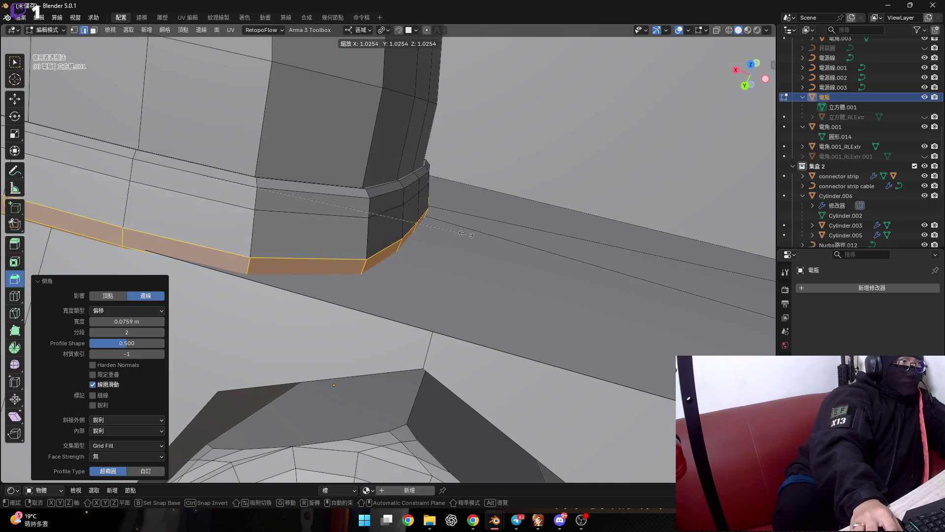
{"action": "left_click", "coordinate": [461, 232]}
{"action": "mouse_move", "coordinate": [462, 233]}
{"action": "middle_mouse_down"}
{"action": "mouse_move", "coordinate": [536, 272]}
{"action": "mouse_move", "coordinate": [465, 276]}
{"action": "middle_mouse_up"}
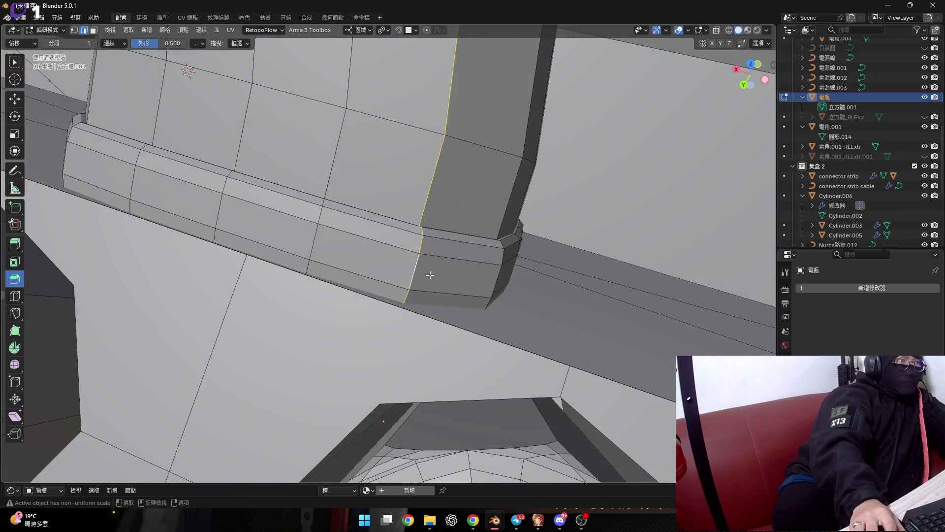
Scale the strip's face loop to 1.032 and hide overlays to check the result
{"action": "left_click", "coordinate": [491, 280], "text": "alt"}
{"action": "key", "text": "s"}
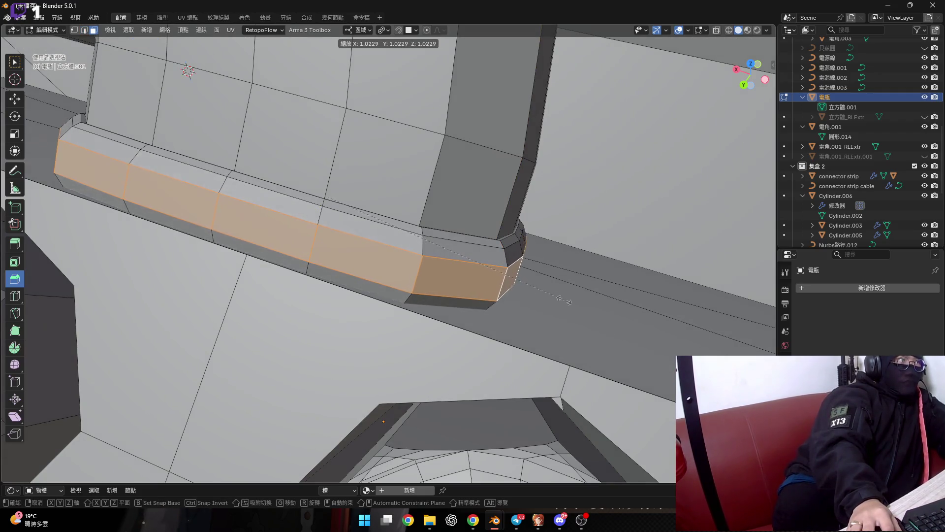
{"action": "left_click", "coordinate": [566, 301]}
{"action": "mouse_move", "coordinate": [565, 301]}
{"action": "middle_mouse_down"}
{"action": "mouse_move", "coordinate": [416, 232]}
{"action": "mouse_move", "coordinate": [502, 218]}
{"action": "mouse_move", "coordinate": [485, 235]}
{"action": "mouse_move", "coordinate": [443, 222]}
{"action": "middle_mouse_up"}
{"action": "scroll", "coordinate": [485, 236], "scroll_direction": "down", "scroll_amount": 5}
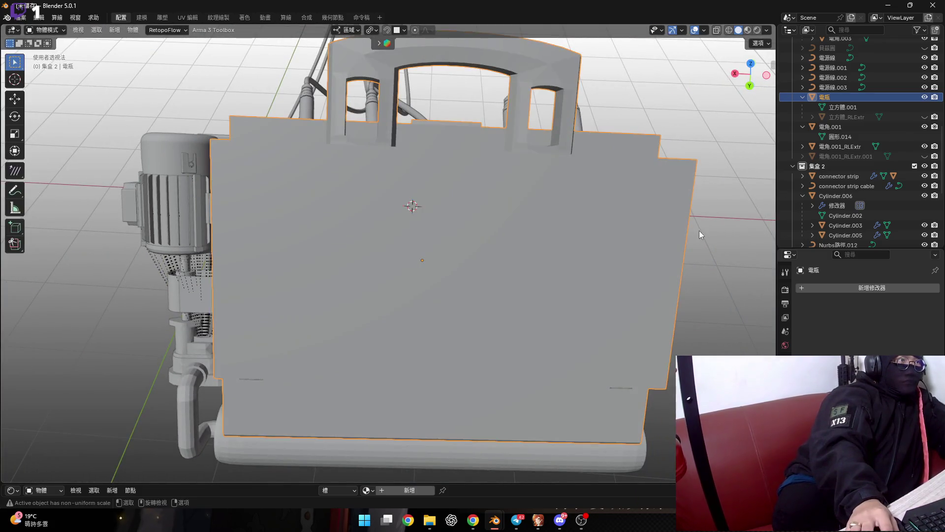
{"action": "scroll", "coordinate": [492, 235], "scroll_direction": "up", "scroll_amount": 5}
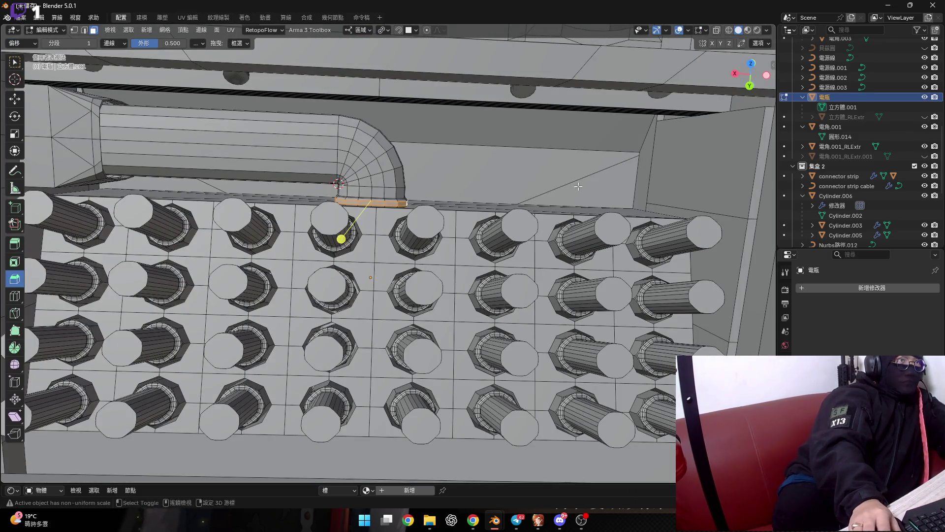
{"action": "scroll", "coordinate": [578, 186], "scroll_direction": "down", "scroll_amount": 5}
{"action": "key", "text": "shift+alt+z"}
{"action": "scroll", "coordinate": [400, 202], "scroll_direction": "down", "scroll_amount": 2}
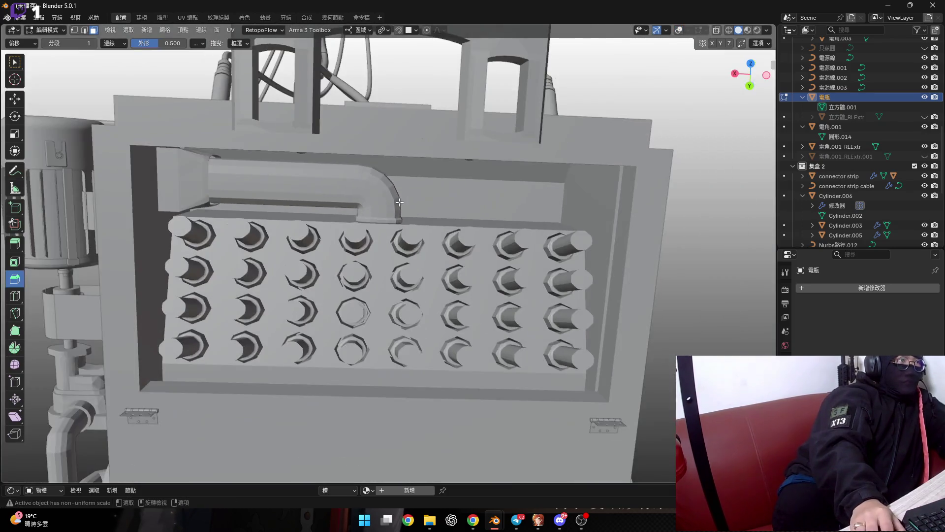
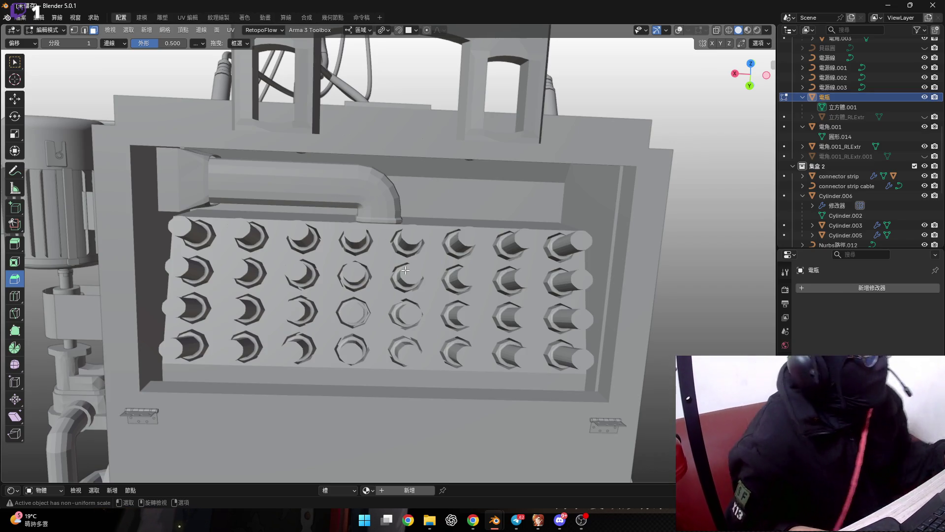
Orbit and zoom around the machine to inspect the pin bed, fan and motor
{"action": "mouse_move", "coordinate": [405, 270]}
{"action": "middle_mouse_down"}
{"action": "mouse_move", "coordinate": [389, 232]}
{"action": "mouse_move", "coordinate": [414, 250]}
{"action": "middle_mouse_up"}
{"action": "scroll", "coordinate": [388, 224], "scroll_direction": "up", "scroll_amount": 5}
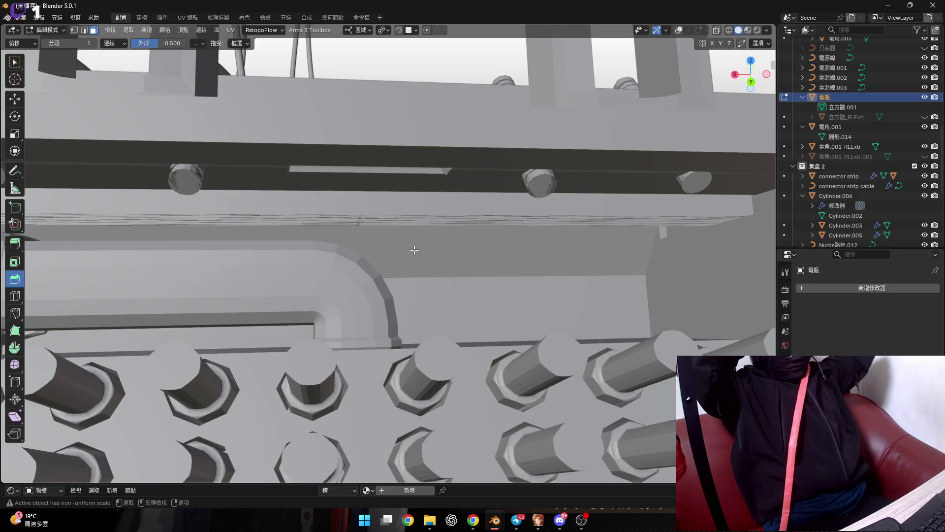
{"action": "scroll", "coordinate": [415, 251], "scroll_direction": "down", "scroll_amount": 10}
{"action": "mouse_move", "coordinate": [414, 250]}
{"action": "middle_mouse_down"}
{"action": "mouse_move", "coordinate": [409, 234]}
{"action": "mouse_move", "coordinate": [477, 233]}
{"action": "middle_mouse_up"}
{"action": "scroll", "coordinate": [408, 232], "scroll_direction": "up", "scroll_amount": 8}
{"action": "scroll", "coordinate": [443, 232], "scroll_direction": "up", "scroll_amount": 5}
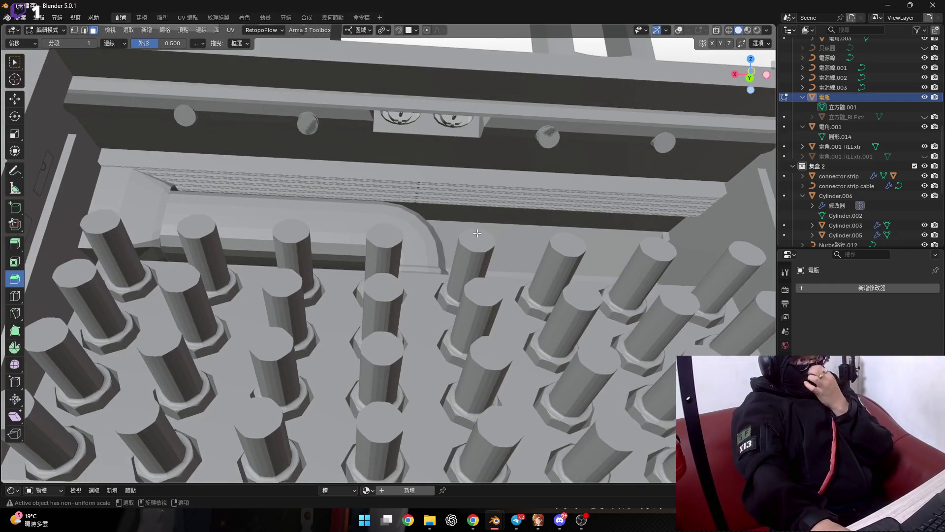
{"action": "scroll", "coordinate": [477, 233], "scroll_direction": "down", "scroll_amount": 3}
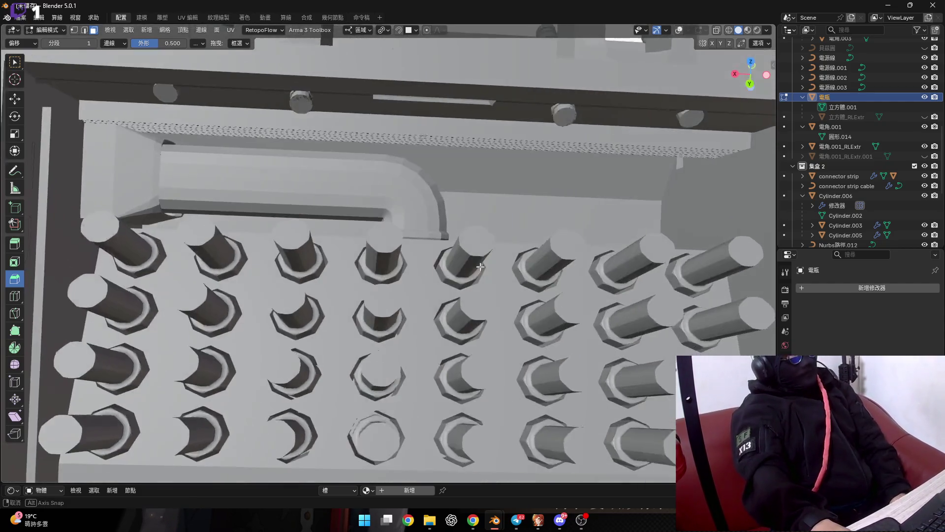
{"action": "mouse_move", "coordinate": [478, 233]}
{"action": "middle_mouse_down"}
{"action": "mouse_move", "coordinate": [267, 289]}
{"action": "mouse_move", "coordinate": [499, 222]}
{"action": "mouse_move", "coordinate": [398, 184]}
{"action": "mouse_move", "coordinate": [384, 246]}
{"action": "mouse_move", "coordinate": [491, 208]}
{"action": "middle_mouse_up"}
{"action": "scroll", "coordinate": [266, 289], "scroll_direction": "up", "scroll_amount": 4}
{"action": "scroll", "coordinate": [335, 266], "scroll_direction": "down", "scroll_amount": 3}
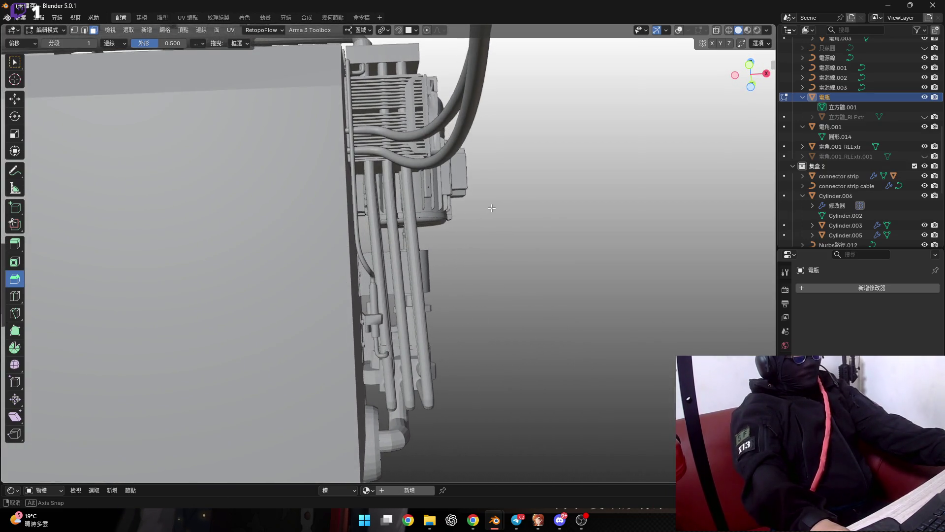
{"action": "mouse_move", "coordinate": [492, 208]}
{"action": "middle_mouse_down"}
{"action": "mouse_move", "coordinate": [404, 232]}
{"action": "mouse_move", "coordinate": [431, 333]}
{"action": "mouse_move", "coordinate": [414, 313]}
{"action": "mouse_move", "coordinate": [323, 321]}
{"action": "mouse_move", "coordinate": [315, 322]}
{"action": "mouse_move", "coordinate": [350, 326]}
{"action": "mouse_move", "coordinate": [316, 350]}
{"action": "middle_mouse_up"}
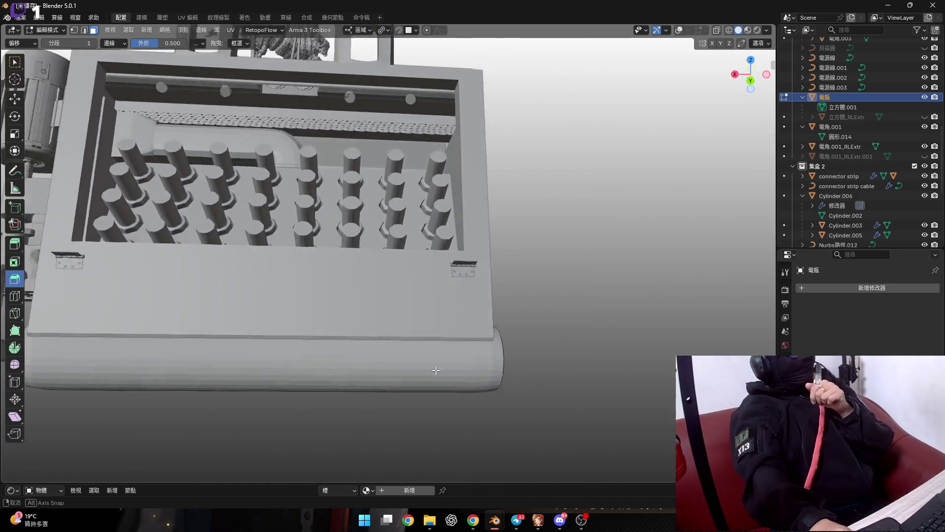
Turn on the viewport overlays so mesh edges show over the box interior and pins
{"action": "scroll", "coordinate": [200, 316], "scroll_direction": "up", "scroll_amount": 5}
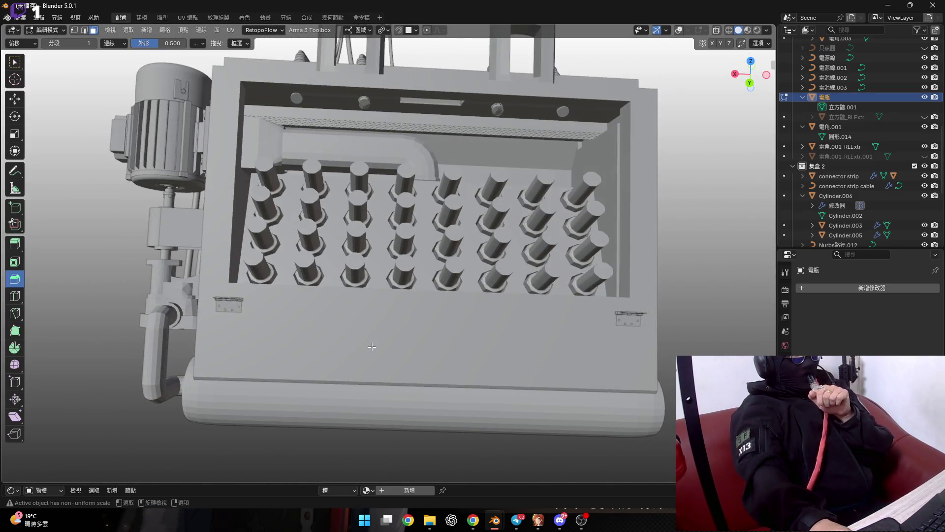
{"action": "scroll", "coordinate": [480, 390], "scroll_direction": "up", "scroll_amount": 4}
{"action": "scroll", "coordinate": [480, 391], "scroll_direction": "down", "scroll_amount": 5}
{"action": "middle_click_drag", "start_coordinate": [481, 391], "coordinate": [640, 74]}
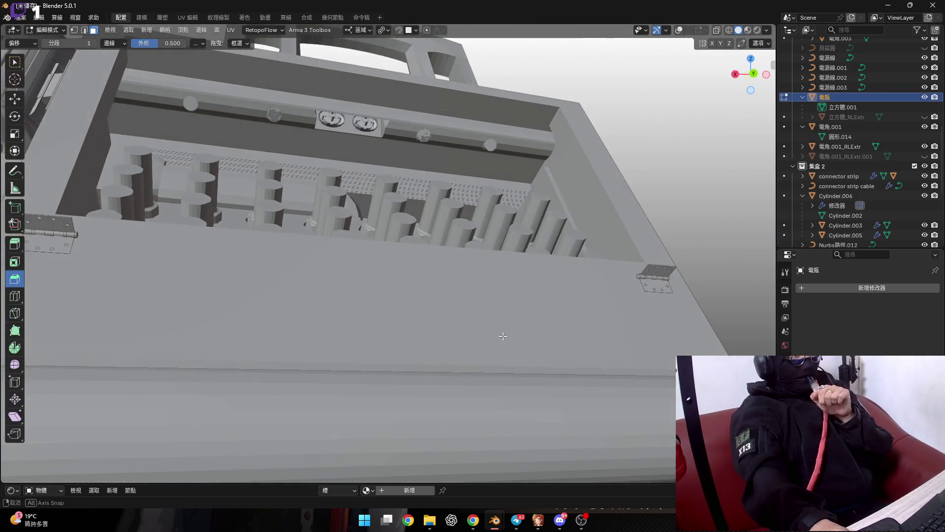
{"action": "left_click", "coordinate": [679, 30]}
{"action": "middle_click_drag", "start_coordinate": [487, 263], "coordinate": [457, 315]}
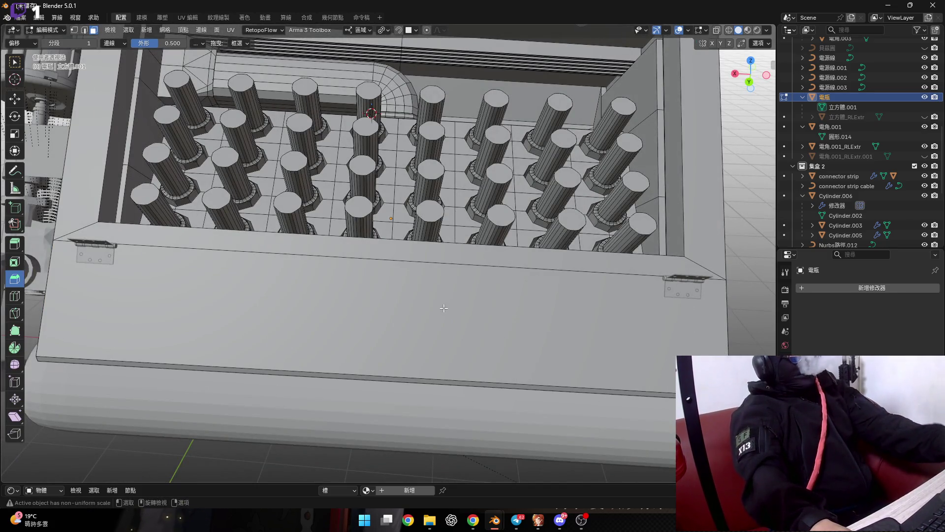
View the rail from below and select the leftmost bolt's flat end face
{"action": "scroll", "coordinate": [395, 298], "scroll_direction": "down", "scroll_amount": 5}
{"action": "mouse_move", "coordinate": [395, 298]}
{"action": "middle_mouse_down"}
{"action": "mouse_move", "coordinate": [377, 290]}
{"action": "mouse_move", "coordinate": [370, 243]}
{"action": "mouse_move", "coordinate": [388, 267]}
{"action": "mouse_move", "coordinate": [376, 245]}
{"action": "middle_mouse_up"}
{"action": "scroll", "coordinate": [377, 290], "scroll_direction": "up", "scroll_amount": 3}
{"action": "scroll", "coordinate": [375, 303], "scroll_direction": "down", "scroll_amount": 4}
{"action": "scroll", "coordinate": [371, 266], "scroll_direction": "up", "scroll_amount": 5}
{"action": "scroll", "coordinate": [388, 268], "scroll_direction": "up", "scroll_amount": 5}
{"action": "scroll", "coordinate": [388, 267], "scroll_direction": "down", "scroll_amount": 4}
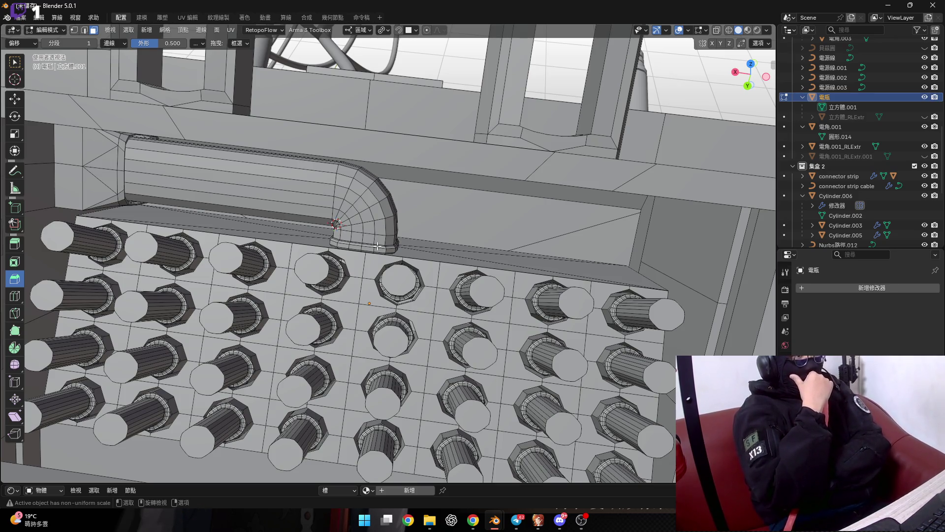
{"action": "mouse_move", "coordinate": [377, 246]}
{"action": "middle_mouse_down"}
{"action": "mouse_move", "coordinate": [278, 237]}
{"action": "mouse_move", "coordinate": [262, 226]}
{"action": "middle_mouse_up"}
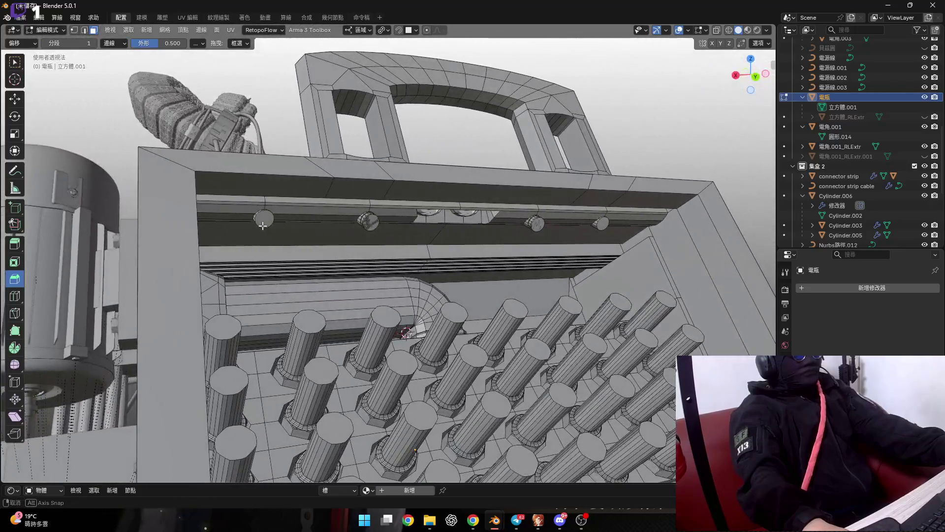
{"action": "scroll", "coordinate": [263, 226], "scroll_direction": "up", "scroll_amount": 2}
{"action": "scroll", "coordinate": [294, 226], "scroll_direction": "up", "scroll_amount": 2}
{"action": "scroll", "coordinate": [264, 228], "scroll_direction": "up", "scroll_amount": 2}
{"action": "left_click", "coordinate": [223, 218]}
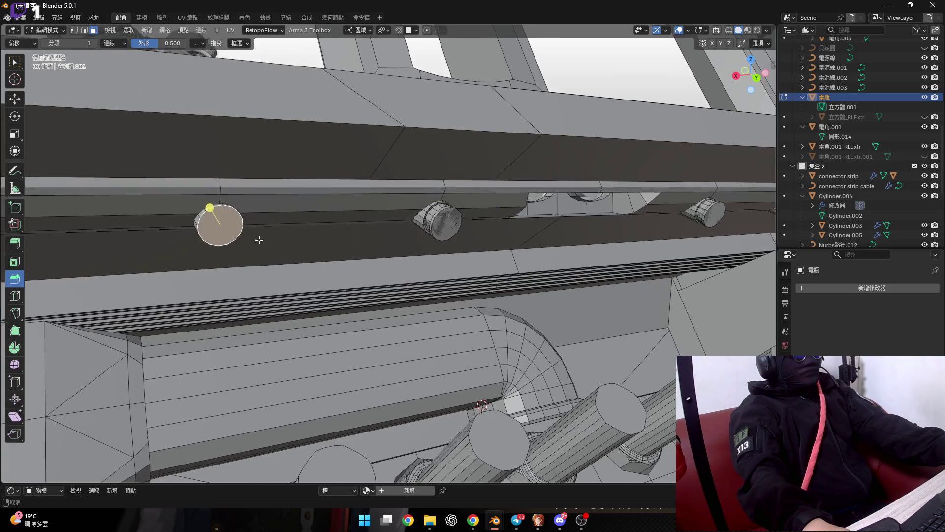
Switch to the Select Box tool and delete the leftmost bolt's selected end face
{"action": "middle_click_drag", "start_coordinate": [261, 230], "coordinate": [251, 224]}
{"action": "left_click", "coordinate": [15, 61]}
{"action": "right_click", "coordinate": [394, 235]}
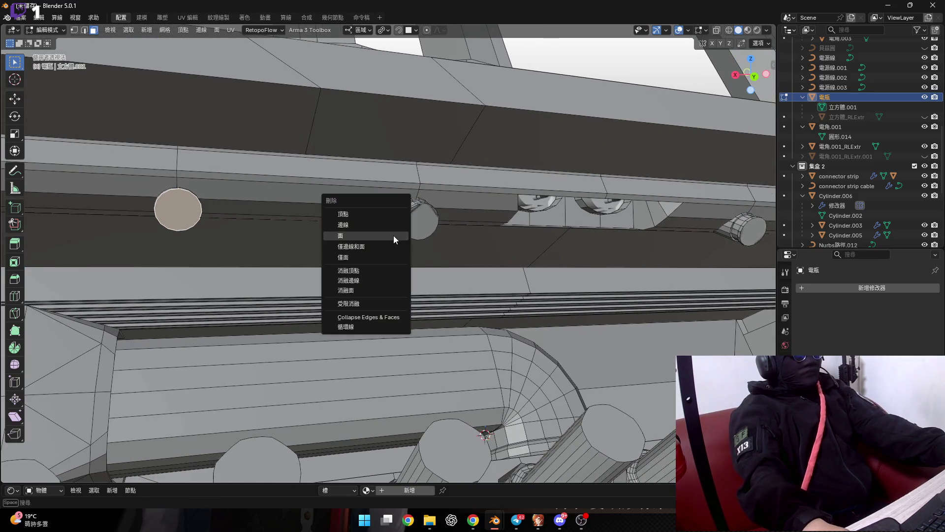
{"action": "left_click", "coordinate": [394, 235]}
Select the next bolt's end face along the rail and delete it too
{"action": "scroll", "coordinate": [182, 211], "scroll_direction": "up", "scroll_amount": 2}
{"action": "mouse_move", "coordinate": [182, 211]}
{"action": "middle_mouse_down"}
{"action": "mouse_move", "coordinate": [198, 204]}
{"action": "mouse_move", "coordinate": [276, 231]}
{"action": "middle_mouse_up"}
{"action": "scroll", "coordinate": [192, 204], "scroll_direction": "down", "scroll_amount": 3}
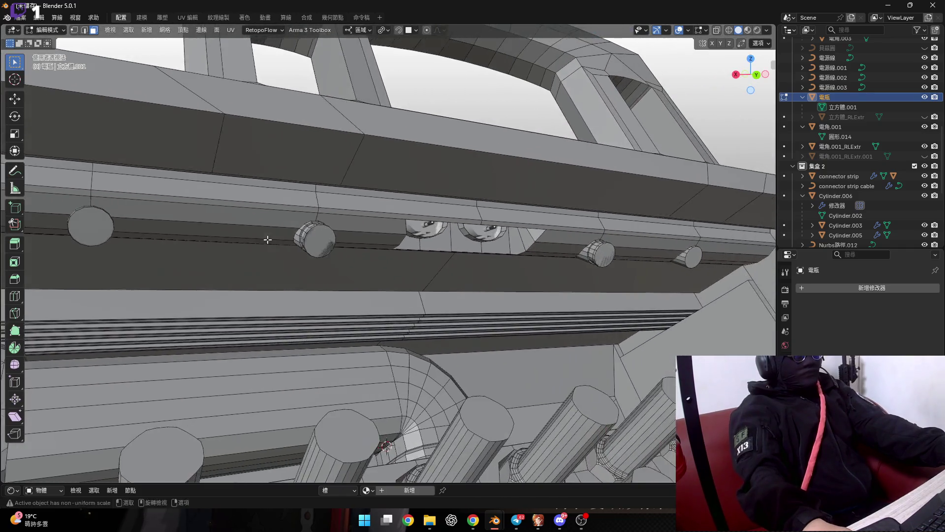
{"action": "scroll", "coordinate": [322, 240], "scroll_direction": "up", "scroll_amount": 3}
{"action": "left_click", "coordinate": [323, 239]}
{"action": "middle_click_drag", "start_coordinate": [443, 258], "coordinate": [555, 272], "text": "shift"}
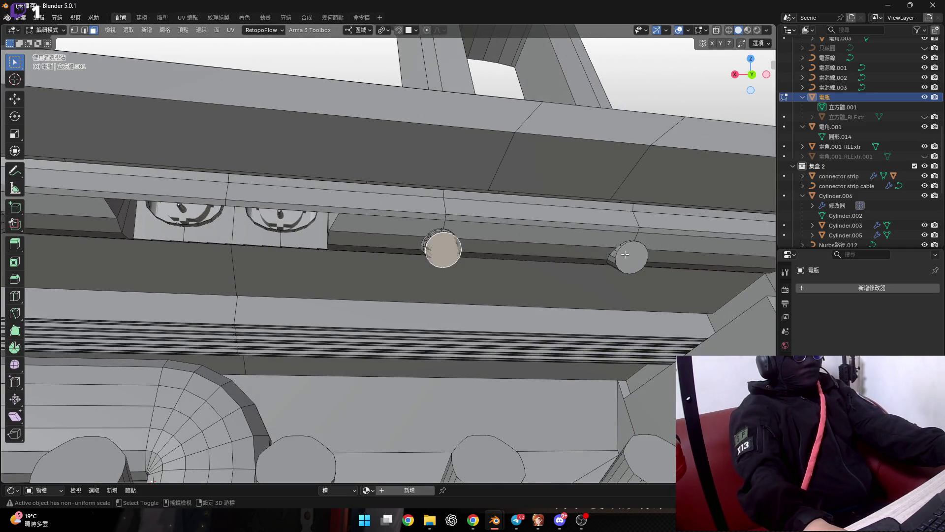
{"action": "right_click", "coordinate": [556, 272]}
{"action": "left_click", "coordinate": [555, 274]}
{"action": "mouse_move", "coordinate": [395, 252]}
{"action": "middle_mouse_down"}
{"action": "mouse_move", "coordinate": [475, 288]}
{"action": "mouse_move", "coordinate": [358, 299]}
{"action": "middle_mouse_up"}
{"action": "scroll", "coordinate": [430, 287], "scroll_direction": "up", "scroll_amount": 5}
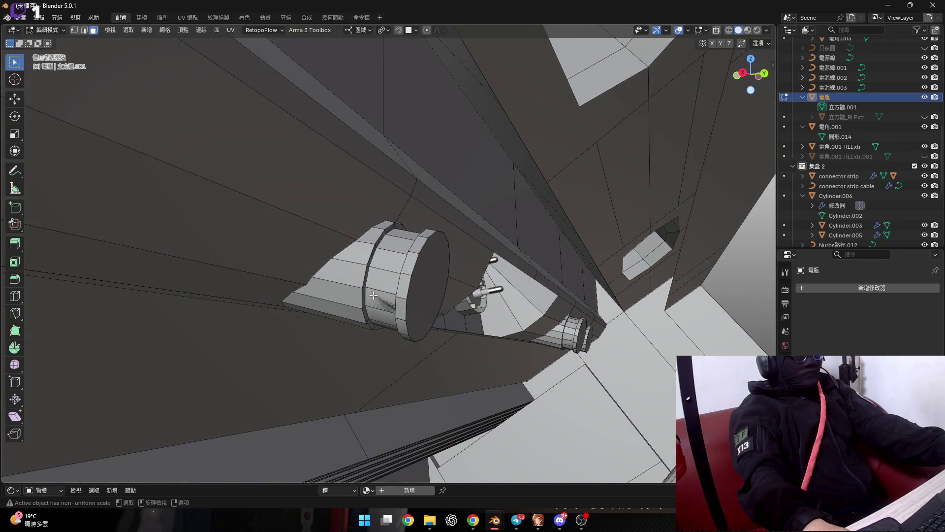
{"action": "key", "text": "Tab"}
{"action": "key", "text": "g"}
{"action": "scroll", "coordinate": [338, 253], "scroll_direction": "up", "scroll_amount": 3}
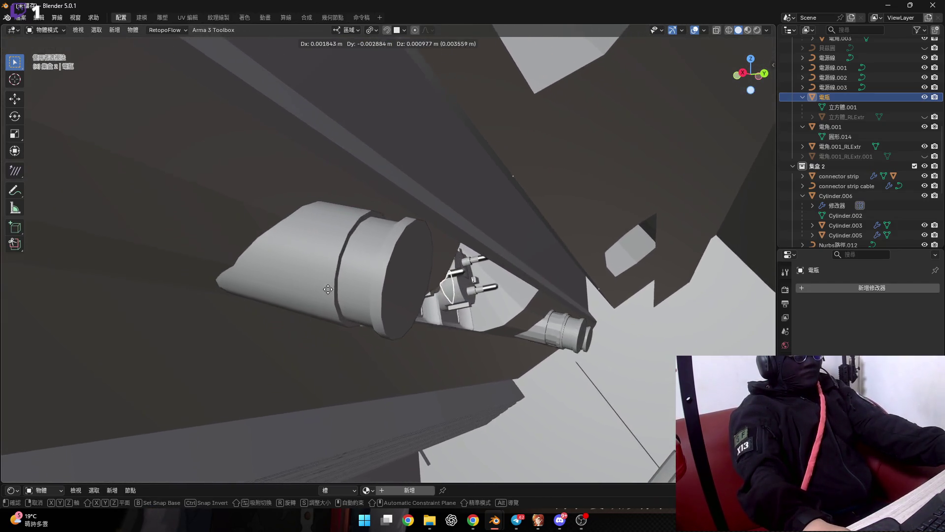
{"action": "scroll", "coordinate": [338, 253], "scroll_direction": "up", "scroll_amount": 2}
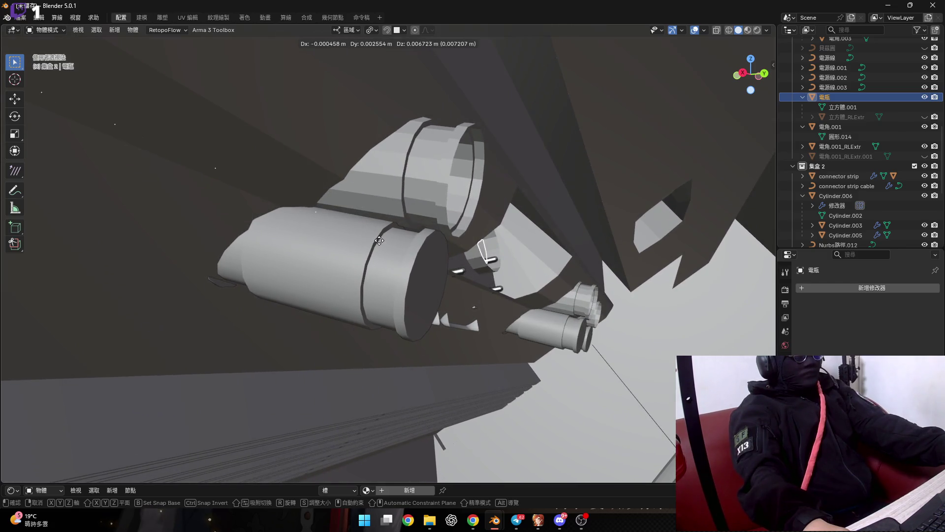
{"action": "right_click", "coordinate": [379, 241]}
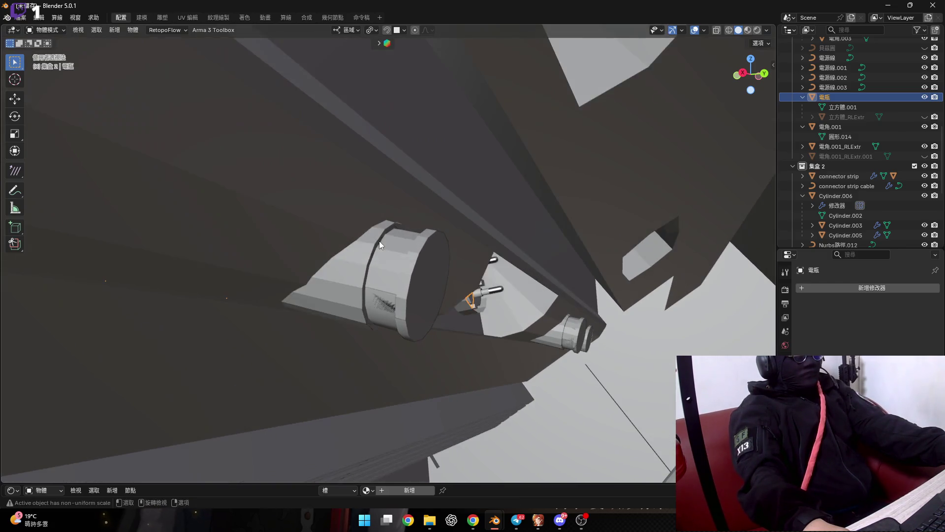
{"action": "key", "text": "Tab"}
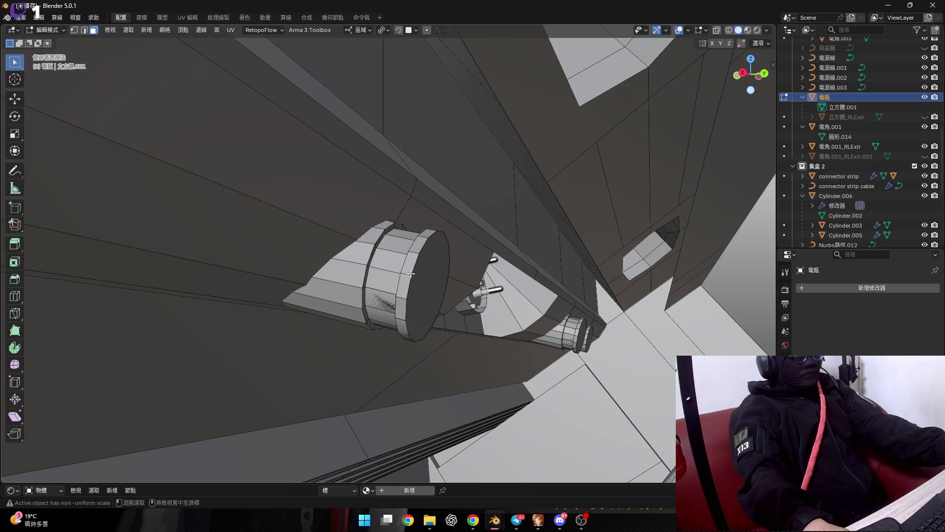
{"action": "middle_click_drag", "start_coordinate": [410, 272], "coordinate": [402, 279]}
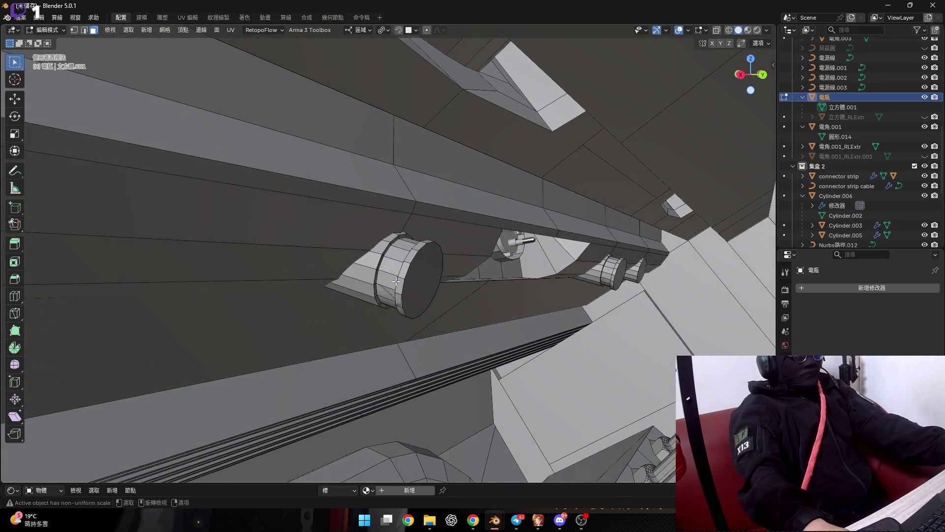
{"action": "scroll", "coordinate": [402, 279], "scroll_direction": "up", "scroll_amount": 1}
{"action": "left_click", "coordinate": [404, 275], "text": "alt"}
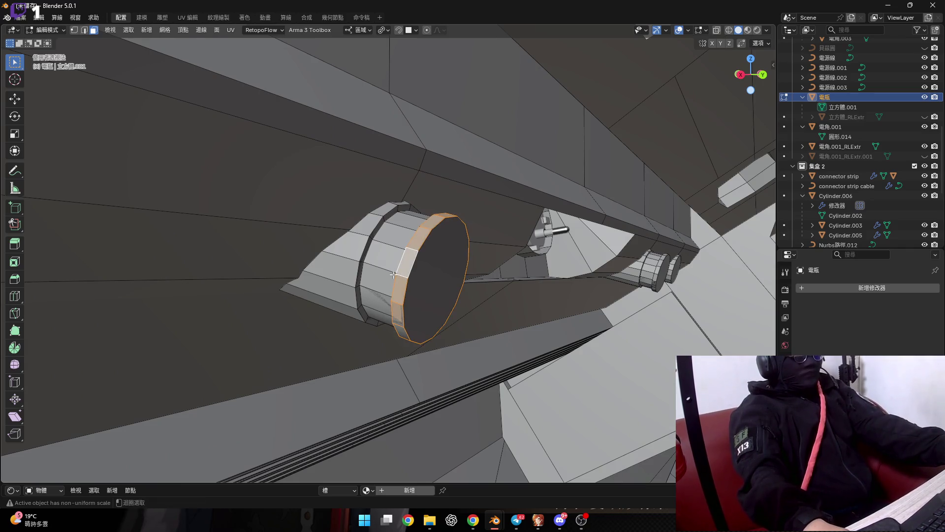
{"action": "left_click", "coordinate": [384, 271], "text": "alt+shift"}
{"action": "left_click", "coordinate": [345, 266], "text": "alt+shift"}
{"action": "mouse_move", "coordinate": [364, 268]}
{"action": "middle_mouse_down"}
{"action": "mouse_move", "coordinate": [430, 293]}
{"action": "mouse_move", "coordinate": [485, 284]}
{"action": "mouse_move", "coordinate": [299, 264]}
{"action": "mouse_move", "coordinate": [388, 242]}
{"action": "mouse_move", "coordinate": [478, 249]}
{"action": "mouse_move", "coordinate": [353, 244]}
{"action": "mouse_move", "coordinate": [349, 232]}
{"action": "middle_mouse_up"}
{"action": "key", "text": "ctrl+KP_Add"}
{"action": "key", "text": "ctrl+KP_Subtract"}
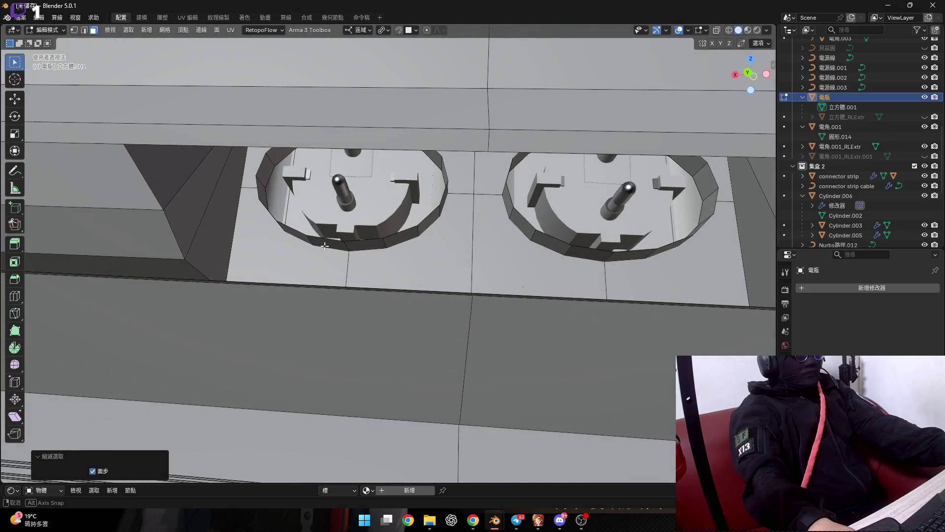
In Object Mode, grab power outlet.001 and drop it into the rail's two sockets
{"action": "key", "text": "Tab"}
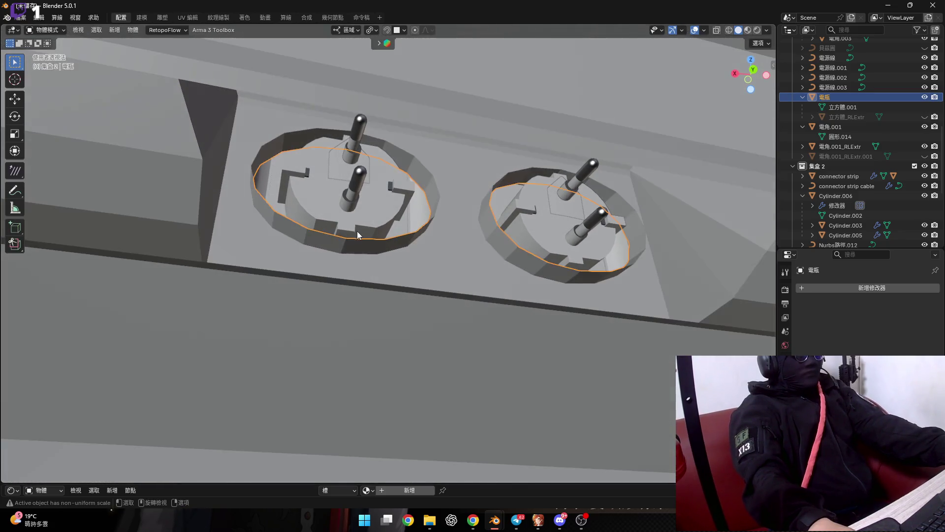
{"action": "left_click", "coordinate": [355, 208]}
{"action": "middle_click_drag", "start_coordinate": [355, 208], "coordinate": [383, 224]}
{"action": "key", "text": "g"}
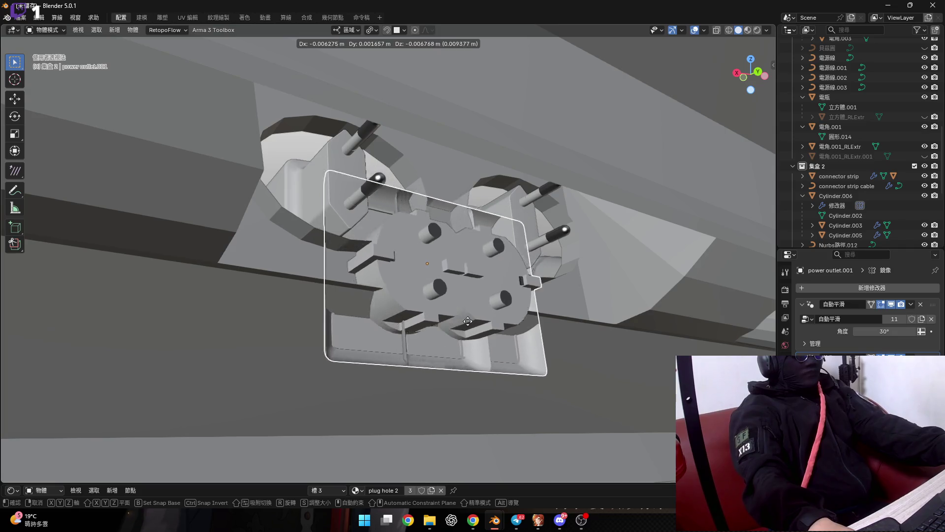
{"action": "left_click", "coordinate": [361, 238]}
Orbit and zoom to check both outlet plates sit inside the sockets
{"action": "scroll", "coordinate": [360, 238], "scroll_direction": "up", "scroll_amount": 3}
{"action": "mouse_move", "coordinate": [355, 210]}
{"action": "middle_mouse_down"}
{"action": "mouse_move", "coordinate": [338, 261]}
{"action": "mouse_move", "coordinate": [367, 267]}
{"action": "mouse_move", "coordinate": [373, 286]}
{"action": "mouse_move", "coordinate": [388, 279]}
{"action": "middle_mouse_up"}
{"action": "scroll", "coordinate": [371, 277], "scroll_direction": "down", "scroll_amount": 4}
{"action": "scroll", "coordinate": [356, 279], "scroll_direction": "down", "scroll_amount": 3}
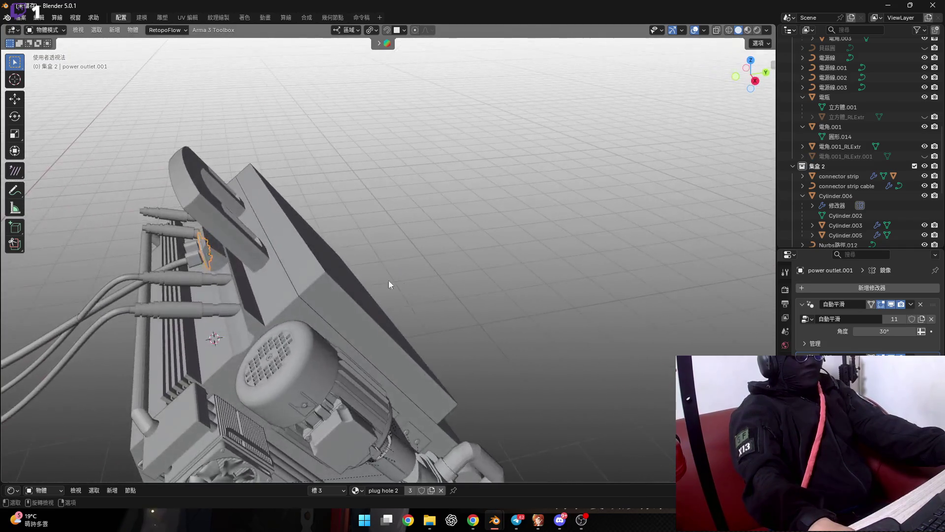
{"action": "scroll", "coordinate": [274, 268], "scroll_direction": "up", "scroll_amount": 8}
{"action": "mouse_move", "coordinate": [297, 292]}
{"action": "middle_mouse_down"}
{"action": "mouse_move", "coordinate": [247, 258]}
{"action": "mouse_move", "coordinate": [544, 271]}
{"action": "mouse_move", "coordinate": [468, 294]}
{"action": "mouse_move", "coordinate": [421, 297]}
{"action": "mouse_move", "coordinate": [420, 282]}
{"action": "mouse_move", "coordinate": [463, 304]}
{"action": "middle_mouse_up"}
{"action": "scroll", "coordinate": [424, 305], "scroll_direction": "down", "scroll_amount": 2}
{"action": "scroll", "coordinate": [463, 305], "scroll_direction": "down", "scroll_amount": 4}
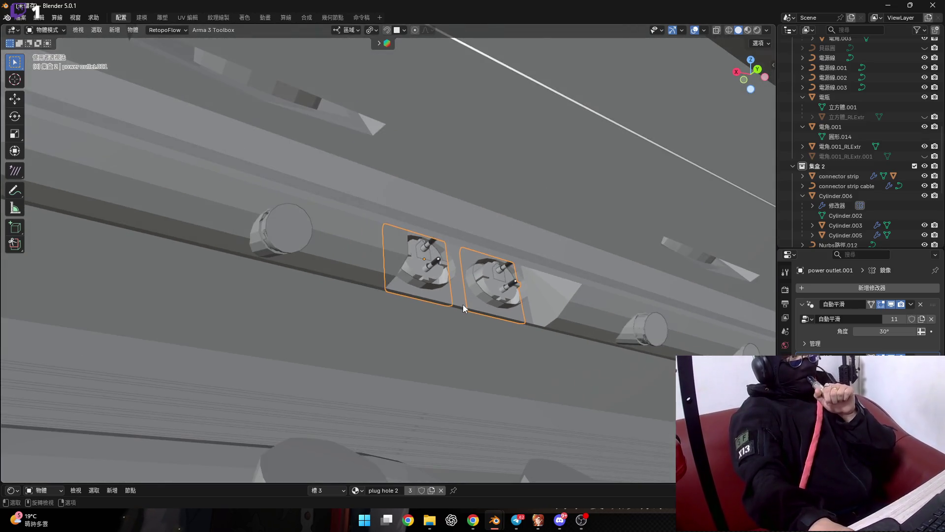
{"action": "middle_click_drag", "start_coordinate": [299, 277], "coordinate": [333, 286]}
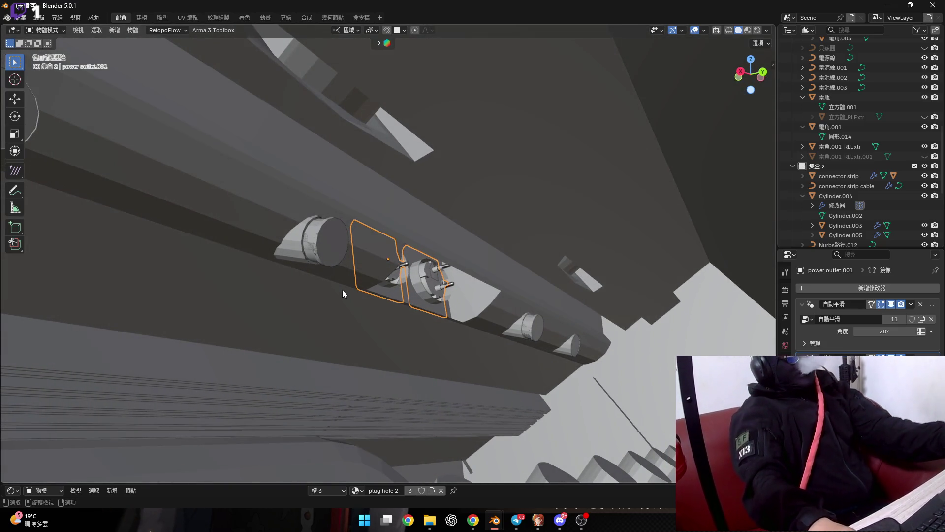
Switch to the back view and enter Edit Mode on the 電瓶 battery panel object
{"action": "key", "text": "ctrl+KP_1"}
{"action": "middle_click_drag", "start_coordinate": [414, 246], "coordinate": [445, 232]}
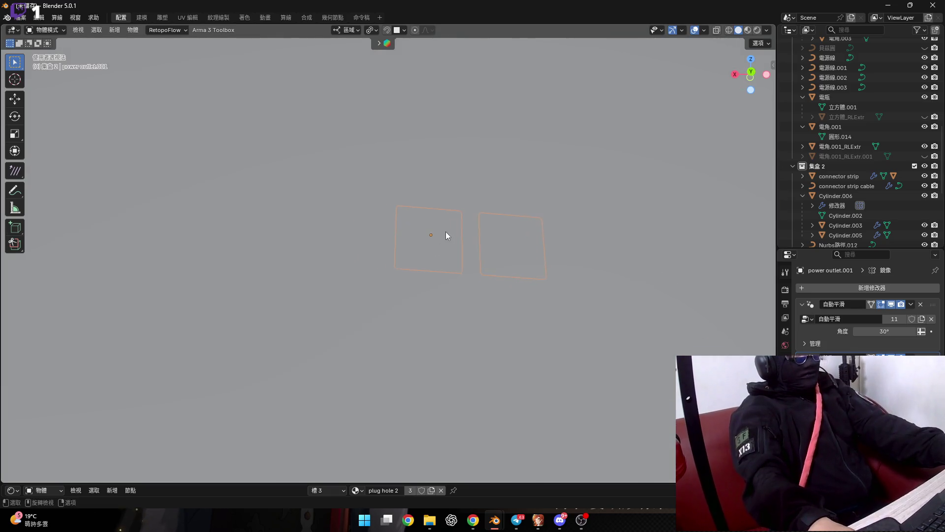
{"action": "scroll", "coordinate": [438, 272], "scroll_direction": "down", "scroll_amount": 5}
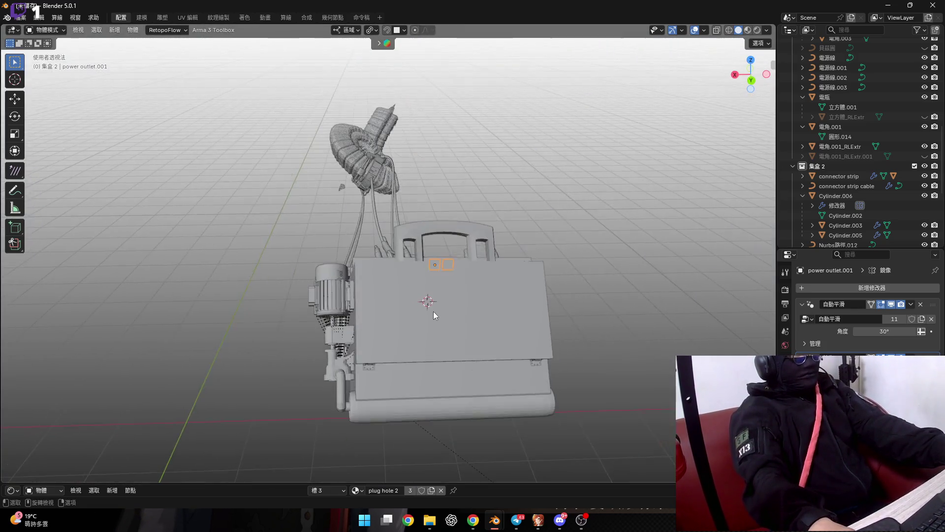
{"action": "left_click", "coordinate": [434, 311]}
{"action": "key", "text": "Tab"}
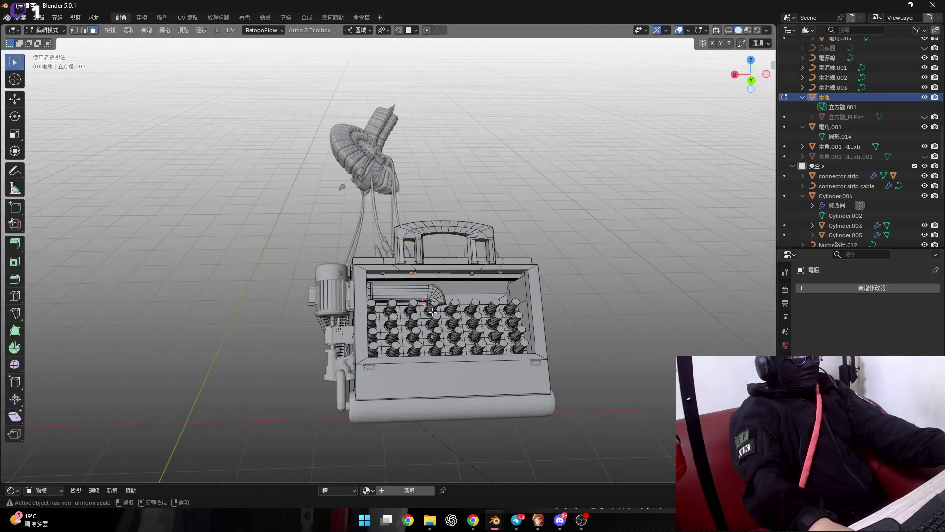
Orbit to the fan and motor, then unhide 立方體_RLExtr with its outliner eye icon
{"action": "scroll", "coordinate": [433, 311], "scroll_direction": "up", "scroll_amount": 5}
{"action": "middle_click_drag", "start_coordinate": [434, 311], "coordinate": [400, 252]}
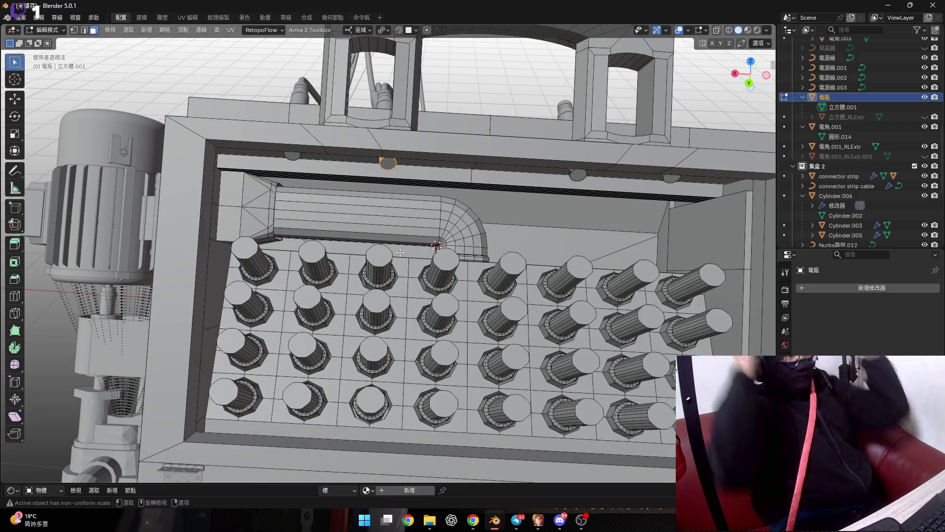
{"action": "mouse_move", "coordinate": [400, 252]}
{"action": "middle_mouse_down"}
{"action": "mouse_move", "coordinate": [444, 269]}
{"action": "mouse_move", "coordinate": [325, 322]}
{"action": "mouse_move", "coordinate": [472, 271]}
{"action": "mouse_move", "coordinate": [551, 263]}
{"action": "mouse_move", "coordinate": [370, 251]}
{"action": "middle_mouse_up"}
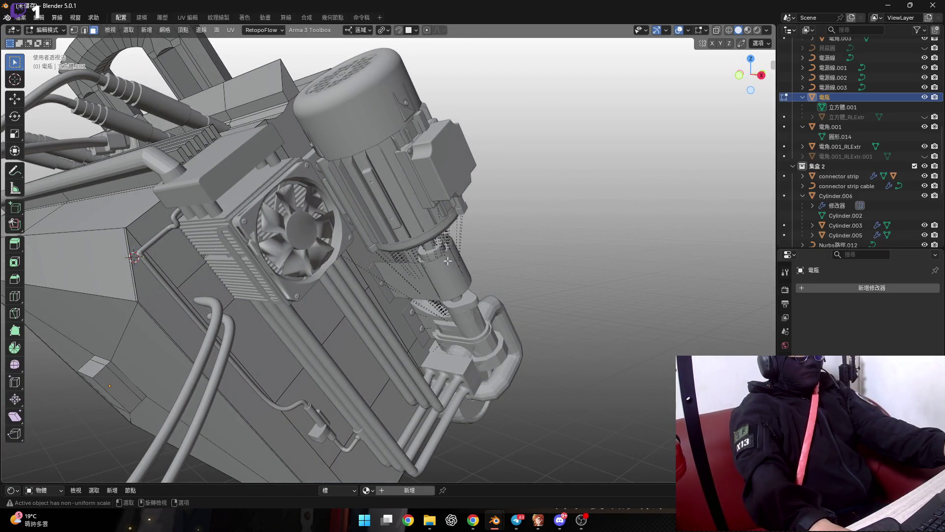
{"action": "mouse_move", "coordinate": [449, 261]}
{"action": "middle_mouse_down"}
{"action": "mouse_move", "coordinate": [481, 230]}
{"action": "mouse_move", "coordinate": [492, 241]}
{"action": "middle_mouse_up"}
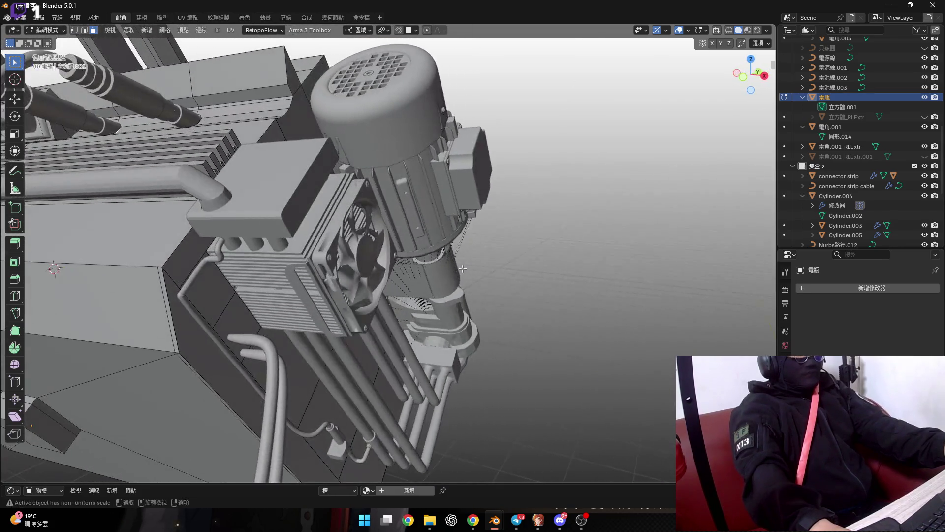
{"action": "mouse_move", "coordinate": [492, 241]}
{"action": "middle_mouse_down"}
{"action": "mouse_move", "coordinate": [244, 351]}
{"action": "mouse_move", "coordinate": [490, 327]}
{"action": "middle_mouse_up"}
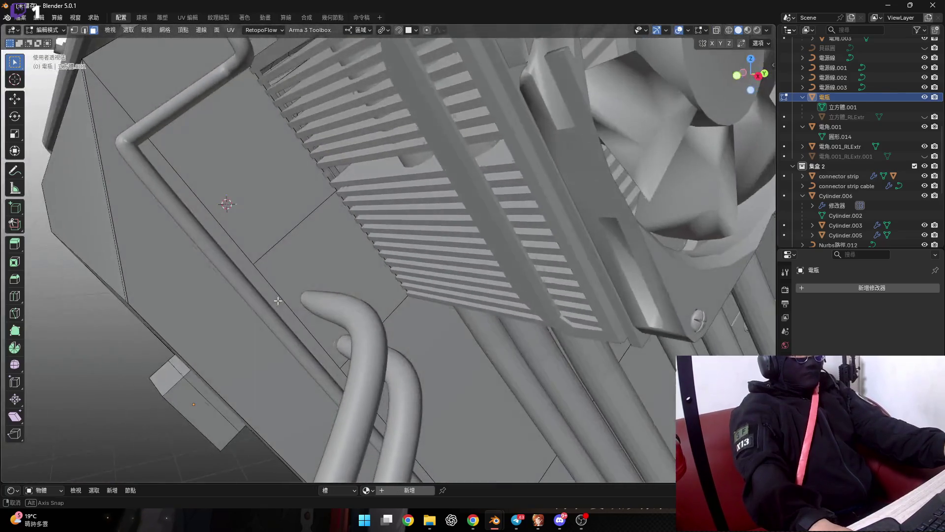
{"action": "middle_click_drag", "start_coordinate": [489, 327], "coordinate": [329, 344]}
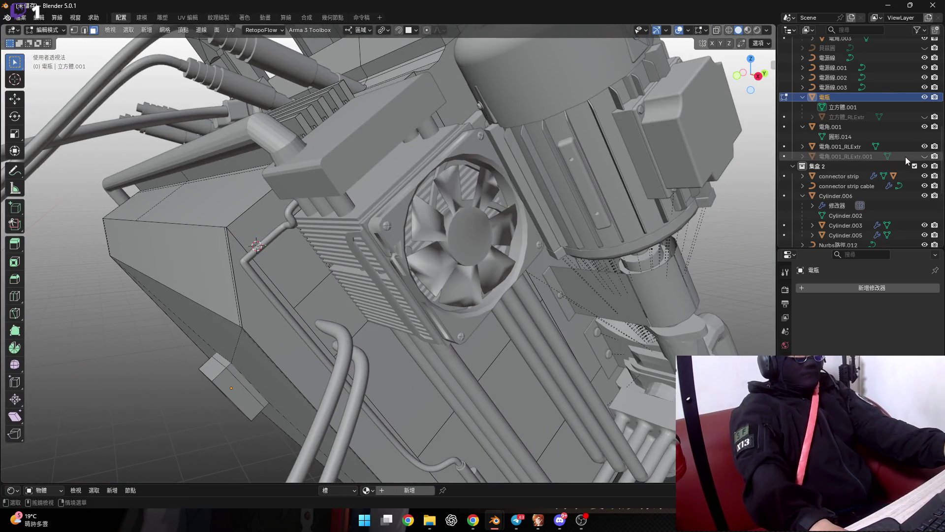
{"action": "left_click", "coordinate": [925, 116]}
{"action": "mouse_move", "coordinate": [738, 194]}
{"action": "middle_mouse_down"}
{"action": "mouse_move", "coordinate": [406, 263]}
{"action": "mouse_move", "coordinate": [448, 271]}
{"action": "mouse_move", "coordinate": [427, 270]}
{"action": "middle_mouse_up"}
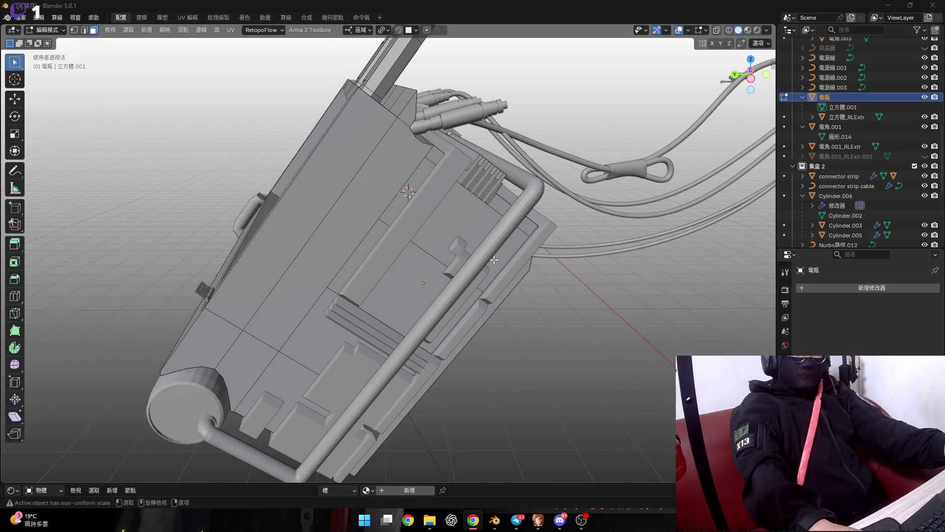
{"action": "middle_click_drag", "start_coordinate": [426, 270], "coordinate": [424, 276]}
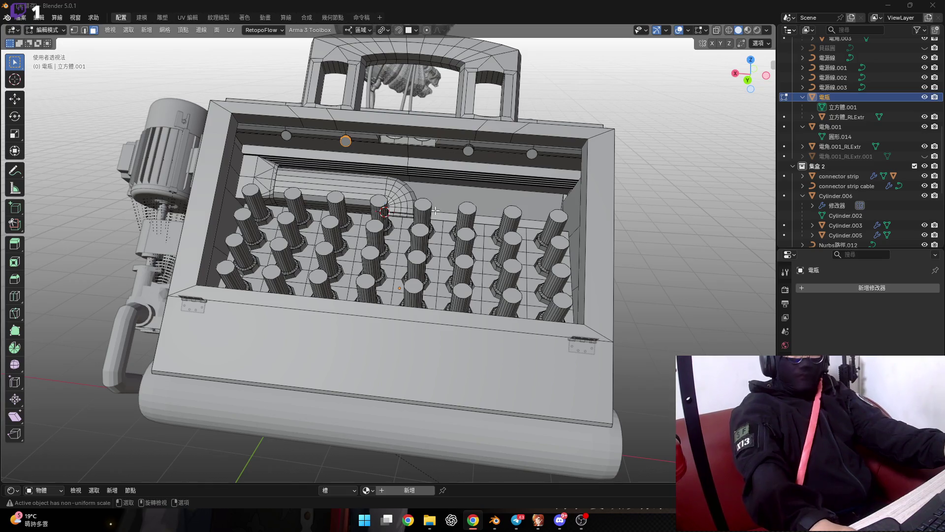
{"action": "scroll", "coordinate": [435, 210], "scroll_direction": "up", "scroll_amount": 3}
{"action": "mouse_move", "coordinate": [436, 210]}
{"action": "middle_mouse_down"}
{"action": "mouse_move", "coordinate": [471, 301]}
{"action": "mouse_move", "coordinate": [471, 278]}
{"action": "mouse_move", "coordinate": [462, 283]}
{"action": "middle_mouse_up"}
{"action": "scroll", "coordinate": [454, 243], "scroll_direction": "up", "scroll_amount": 2}
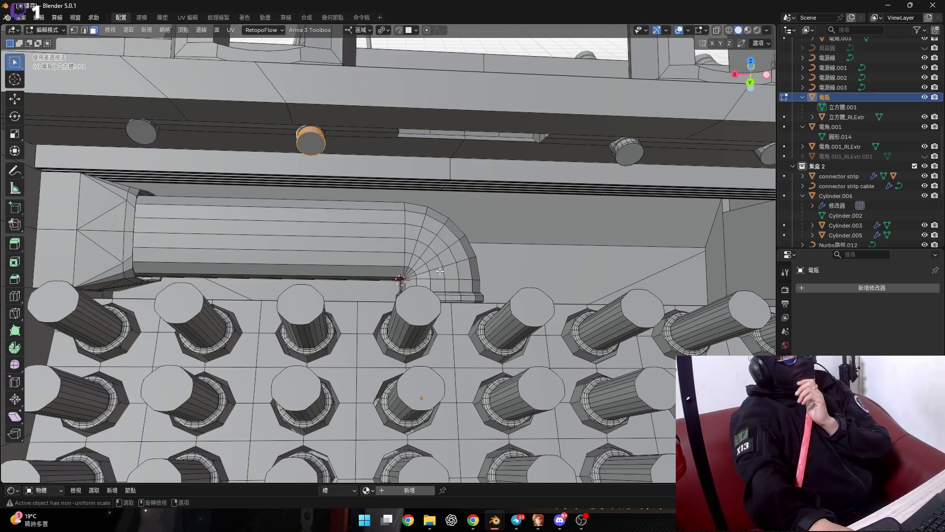
{"action": "scroll", "coordinate": [439, 270], "scroll_direction": "down", "scroll_amount": 5}
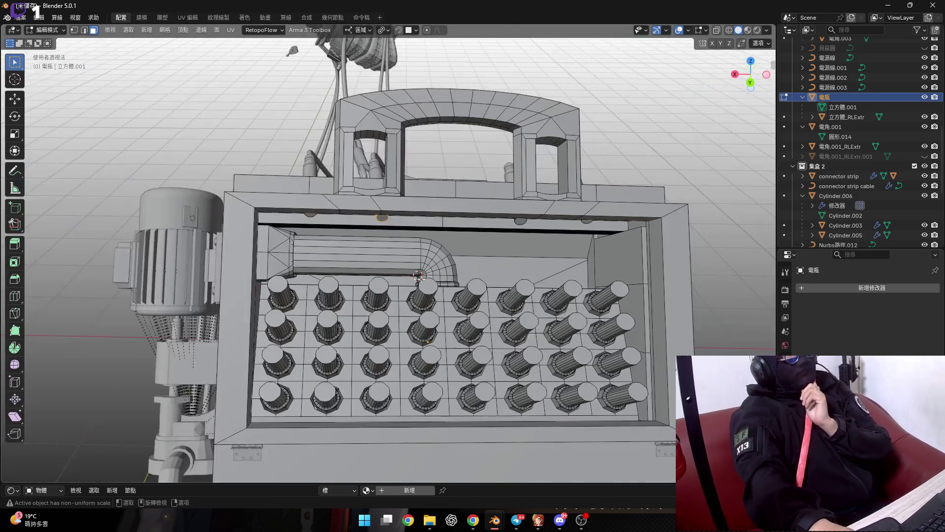
{"action": "middle_click_drag", "start_coordinate": [440, 271], "coordinate": [304, 269]}
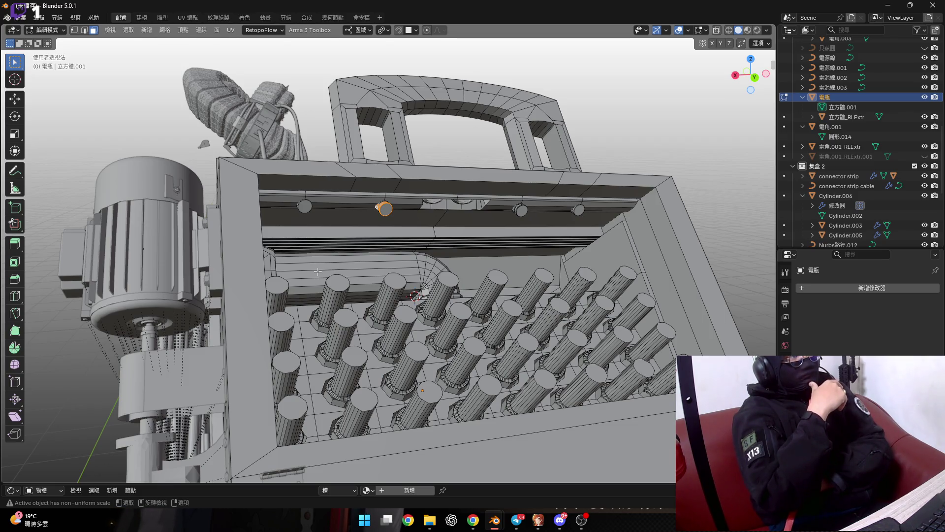
{"action": "middle_click_drag", "start_coordinate": [318, 271], "coordinate": [288, 227]}
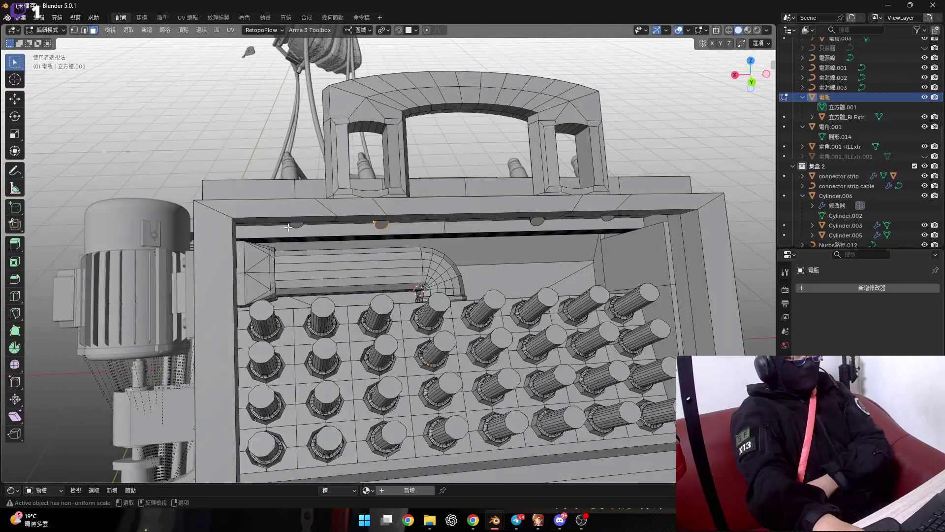
{"action": "middle_click_drag", "start_coordinate": [370, 224], "coordinate": [362, 222]}
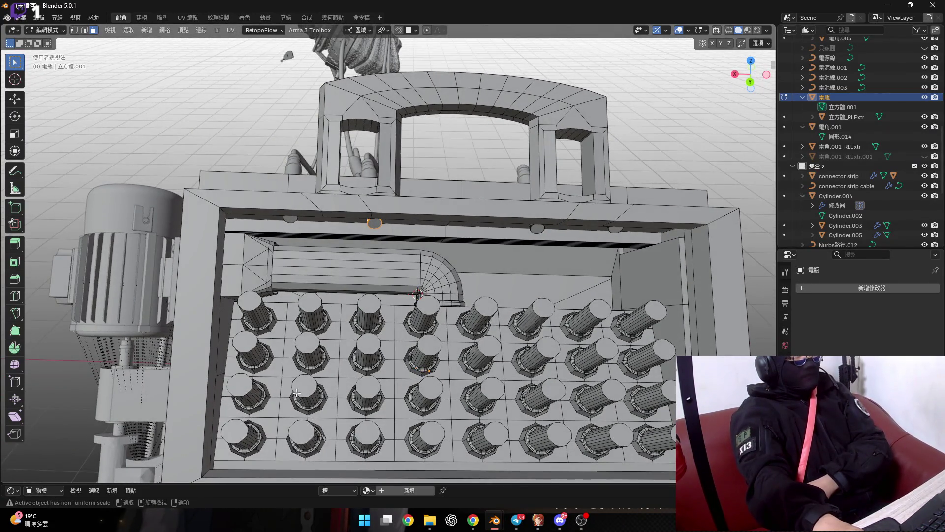
{"action": "middle_click_drag", "start_coordinate": [512, 262], "coordinate": [492, 435]}
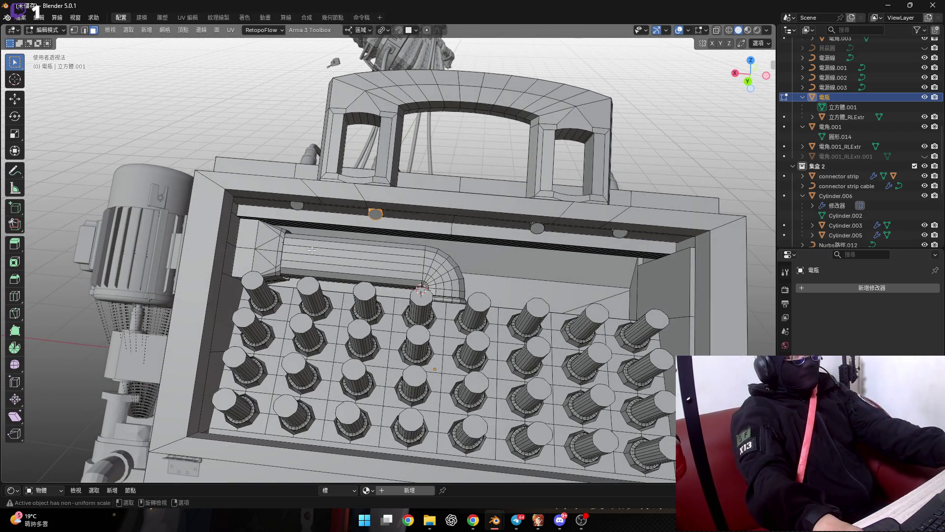
{"action": "scroll", "coordinate": [344, 187], "scroll_direction": "up", "scroll_amount": 1}
{"action": "scroll", "coordinate": [375, 125], "scroll_direction": "up", "scroll_amount": 3}
{"action": "scroll", "coordinate": [376, 125], "scroll_direction": "up", "scroll_amount": 3}
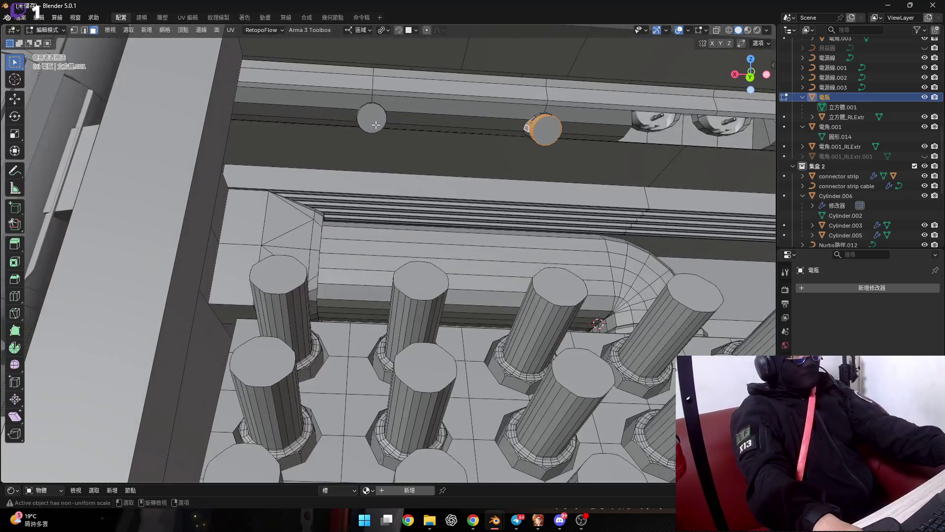
{"action": "mouse_move", "coordinate": [376, 124]}
{"action": "middle_mouse_down"}
{"action": "mouse_move", "coordinate": [389, 138]}
{"action": "mouse_move", "coordinate": [406, 131]}
{"action": "middle_mouse_up"}
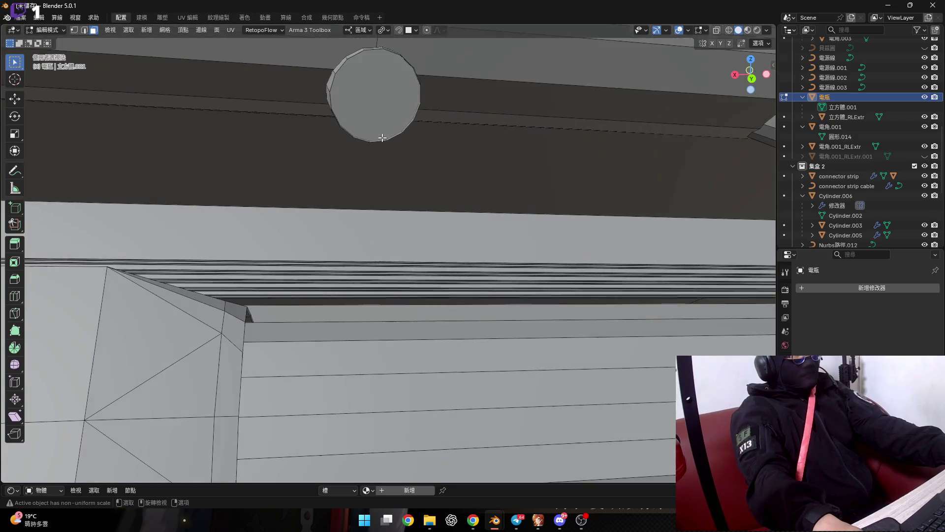
{"action": "left_click", "coordinate": [406, 131]}
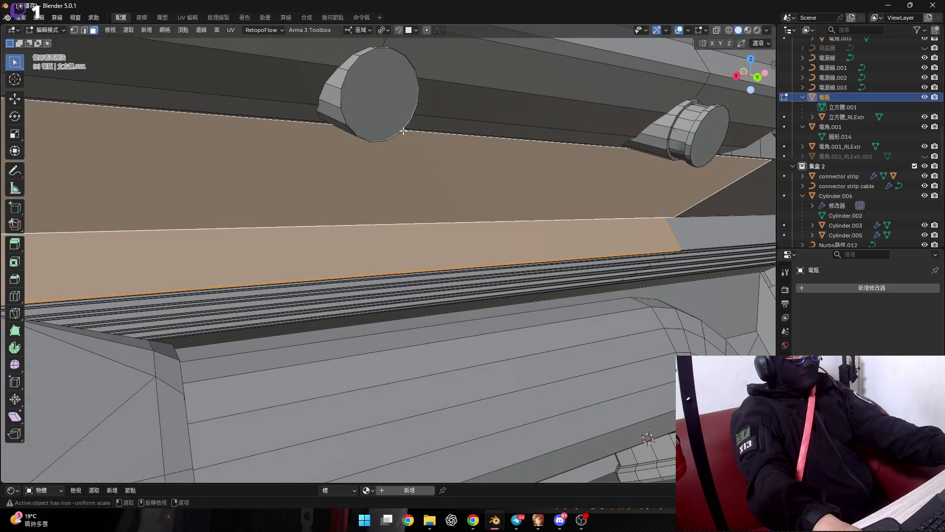
Select the cylinder cap's rim loop and snap the 3D cursor to the selection
{"action": "key", "text": "2"}
{"action": "left_click", "coordinate": [396, 134], "text": "alt"}
{"action": "mouse_move", "coordinate": [396, 134]}
{"action": "middle_mouse_down"}
{"action": "mouse_move", "coordinate": [309, 173]}
{"action": "mouse_move", "coordinate": [285, 165]}
{"action": "mouse_move", "coordinate": [346, 174]}
{"action": "mouse_move", "coordinate": [270, 224]}
{"action": "middle_mouse_up"}
{"action": "key", "text": "1"}
{"action": "key", "text": "shift+s"}
{"action": "left_click", "coordinate": [313, 274]}
{"action": "mouse_move", "coordinate": [305, 253]}
{"action": "middle_mouse_down"}
{"action": "mouse_move", "coordinate": [274, 209]}
{"action": "mouse_move", "coordinate": [312, 218]}
{"action": "middle_mouse_up"}
Spin the rim profile around the X axis, settling at about 64.5°
{"action": "key", "text": "2"}
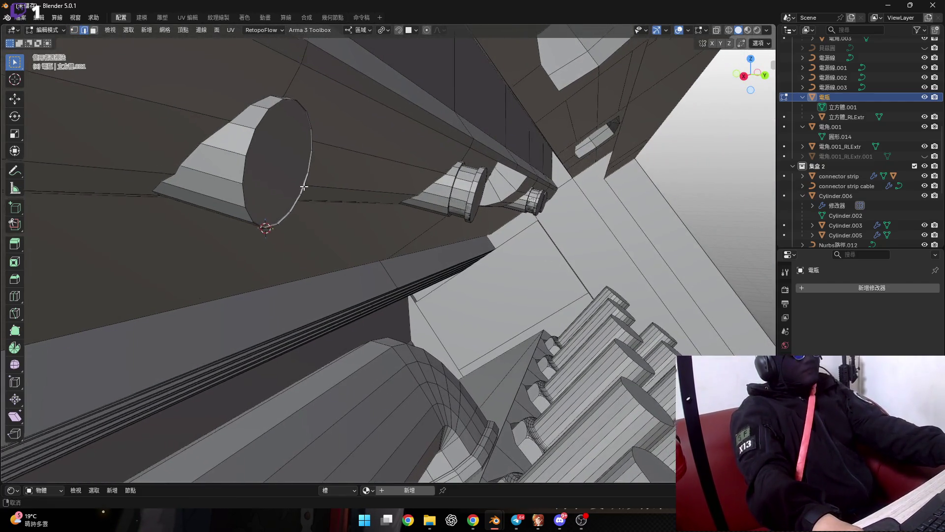
{"action": "left_click", "coordinate": [17, 347]}
{"action": "mouse_move", "coordinate": [258, 143]}
{"action": "middle_mouse_down"}
{"action": "mouse_move", "coordinate": [289, 142]}
{"action": "mouse_move", "coordinate": [179, 86]}
{"action": "middle_mouse_up"}
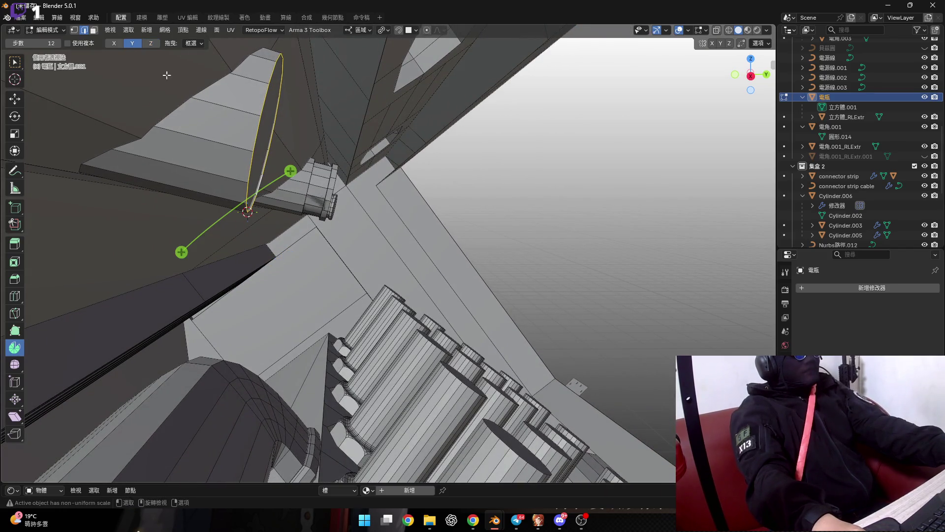
{"action": "left_click", "coordinate": [115, 44]}
{"action": "left_click_drag", "start_coordinate": [329, 214], "coordinate": [334, 313]}
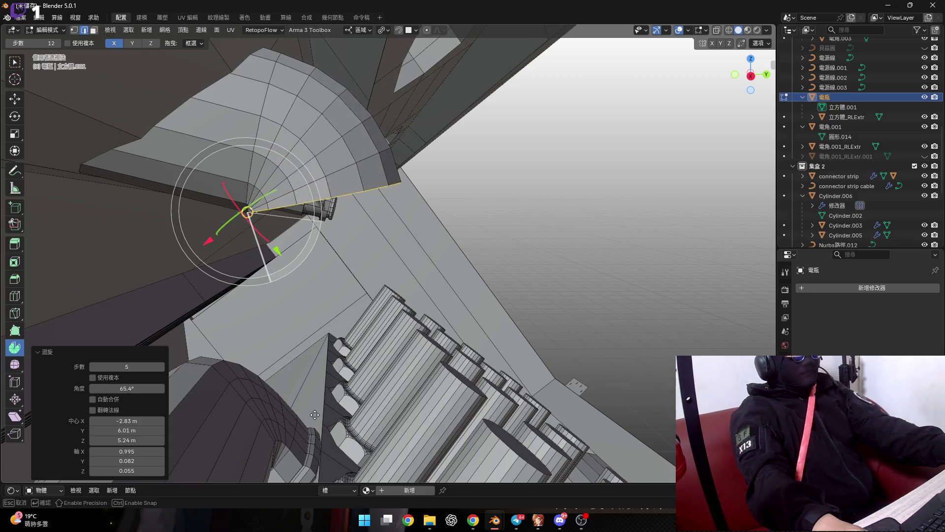
{"action": "mouse_move", "coordinate": [269, 450]}
{"action": "left_mouse_down"}
{"action": "mouse_move", "coordinate": [209, 428]}
{"action": "mouse_move", "coordinate": [242, 413]}
{"action": "left_mouse_up"}
{"action": "mouse_move", "coordinate": [242, 414]}
{"action": "middle_mouse_down"}
{"action": "mouse_move", "coordinate": [242, 239]}
{"action": "mouse_move", "coordinate": [449, 185]}
{"action": "middle_mouse_up"}
Inspect the spun profile in see-through view, then undo the spin
{"action": "scroll", "coordinate": [241, 256], "scroll_direction": "up", "scroll_amount": 3}
{"action": "scroll", "coordinate": [243, 238], "scroll_direction": "up", "scroll_amount": 2}
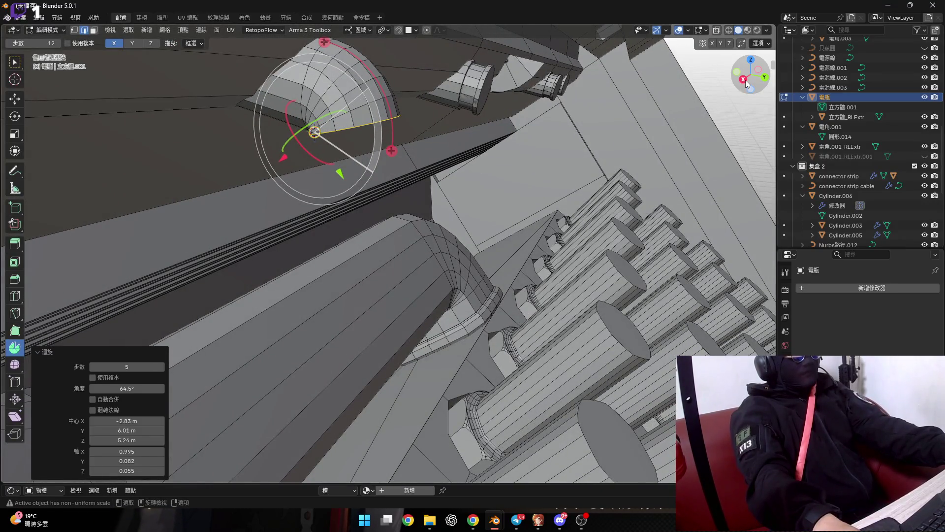
{"action": "scroll", "coordinate": [618, 133], "scroll_direction": "down", "scroll_amount": 5}
{"action": "left_click", "coordinate": [717, 31]}
{"action": "mouse_move", "coordinate": [344, 246]}
{"action": "middle_mouse_down"}
{"action": "mouse_move", "coordinate": [350, 237]}
{"action": "mouse_move", "coordinate": [284, 202]}
{"action": "mouse_move", "coordinate": [311, 146]}
{"action": "middle_mouse_up"}
{"action": "scroll", "coordinate": [350, 237], "scroll_direction": "up", "scroll_amount": 4}
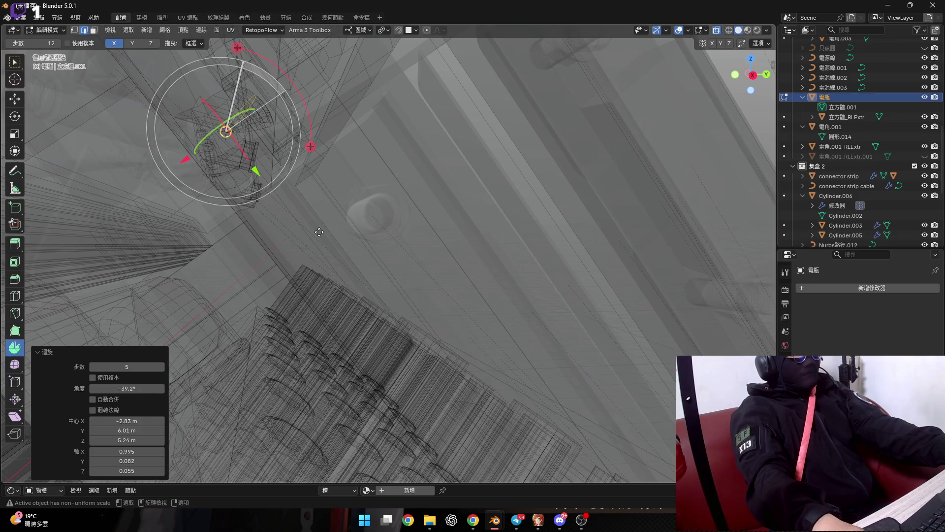
{"action": "key", "text": "ctrl+z"}
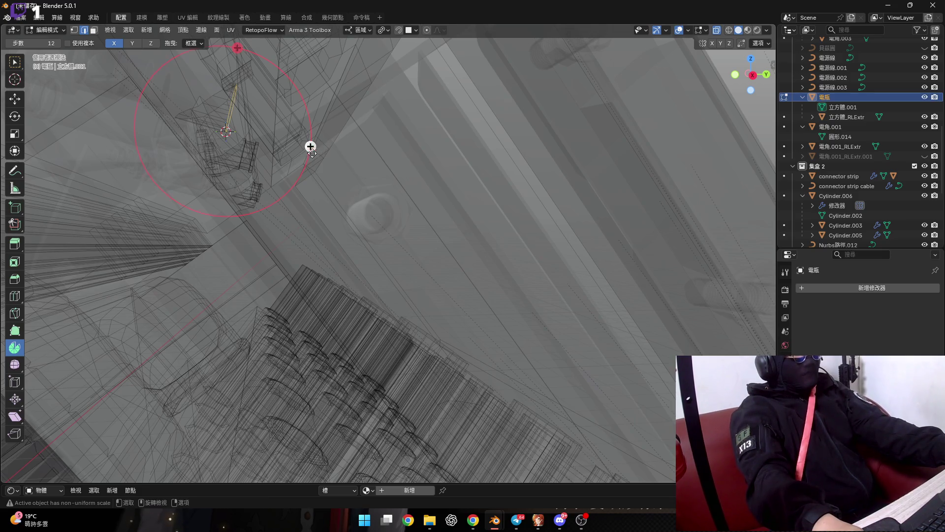
Turn see-through off, orbit out, and return the panel to Object Mode
{"action": "mouse_move", "coordinate": [314, 252]}
{"action": "middle_mouse_down"}
{"action": "mouse_move", "coordinate": [270, 275]}
{"action": "mouse_move", "coordinate": [589, 52]}
{"action": "middle_mouse_up"}
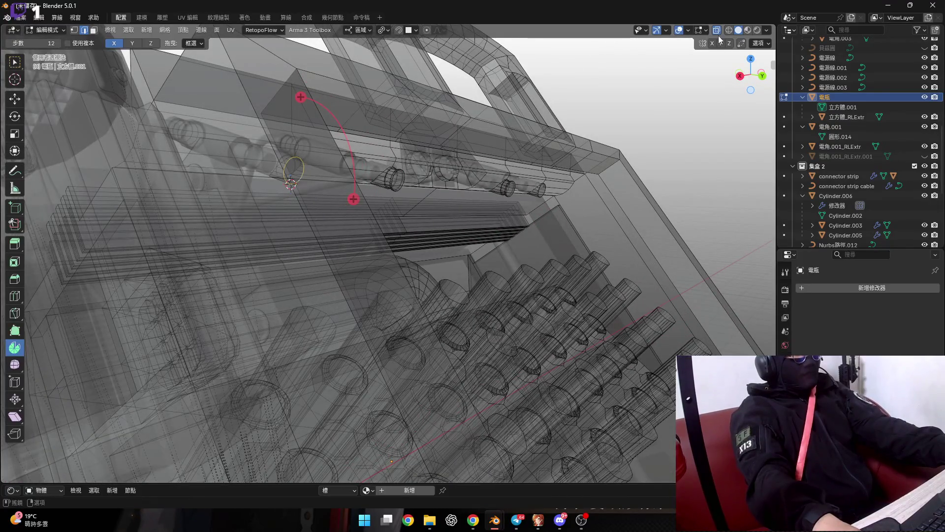
{"action": "left_click", "coordinate": [717, 32]}
{"action": "mouse_move", "coordinate": [345, 207]}
{"action": "middle_mouse_down"}
{"action": "mouse_move", "coordinate": [213, 250]}
{"action": "mouse_move", "coordinate": [296, 169]}
{"action": "middle_mouse_up"}
{"action": "scroll", "coordinate": [296, 169], "scroll_direction": "up", "scroll_amount": 5}
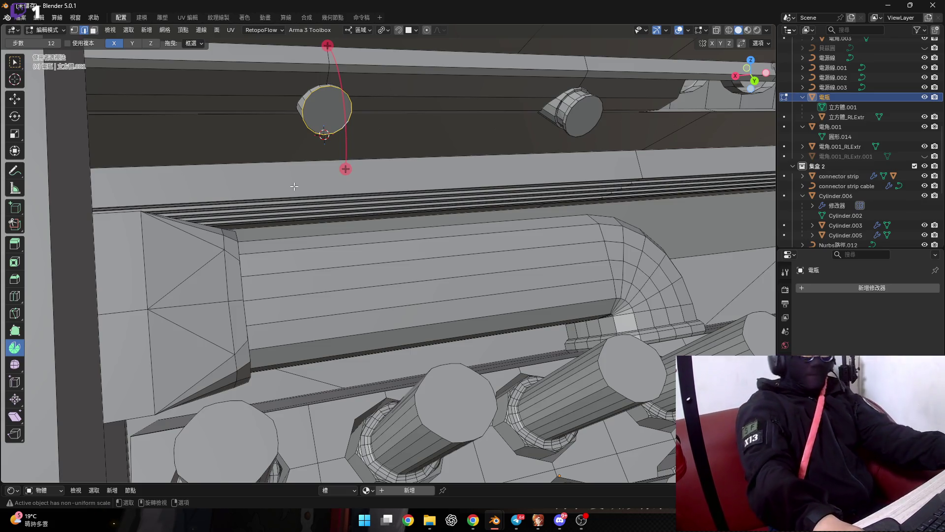
{"action": "scroll", "coordinate": [353, 230], "scroll_direction": "down", "scroll_amount": 10}
{"action": "key", "text": "Tab"}
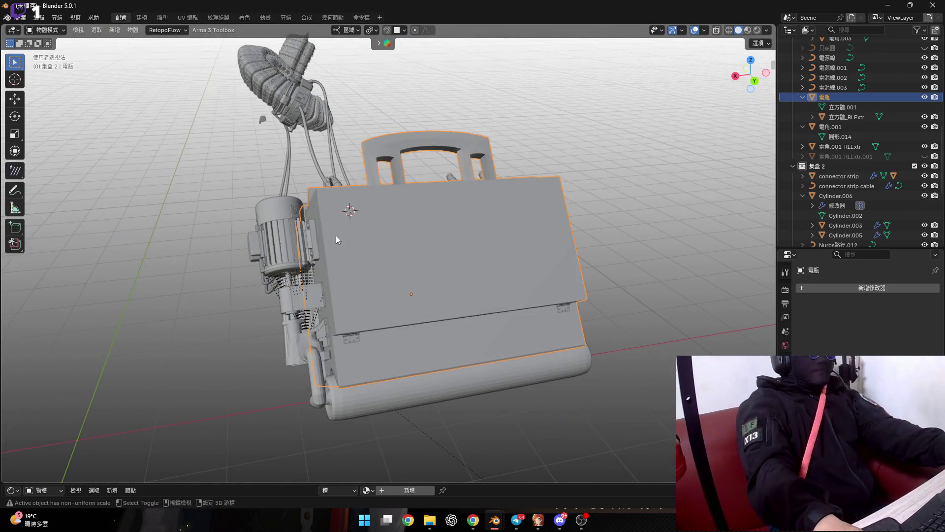
Deselect the machine and snap the 3D cursor back to the world origin
{"action": "scroll", "coordinate": [336, 235], "scroll_direction": "down", "scroll_amount": 3}
{"action": "left_click", "coordinate": [334, 279]}
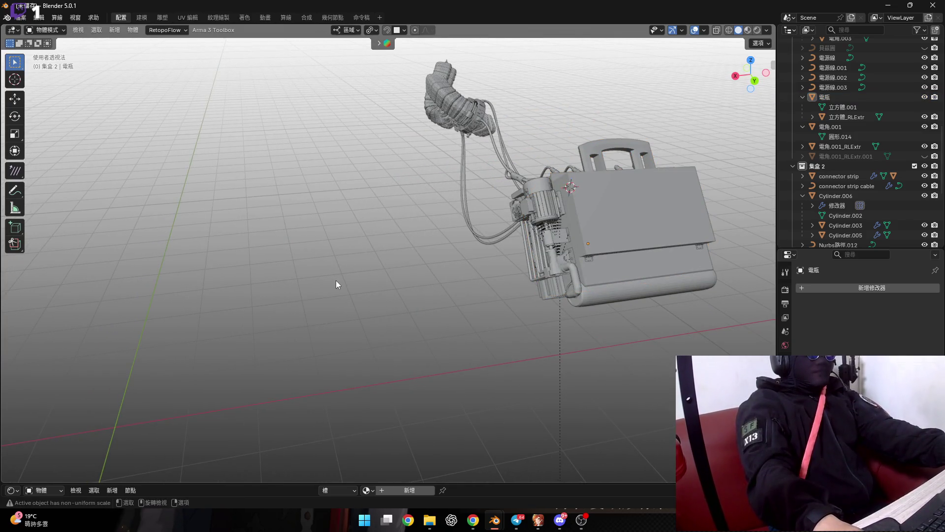
{"action": "key", "text": "shift+a"}
{"action": "mouse_move", "coordinate": [336, 279]}
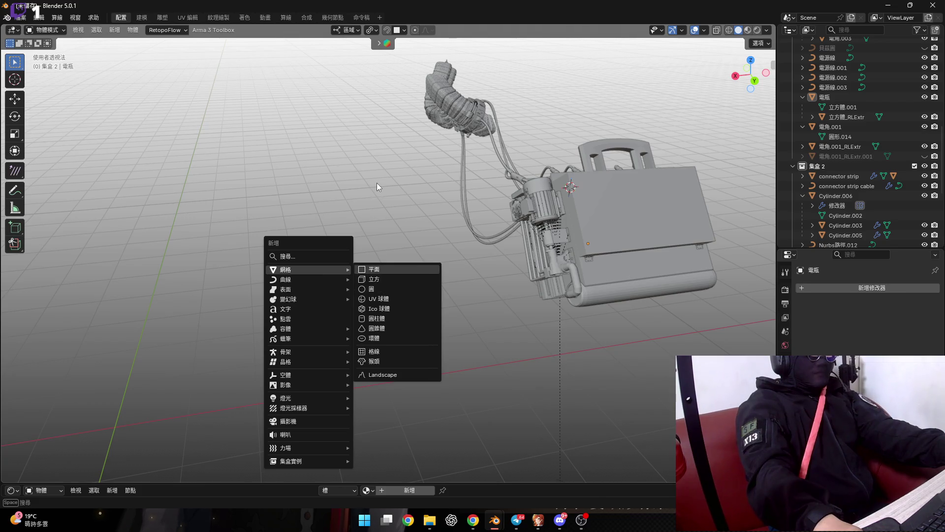
{"action": "key", "text": "Escape"}
{"action": "key", "text": "shift+s"}
{"action": "key", "text": "2"}
{"action": "key", "text": "shift+s"}
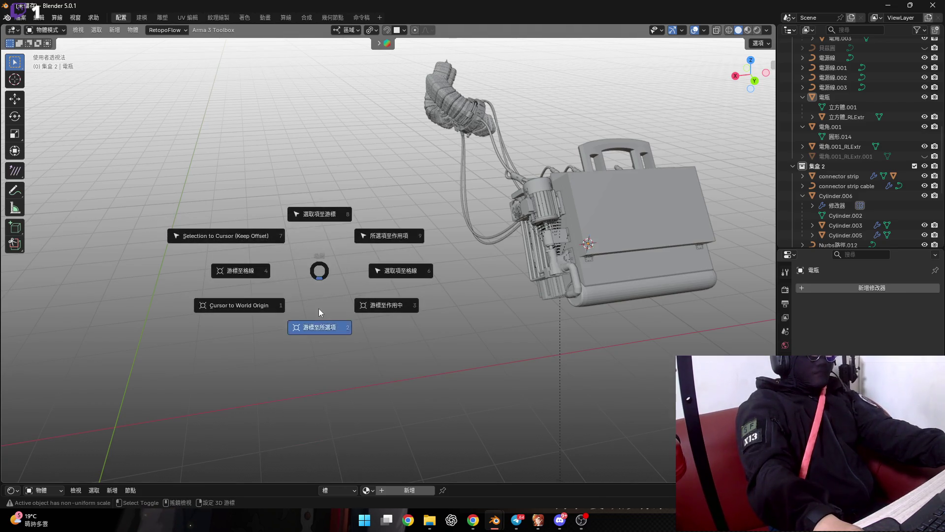
{"action": "key", "text": "1"}
Pan and orbit to the empty origin and bring up the Add > Mesh primitives
{"action": "scroll", "coordinate": [252, 316], "scroll_direction": "down", "scroll_amount": 3}
{"action": "middle_click_drag", "start_coordinate": [252, 316], "coordinate": [426, 240], "text": "shift"}
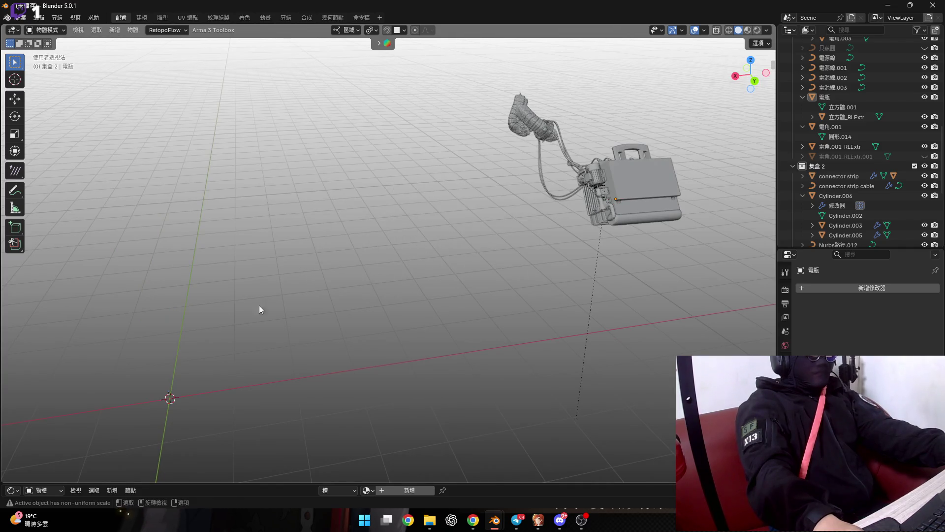
{"action": "scroll", "coordinate": [254, 344], "scroll_direction": "up", "scroll_amount": 3}
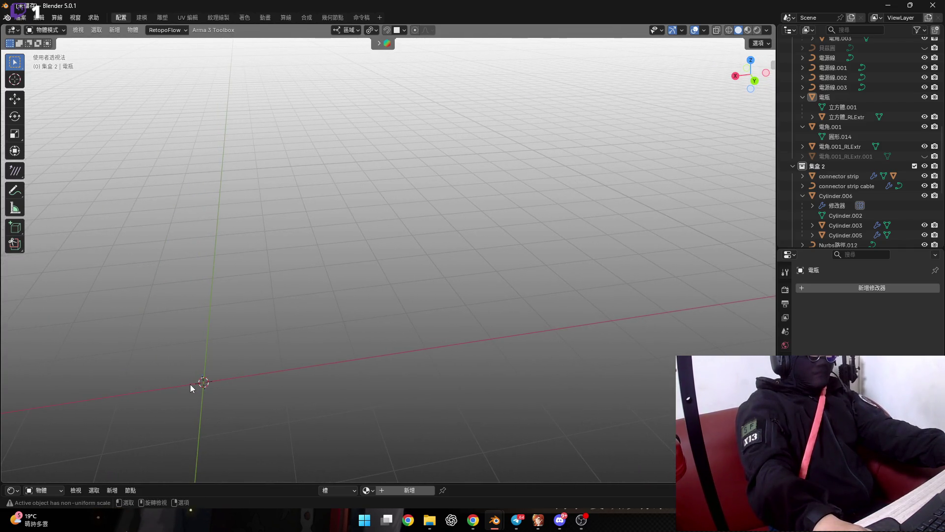
{"action": "scroll", "coordinate": [206, 381], "scroll_direction": "down", "scroll_amount": 4}
{"action": "mouse_move", "coordinate": [214, 382]}
{"action": "middle_mouse_down"}
{"action": "mouse_move", "coordinate": [399, 336]}
{"action": "mouse_move", "coordinate": [308, 309]}
{"action": "middle_mouse_up"}
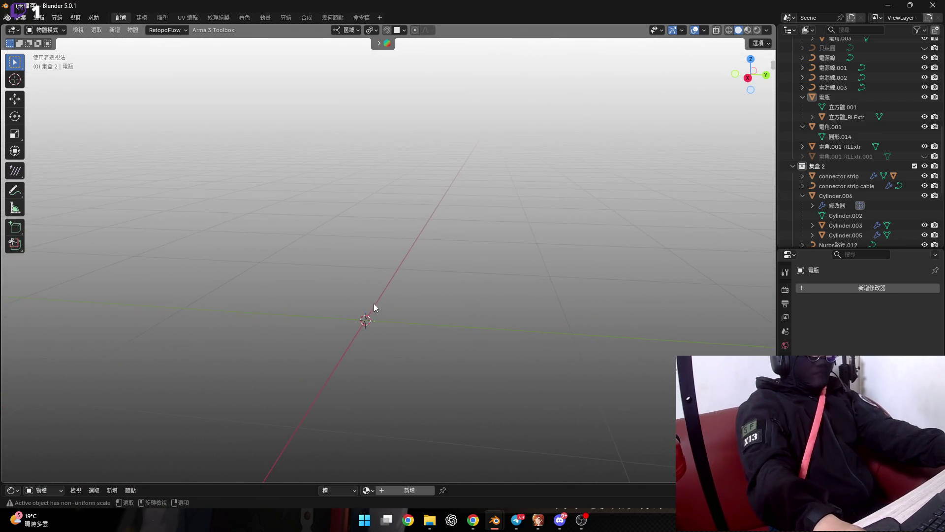
{"action": "key", "text": "shift+a"}
{"action": "mouse_move", "coordinate": [375, 303]}
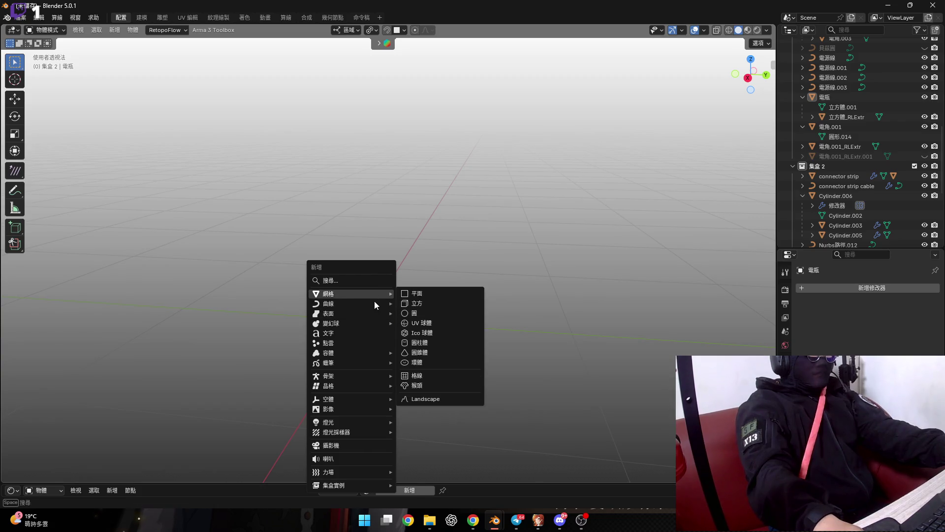
Add a cylinder at the world origin and orbit around it
{"action": "left_click", "coordinate": [445, 338]}
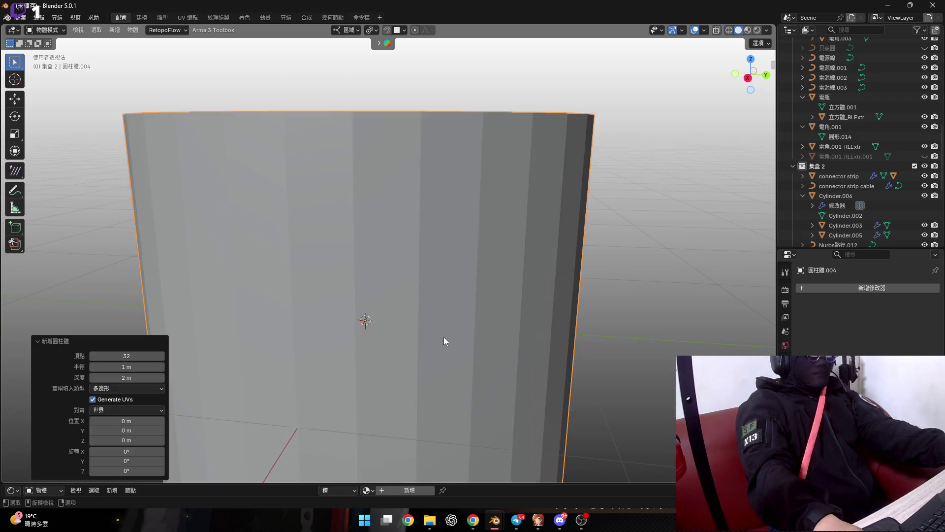
{"action": "scroll", "coordinate": [436, 334], "scroll_direction": "down", "scroll_amount": 3}
{"action": "mouse_move", "coordinate": [436, 334]}
{"action": "middle_mouse_down"}
{"action": "mouse_move", "coordinate": [392, 306]}
{"action": "mouse_move", "coordinate": [364, 319]}
{"action": "mouse_move", "coordinate": [403, 320]}
{"action": "middle_mouse_up"}
{"action": "scroll", "coordinate": [456, 319], "scroll_direction": "up", "scroll_amount": 3}
{"action": "scroll", "coordinate": [456, 319], "scroll_direction": "up", "scroll_amount": 2}
{"action": "scroll", "coordinate": [409, 314], "scroll_direction": "down", "scroll_amount": 3}
{"action": "scroll", "coordinate": [403, 320], "scroll_direction": "up", "scroll_amount": 3}
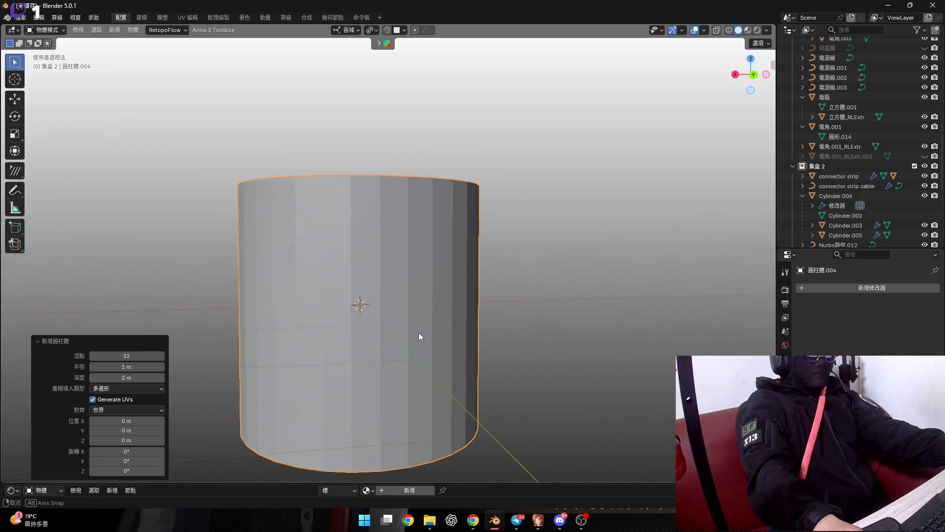
Duplicate the cylinder in place and rotate the copy 90° about Y
{"action": "key", "text": "shift+d"}
{"action": "right_click", "coordinate": [510, 329]}
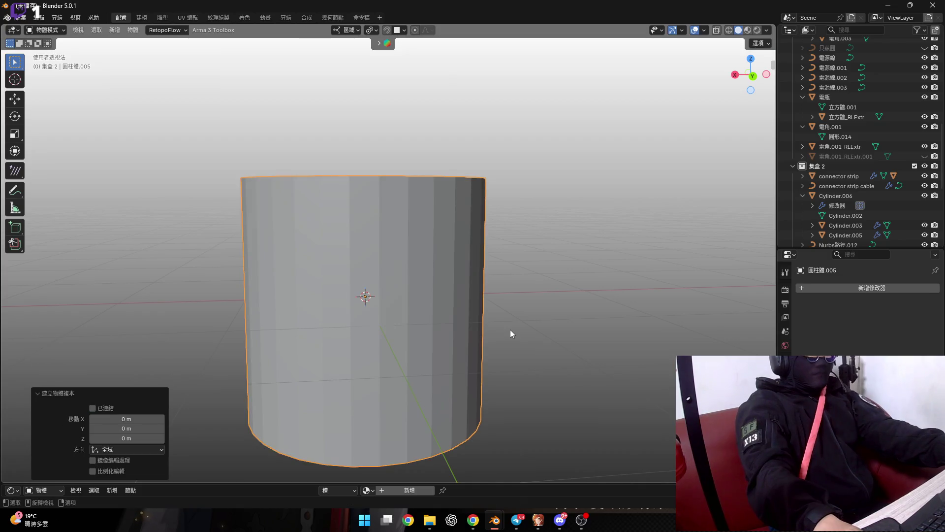
{"action": "type", "text": "ry90"}
{"action": "key", "text": "Return"}
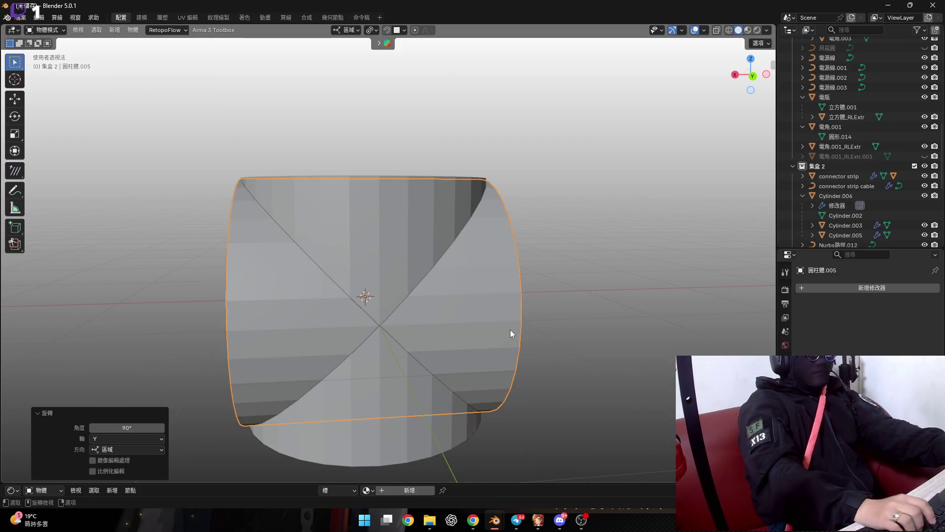
{"action": "mouse_move", "coordinate": [469, 333]}
{"action": "middle_mouse_down"}
{"action": "mouse_move", "coordinate": [432, 326]}
{"action": "mouse_move", "coordinate": [407, 303]}
{"action": "middle_mouse_up"}
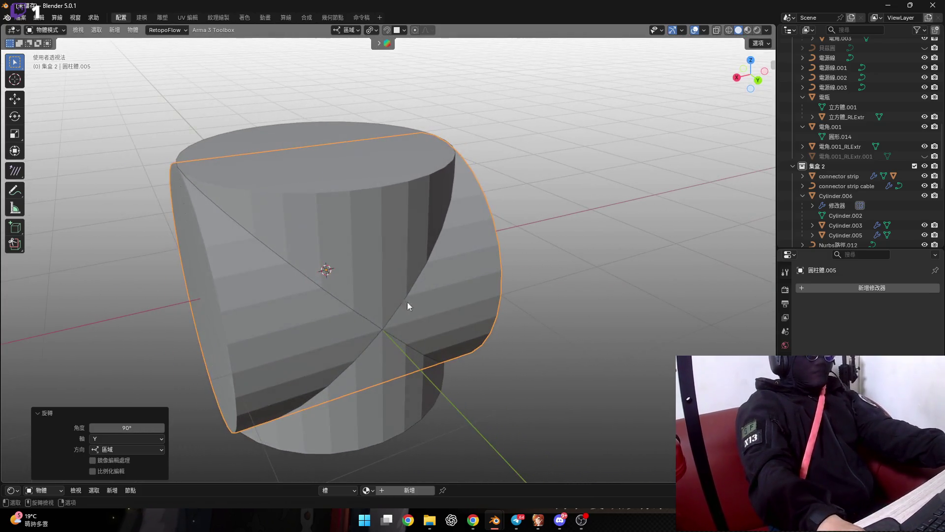
Undo the rotated duplicate's changes and delete it, keeping only the original cylinder
{"action": "left_click", "coordinate": [356, 184]}
{"action": "middle_click_drag", "start_coordinate": [395, 240], "coordinate": [437, 304]}
{"action": "key", "text": "s"}
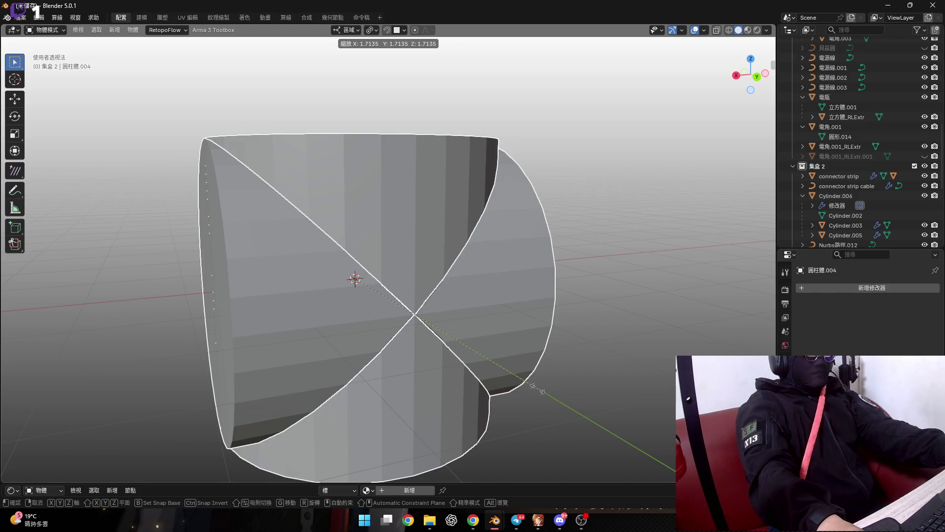
{"action": "right_click", "coordinate": [537, 389]}
{"action": "key", "text": "ctrl+z"}
{"action": "middle_click_drag", "start_coordinate": [412, 282], "coordinate": [398, 279]}
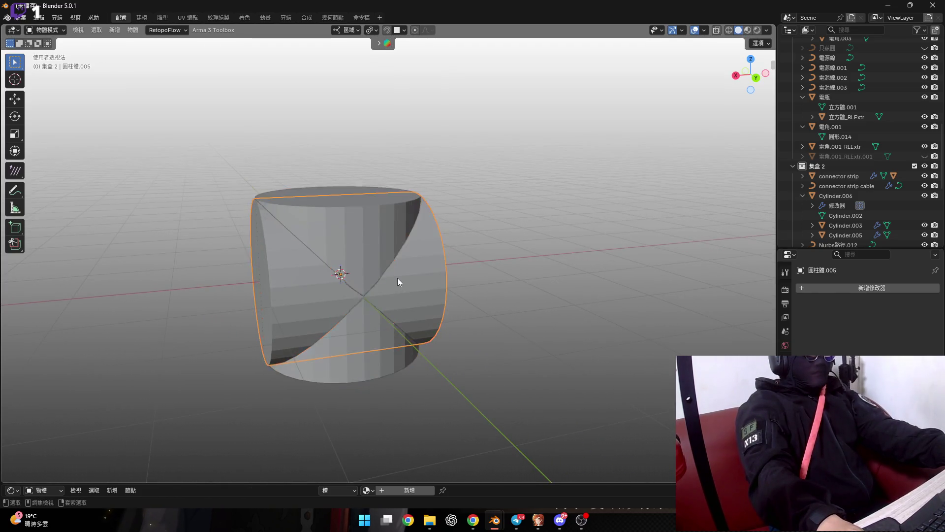
{"action": "key", "text": "ctrl+z"}
{"action": "key", "text": "s"}
{"action": "key", "text": "z"}
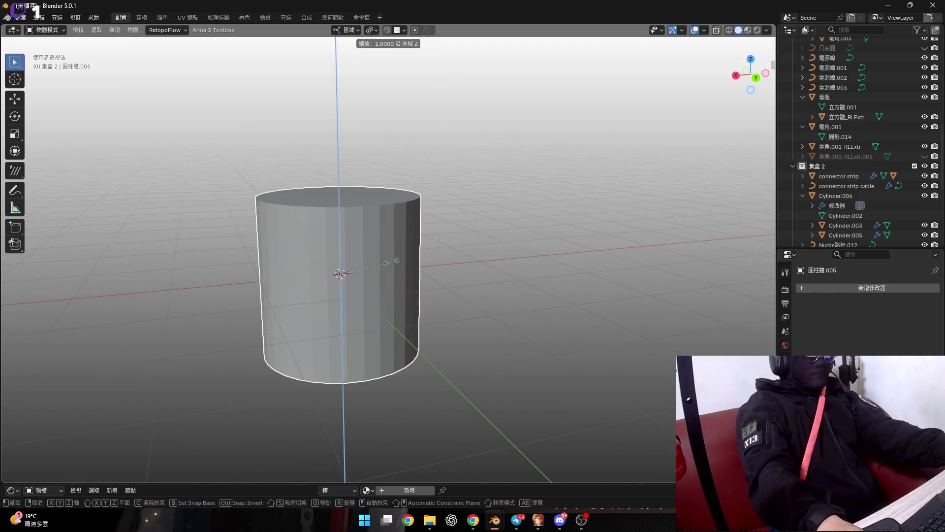
{"action": "right_click", "coordinate": [437, 283]}
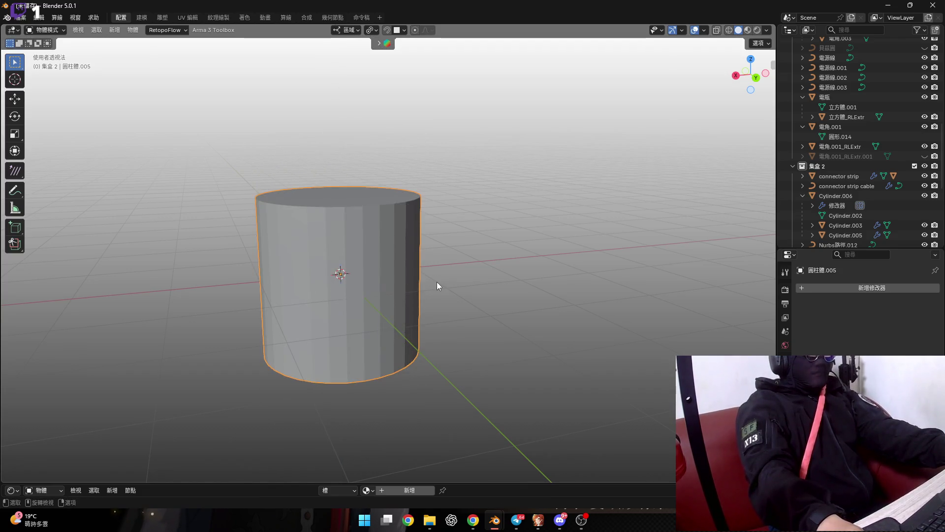
{"action": "key", "text": "Delete"}
Stretch the remaining cylinder along Z to make it taller (1.740)
{"action": "left_click", "coordinate": [397, 275]}
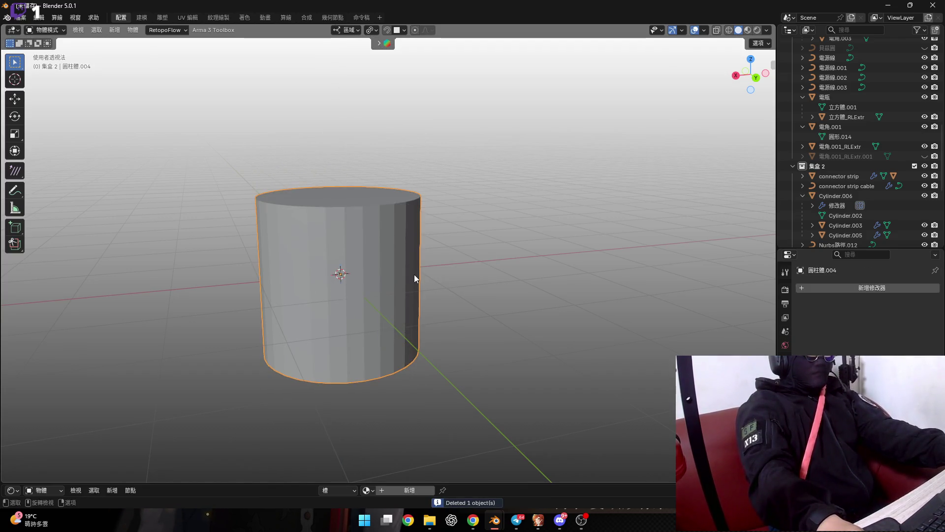
{"action": "key", "text": "s"}
{"action": "key", "text": "z"}
{"action": "left_click", "coordinate": [463, 278]}
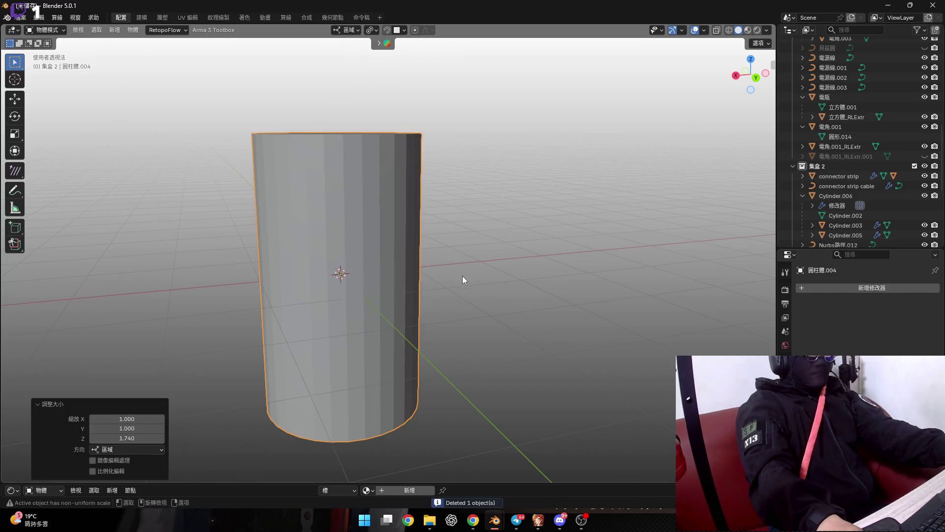
Duplicate the tall cylinder in place and rotate it 90° about Y to form a cross
{"action": "key", "text": "shift+d"}
{"action": "right_click", "coordinate": [459, 271]}
{"action": "key", "text": "t"}
{"action": "key", "text": "KP_4"}
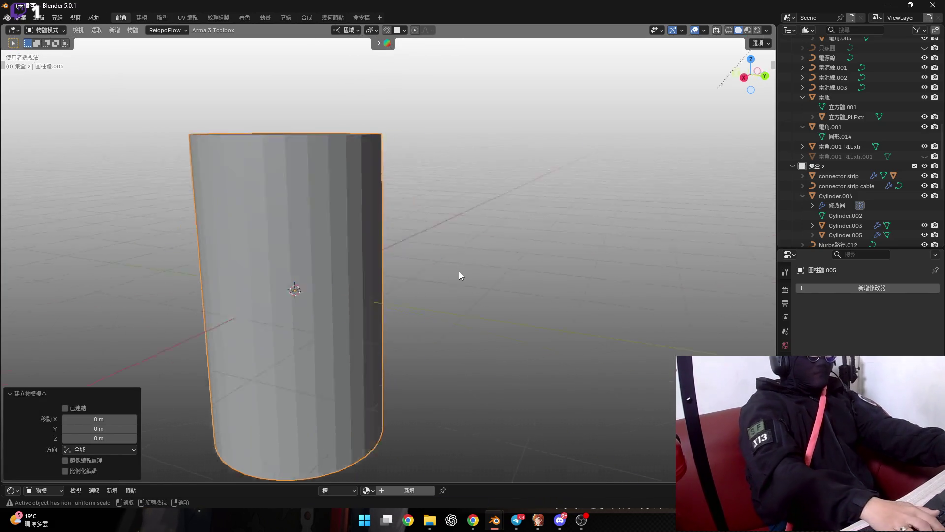
{"action": "key", "text": "KP_Decimal"}
{"action": "scroll", "coordinate": [457, 265], "scroll_direction": "down", "scroll_amount": 3}
{"action": "type", "text": "r"}
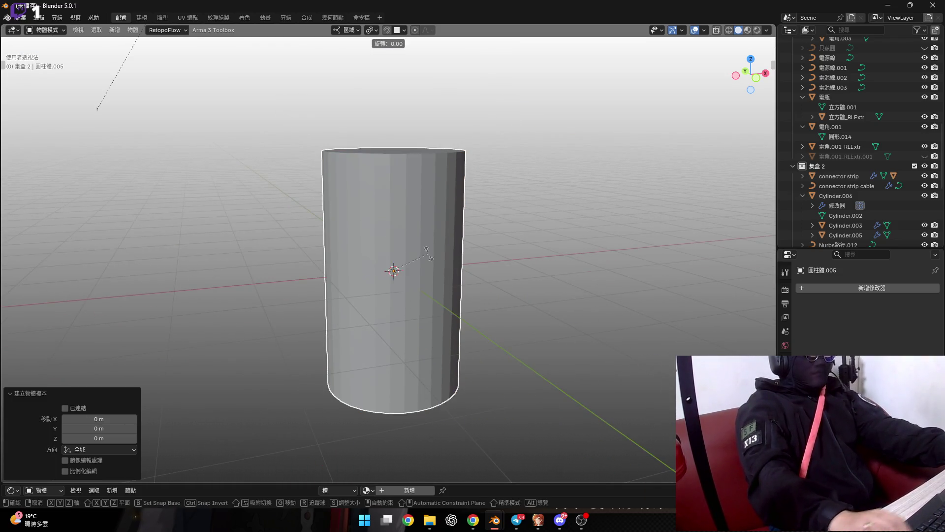
{"action": "type", "text": "y90"}
{"action": "key", "text": "Return"}
{"action": "scroll", "coordinate": [429, 253], "scroll_direction": "down", "scroll_amount": 3}
{"action": "middle_click_drag", "start_coordinate": [378, 259], "coordinate": [536, 270]}
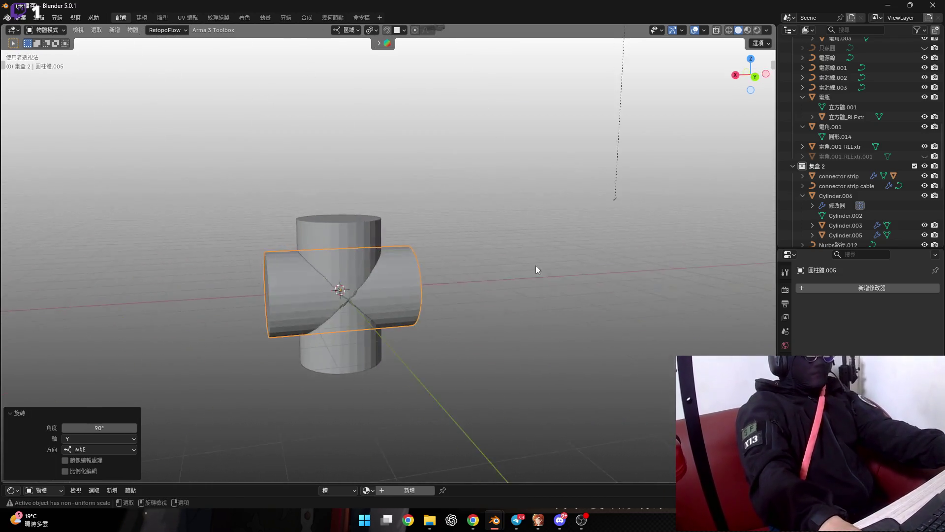
{"action": "scroll", "coordinate": [389, 299], "scroll_direction": "up", "scroll_amount": 3}
{"action": "scroll", "coordinate": [384, 281], "scroll_direction": "up", "scroll_amount": 3}
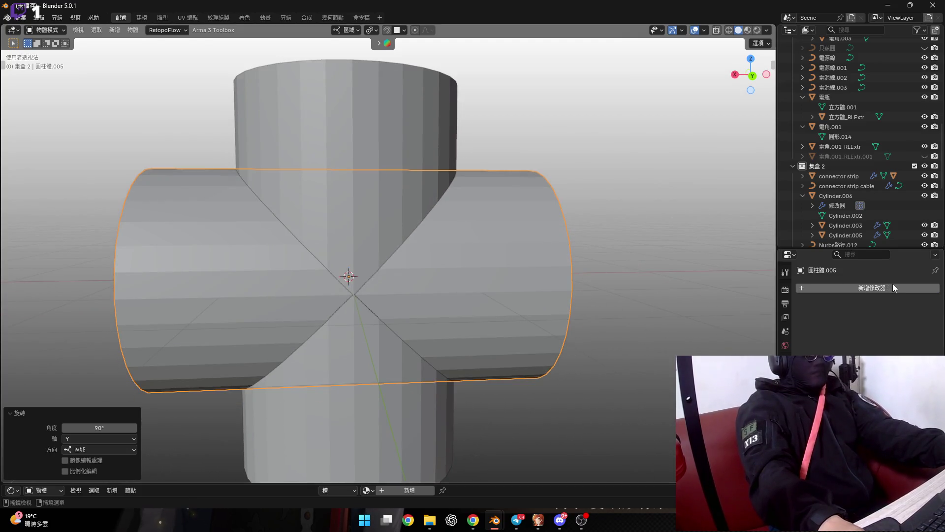
Add a Boolean modifier to the horizontal cylinder with the vertical cylinder as its object
{"action": "left_click", "coordinate": [893, 286]}
{"action": "mouse_move", "coordinate": [893, 284]}
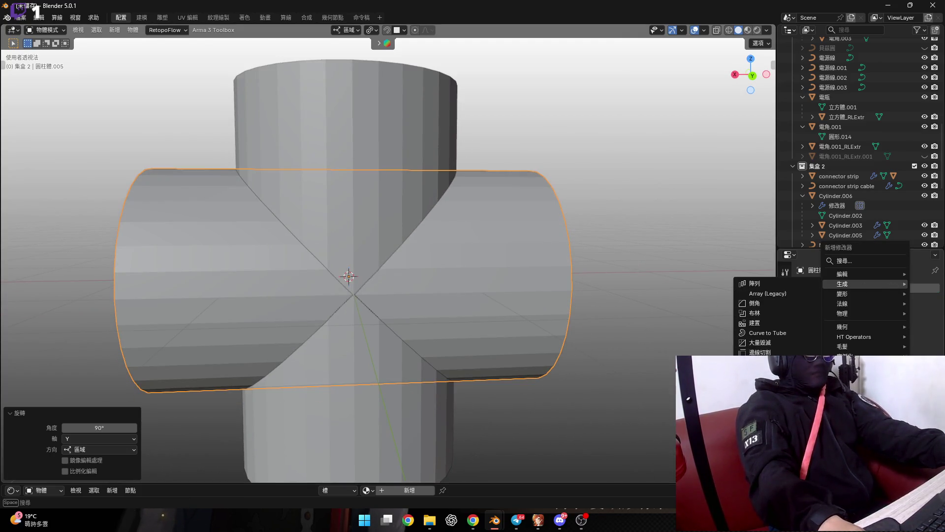
{"action": "mouse_move", "coordinate": [843, 294]}
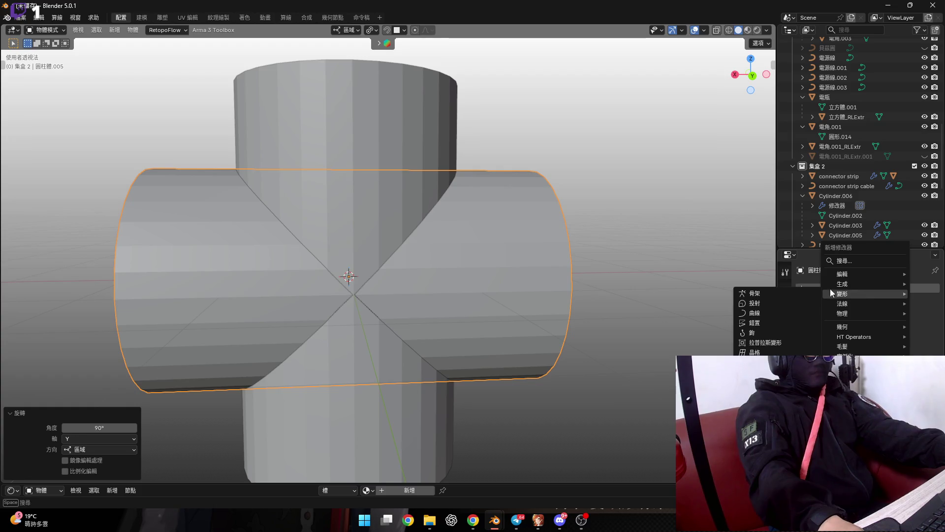
{"action": "left_click", "coordinate": [791, 313]}
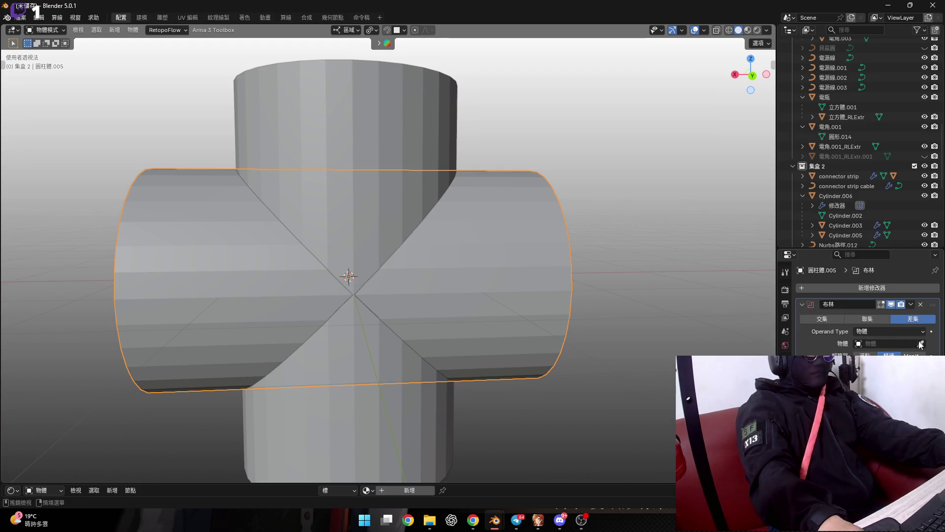
{"action": "left_click", "coordinate": [372, 118]}
{"action": "middle_click_drag", "start_coordinate": [389, 187], "coordinate": [384, 211]}
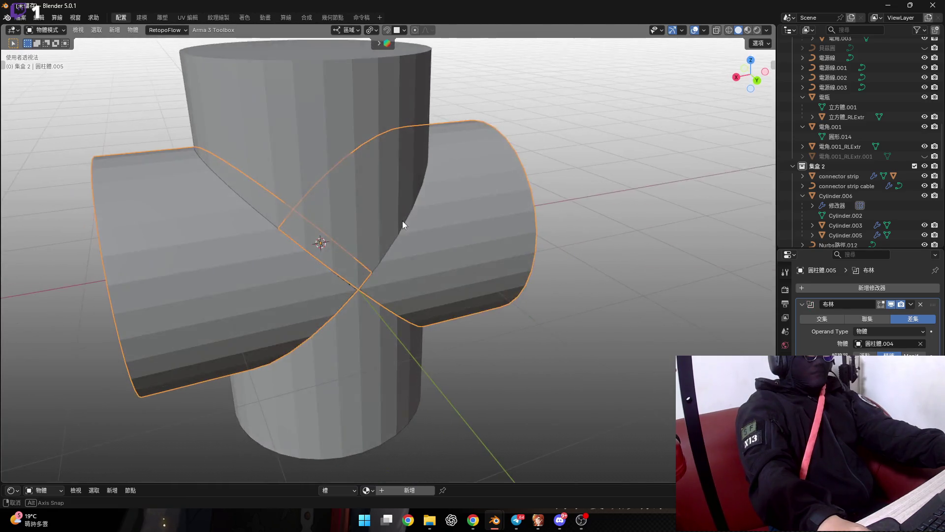
{"action": "scroll", "coordinate": [403, 220], "scroll_direction": "up", "scroll_amount": 2}
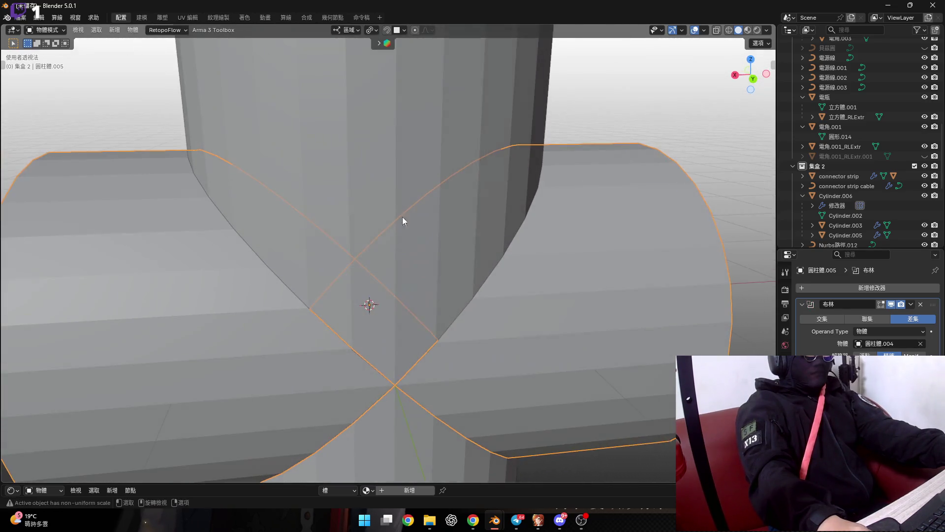
Try the Boolean as Union, revert to Difference, and apply the modifier
{"action": "left_click", "coordinate": [866, 320]}
{"action": "scroll", "coordinate": [406, 223], "scroll_direction": "down", "scroll_amount": 5}
{"action": "middle_click_drag", "start_coordinate": [407, 224], "coordinate": [398, 231]}
{"action": "left_click", "coordinate": [913, 319]}
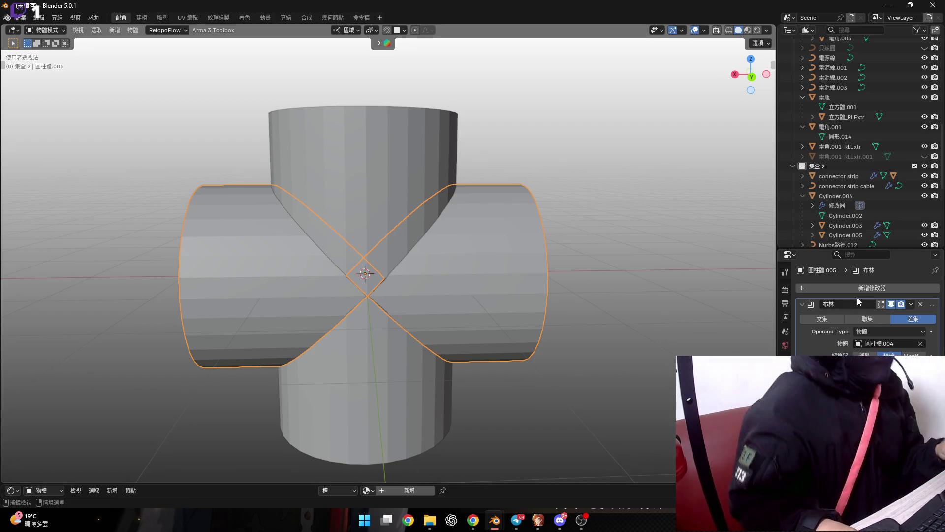
{"action": "left_click", "coordinate": [911, 304]}
{"action": "left_click", "coordinate": [901, 315]}
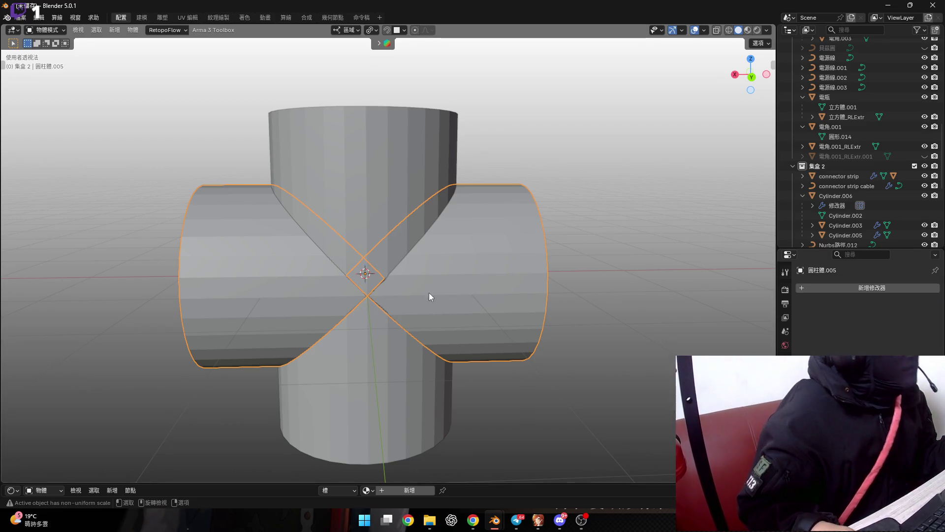
{"action": "scroll", "coordinate": [430, 293], "scroll_direction": "up", "scroll_amount": 3}
{"action": "scroll", "coordinate": [444, 271], "scroll_direction": "down", "scroll_amount": 2}
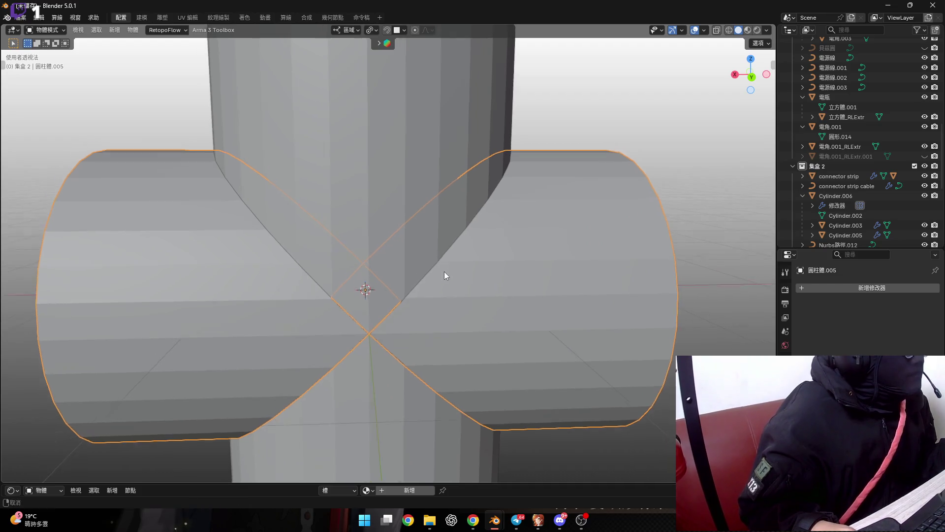
Select the vertical and horizontal cylinders in turn, cancelling a trial move
{"action": "left_click", "coordinate": [418, 215]}
{"action": "key", "text": "g"}
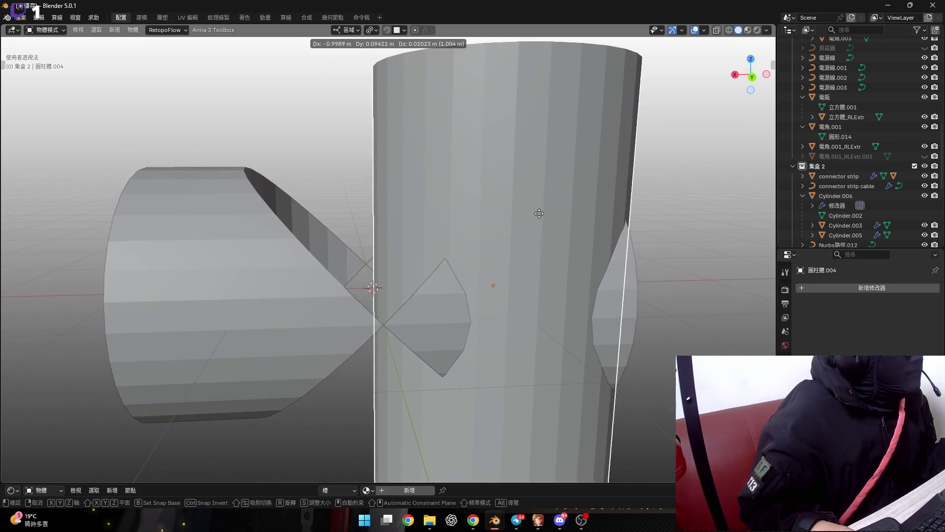
{"action": "key", "text": "Escape"}
{"action": "mouse_move", "coordinate": [442, 261]}
{"action": "middle_mouse_down"}
{"action": "mouse_move", "coordinate": [486, 262]}
{"action": "mouse_move", "coordinate": [452, 274]}
{"action": "middle_mouse_up"}
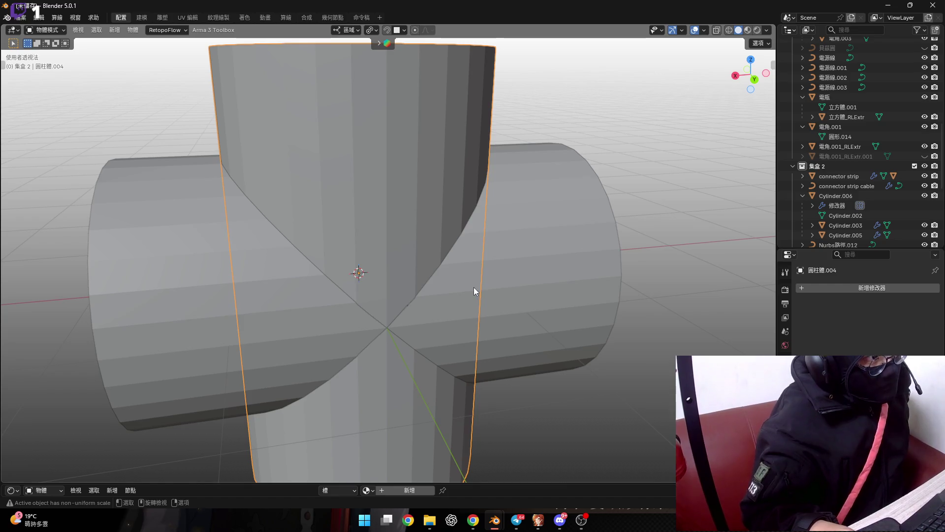
{"action": "left_click", "coordinate": [468, 291]}
{"action": "scroll", "coordinate": [409, 270], "scroll_direction": "up", "scroll_amount": 3}
{"action": "scroll", "coordinate": [419, 264], "scroll_direction": "down", "scroll_amount": 2}
Check the vertical cylinder's mesh in Edit Mode, then return to Object Mode
{"action": "left_click", "coordinate": [416, 238]}
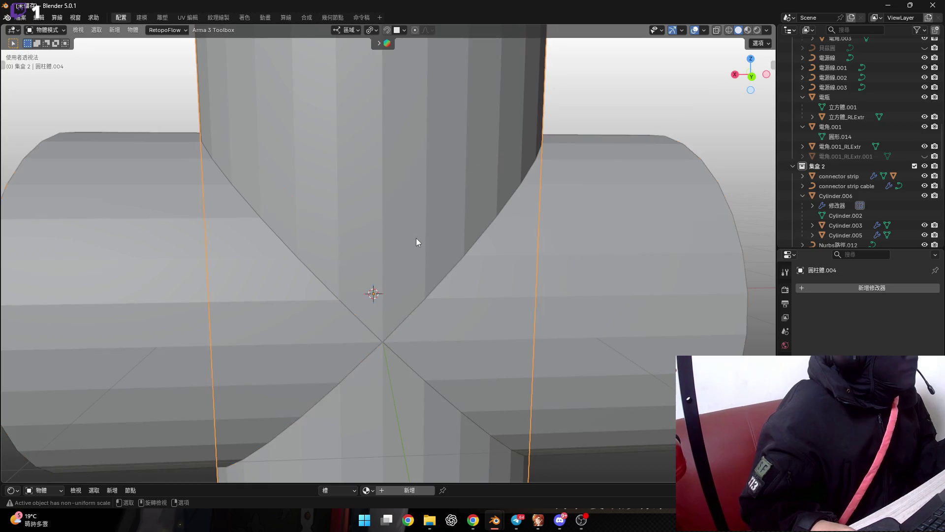
{"action": "key", "text": "ctrl+z"}
{"action": "key", "text": "ctrl+z"}
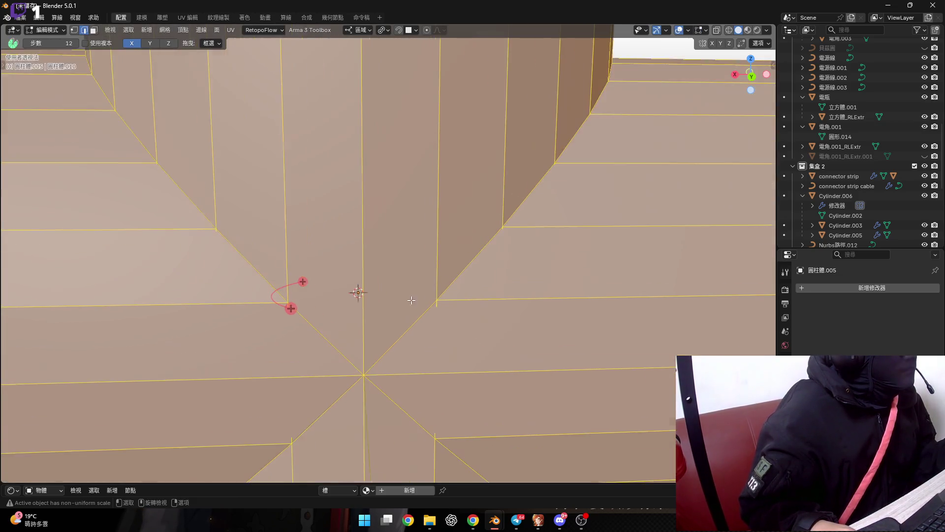
{"action": "scroll", "coordinate": [359, 291], "scroll_direction": "down", "scroll_amount": 2}
{"action": "scroll", "coordinate": [437, 311], "scroll_direction": "down", "scroll_amount": 3}
{"action": "key", "text": "Tab"}
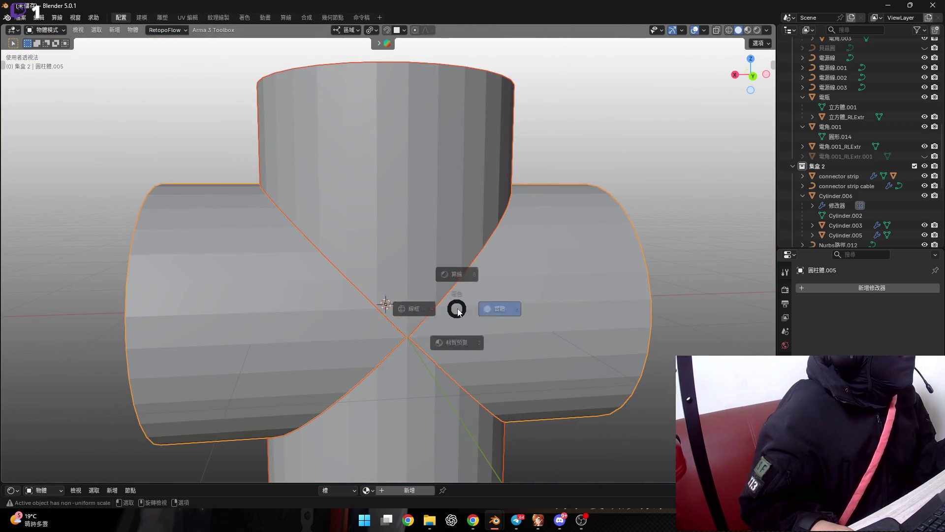
{"action": "key", "text": "Tab"}
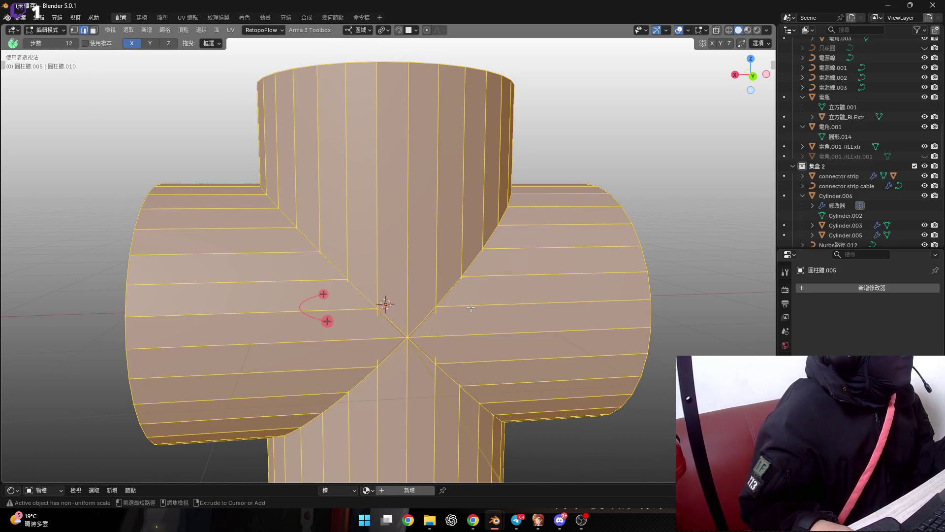
{"action": "key", "text": "Tab"}
Select both cylinders and combine them with a Bool Tool boolean set to Union
{"action": "left_click", "coordinate": [470, 307]}
{"action": "left_click", "coordinate": [471, 307]}
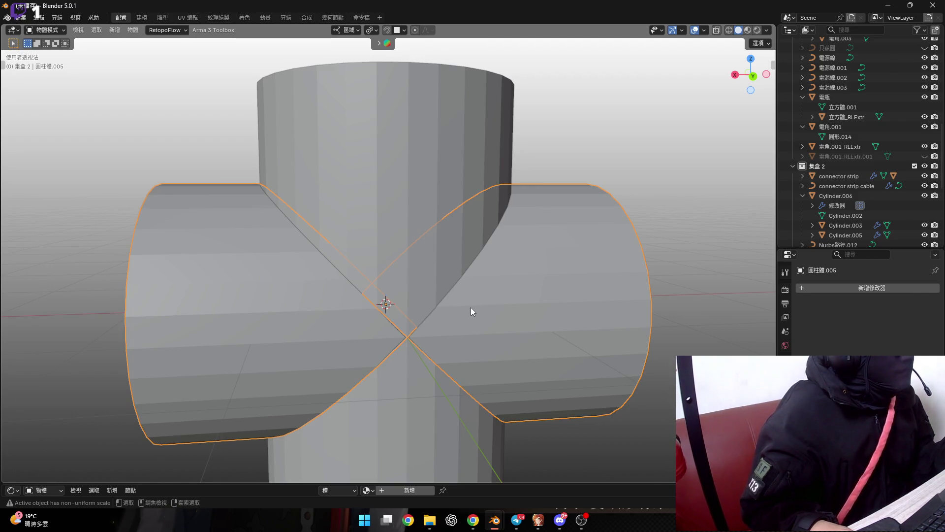
{"action": "middle_click_drag", "start_coordinate": [471, 307], "coordinate": [483, 332]}
{"action": "key", "text": "ctrl+shift+minus"}
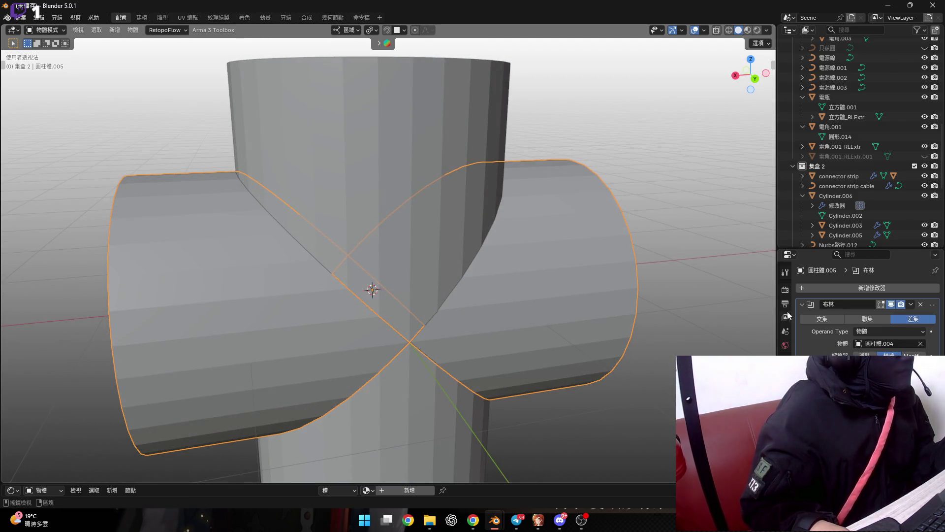
{"action": "left_click", "coordinate": [860, 319]}
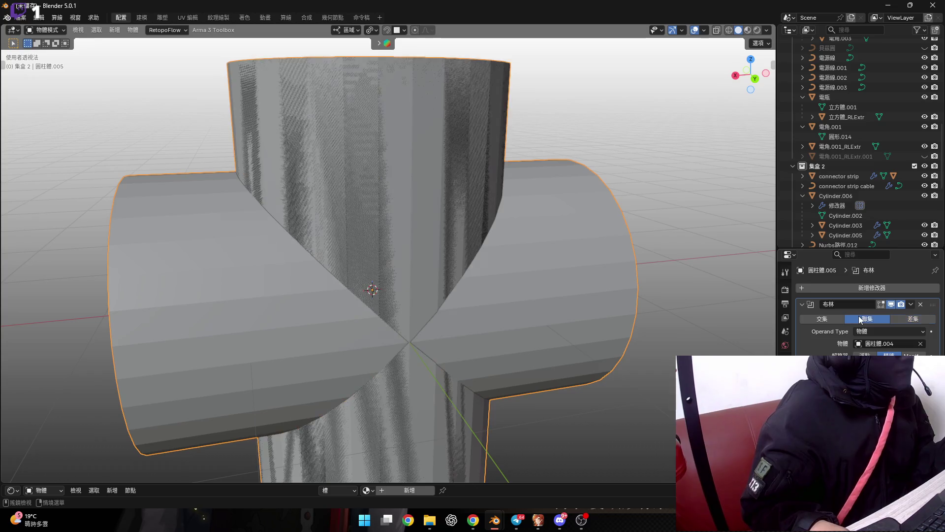
{"action": "left_click", "coordinate": [912, 304]}
Apply the union Boolean and test an X-axis move of the cross without displacing it
{"action": "left_click", "coordinate": [906, 315]}
{"action": "scroll", "coordinate": [498, 313], "scroll_direction": "down", "scroll_amount": 3}
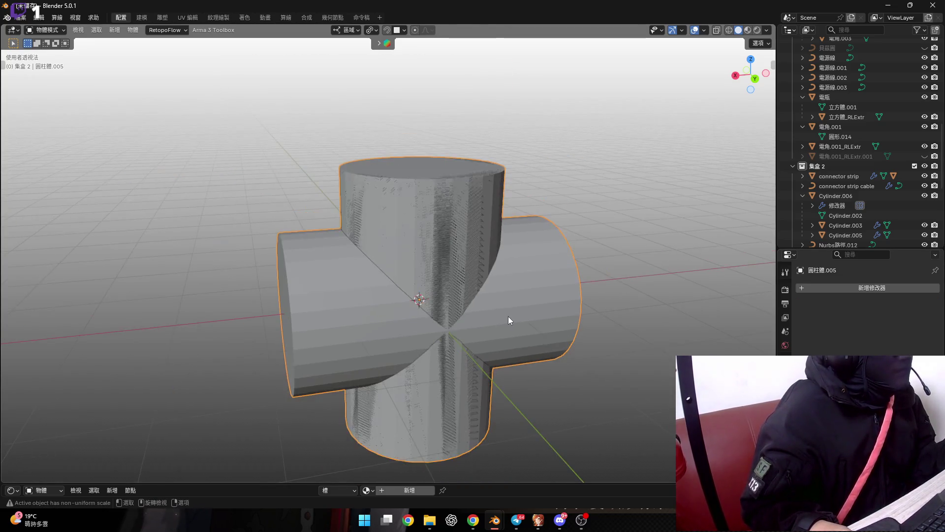
{"action": "key", "text": "g"}
{"action": "key", "text": "Escape"}
{"action": "key", "text": "g"}
{"action": "key", "text": "x"}
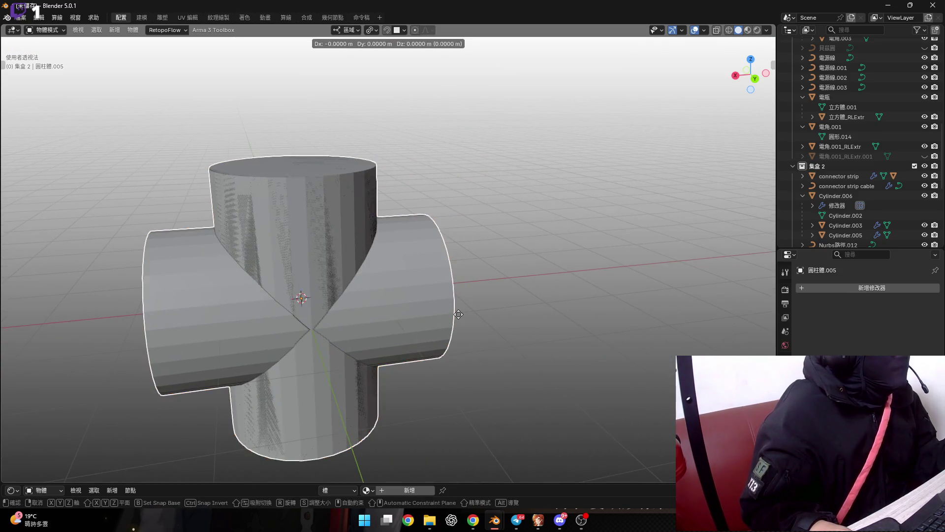
{"action": "key", "text": "Escape"}
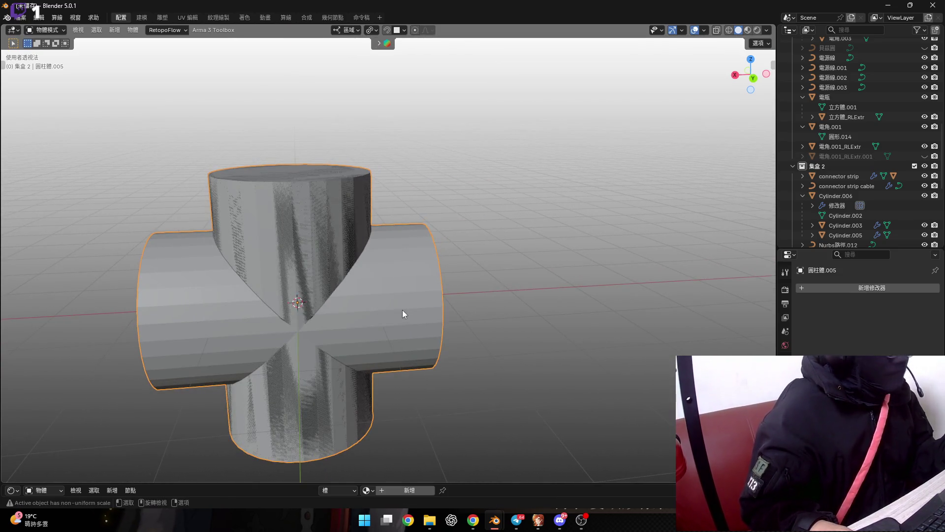
Try Z and Y rotations on the cross, cancel them, and drop it beside the vertical cylinder
{"action": "key", "text": "r"}
{"action": "key", "text": "z"}
{"action": "key", "text": "Escape"}
{"action": "key", "text": "r"}
{"action": "key", "text": "y"}
{"action": "key", "text": "Escape"}
{"action": "scroll", "coordinate": [490, 302], "scroll_direction": "down", "scroll_amount": 3}
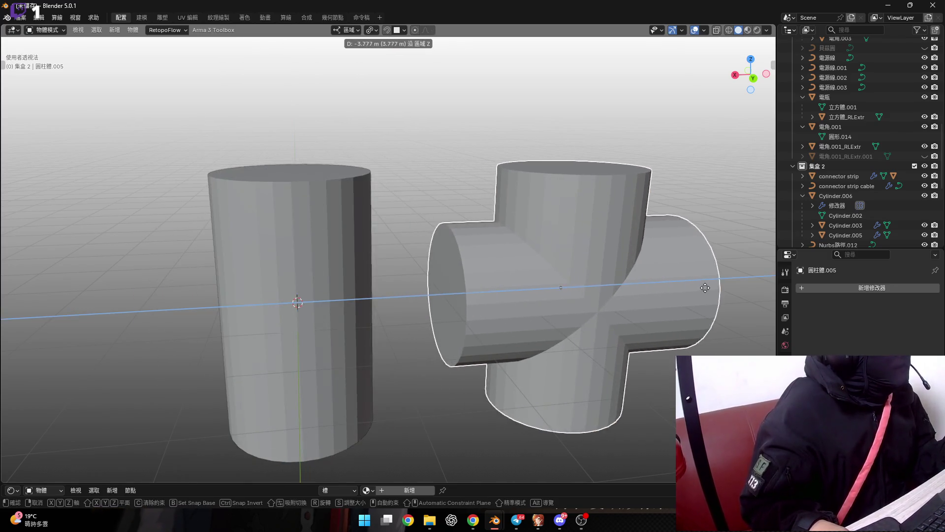
{"action": "left_click", "coordinate": [495, 281]}
{"action": "scroll", "coordinate": [497, 288], "scroll_direction": "up", "scroll_amount": 8}
Inspect the cross junction's mesh in Edit Mode from a couple of angles
{"action": "key", "text": "Tab"}
{"action": "middle_click_drag", "start_coordinate": [481, 327], "coordinate": [453, 371]}
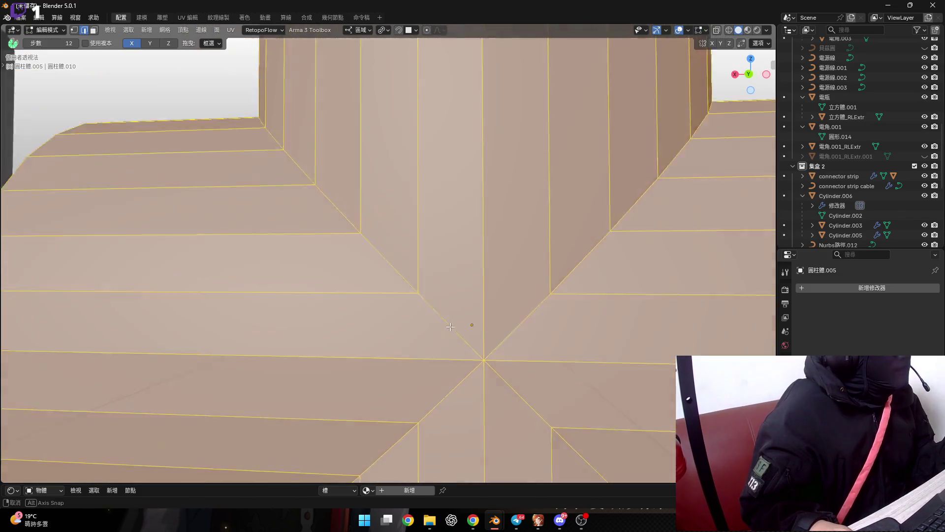
{"action": "scroll", "coordinate": [454, 371], "scroll_direction": "down", "scroll_amount": 10}
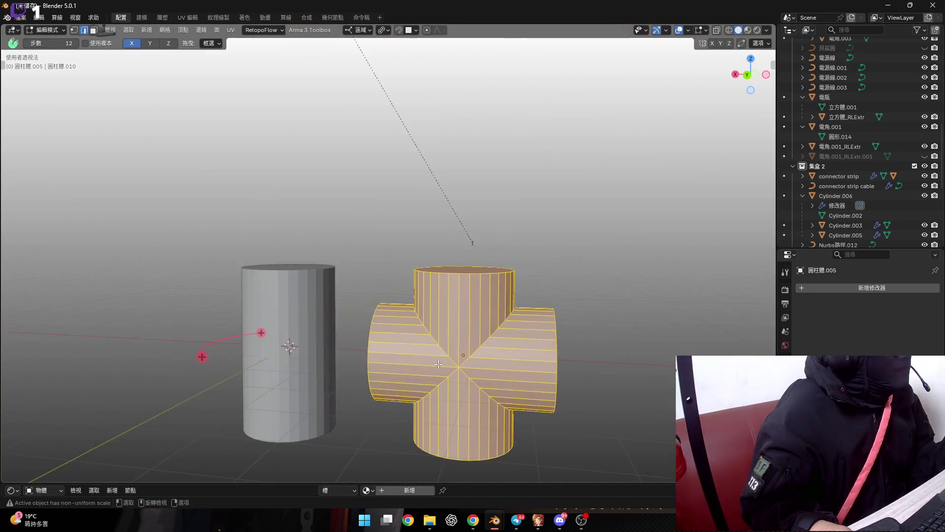
{"action": "key", "text": "Tab"}
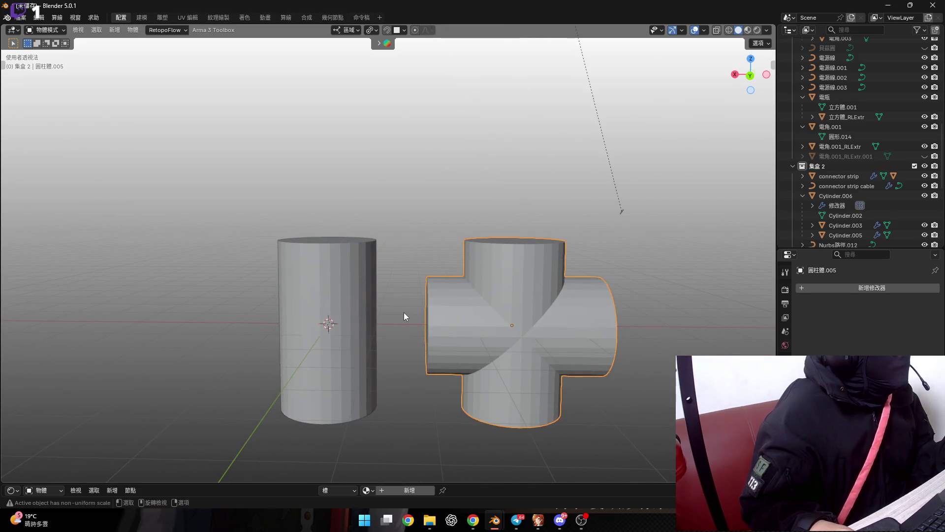
{"action": "middle_click_drag", "start_coordinate": [404, 313], "coordinate": [432, 331]}
{"action": "key", "text": "Tab"}
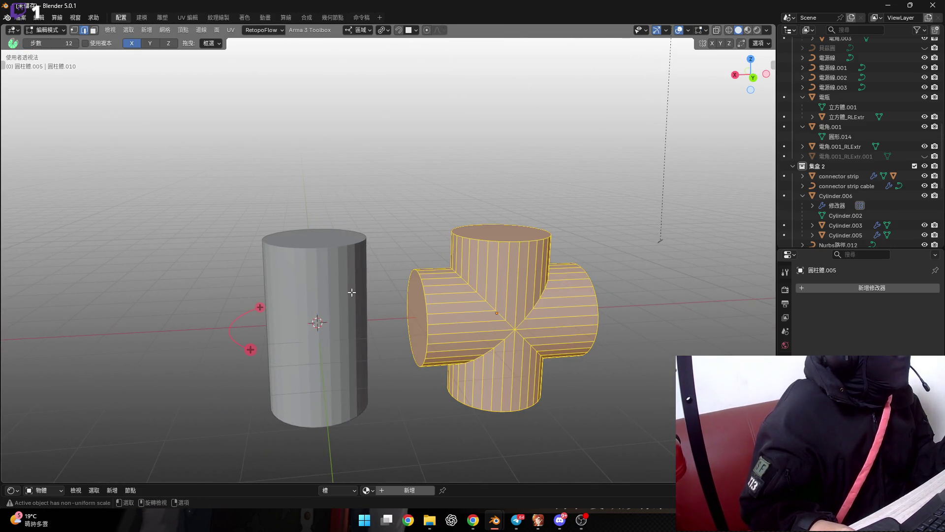
{"action": "key", "text": "Tab"}
Delete the leftover vertical cylinder
{"action": "left_click", "coordinate": [351, 292]}
{"action": "key", "text": "x"}
{"action": "left_click", "coordinate": [351, 292]}
Select a diagonal seam edge of the cross in Edit Mode and frame the whole junction
{"action": "left_click", "coordinate": [510, 334]}
{"action": "key", "text": "Tab"}
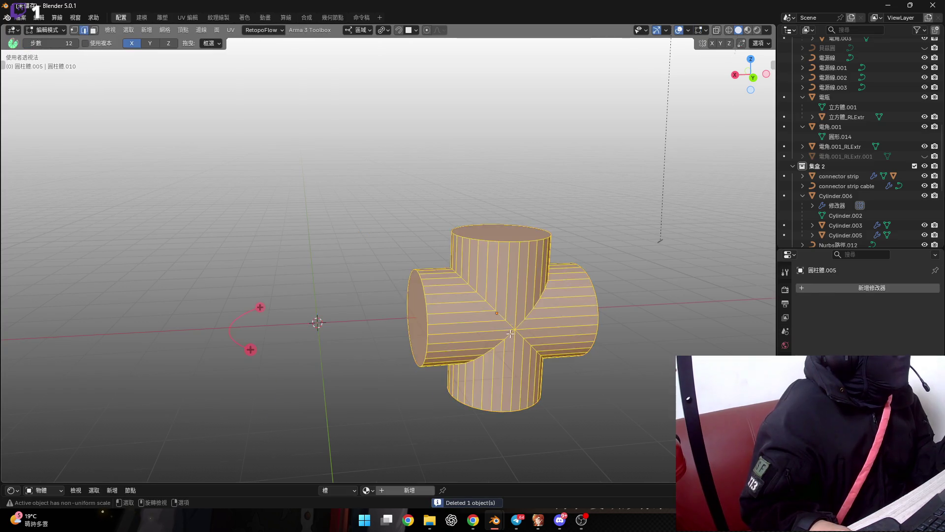
{"action": "scroll", "coordinate": [510, 333], "scroll_direction": "up", "scroll_amount": 10}
{"action": "left_click", "coordinate": [472, 262]}
{"action": "scroll", "coordinate": [463, 321], "scroll_direction": "down", "scroll_amount": 5}
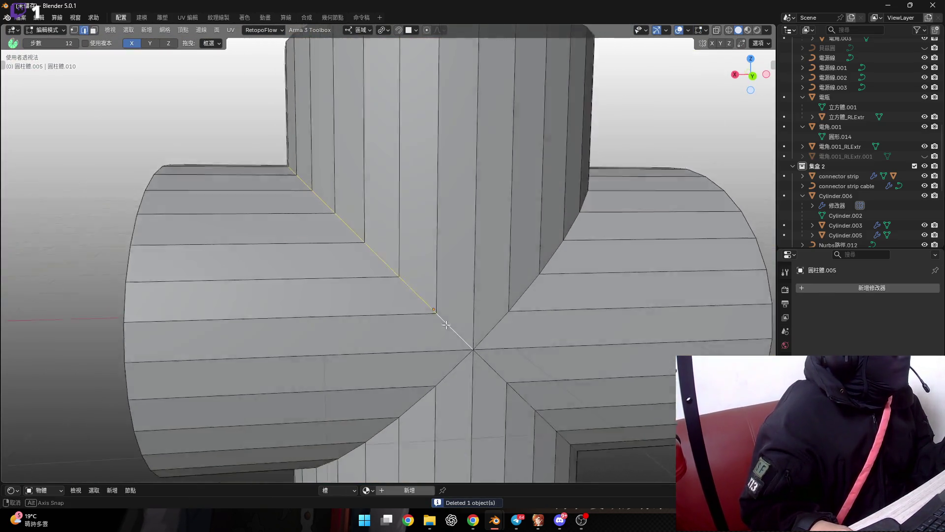
{"action": "middle_click_drag", "start_coordinate": [495, 374], "coordinate": [143, 133], "text": "shift"}
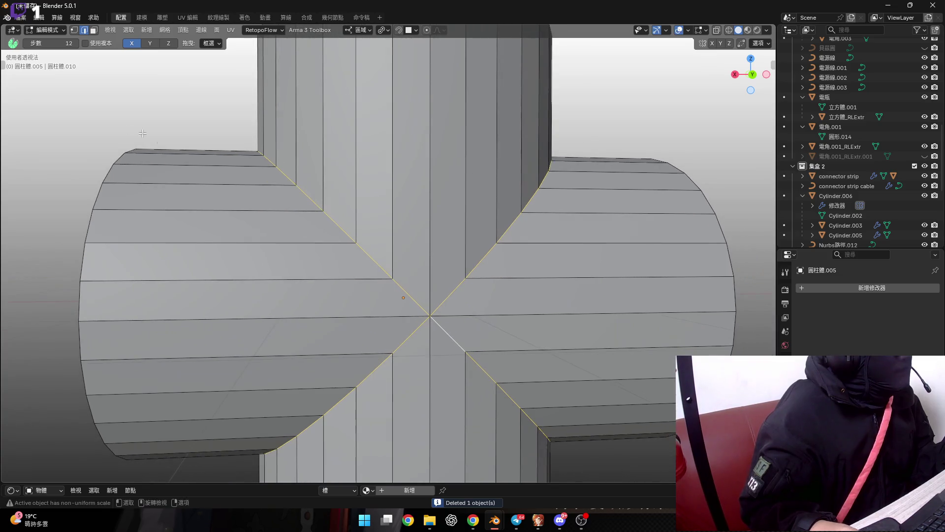
{"action": "key", "text": "Home"}
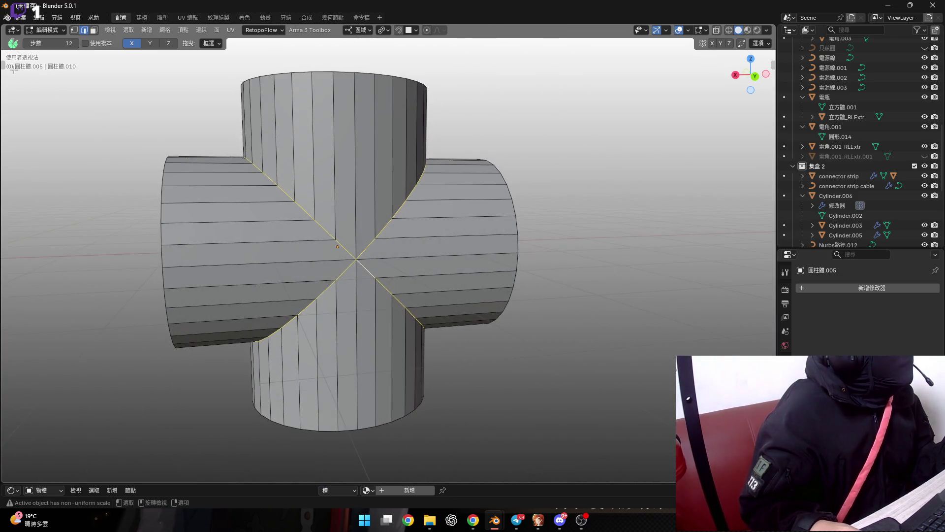
{"action": "left_click_drag", "start_coordinate": [5, 63], "coordinate": [22, 64]}
{"action": "scroll", "coordinate": [273, 252], "scroll_direction": "up", "scroll_amount": 3}
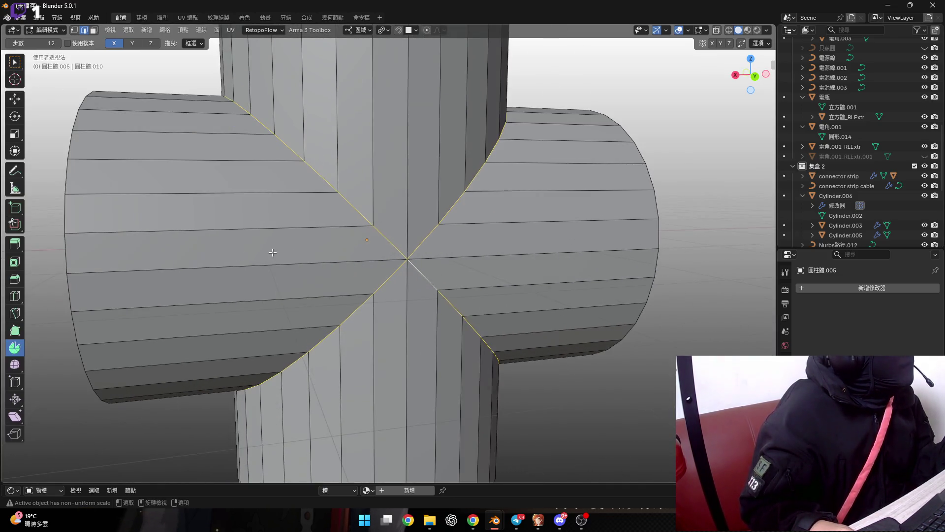
{"action": "left_click", "coordinate": [14, 279]}
{"action": "left_click_drag", "start_coordinate": [350, 236], "coordinate": [292, 215]}
{"action": "scroll", "coordinate": [335, 231], "scroll_direction": "up", "scroll_amount": 2}
{"action": "scroll", "coordinate": [319, 226], "scroll_direction": "up", "scroll_amount": 1}
{"action": "scroll", "coordinate": [297, 215], "scroll_direction": "up", "scroll_amount": 1}
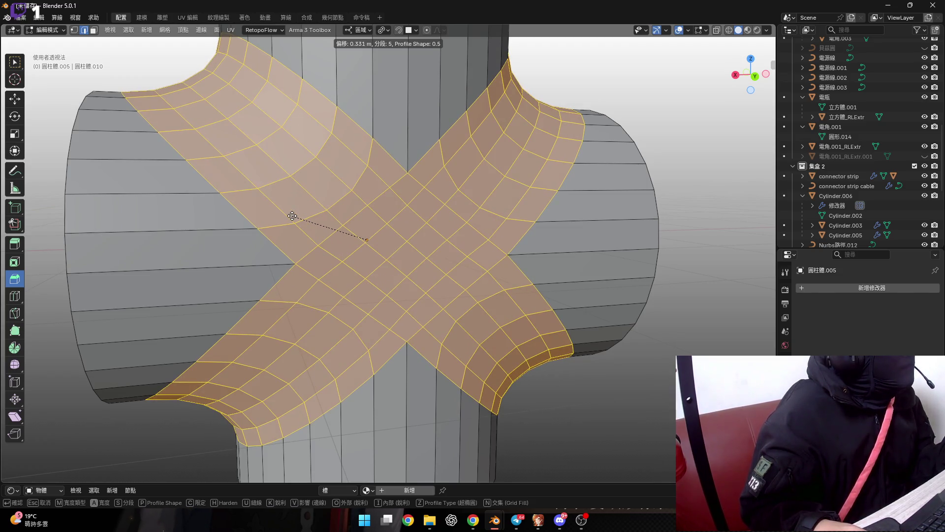
{"action": "scroll", "coordinate": [292, 215], "scroll_direction": "down", "scroll_amount": 1}
{"action": "left_click", "coordinate": [292, 216]}
{"action": "scroll", "coordinate": [365, 241], "scroll_direction": "down", "scroll_amount": 4}
{"action": "mouse_move", "coordinate": [365, 241]}
{"action": "middle_mouse_down"}
{"action": "mouse_move", "coordinate": [498, 266]}
{"action": "mouse_move", "coordinate": [458, 268]}
{"action": "mouse_move", "coordinate": [472, 276]}
{"action": "mouse_move", "coordinate": [369, 269]}
{"action": "mouse_move", "coordinate": [444, 249]}
{"action": "mouse_move", "coordinate": [513, 296]}
{"action": "mouse_move", "coordinate": [418, 281]}
{"action": "middle_mouse_up"}
{"action": "scroll", "coordinate": [497, 266], "scroll_direction": "down", "scroll_amount": 3}
{"action": "key", "text": "Tab"}
{"action": "right_click", "coordinate": [501, 266]}
{"action": "left_click", "coordinate": [495, 271]}
{"action": "scroll", "coordinate": [443, 249], "scroll_direction": "up", "scroll_amount": 4}
{"action": "key", "text": "ctrl+z"}
{"action": "scroll", "coordinate": [418, 282], "scroll_direction": "down", "scroll_amount": 4}
{"action": "key", "text": "Tab"}
{"action": "mouse_move", "coordinate": [549, 287]}
{"action": "middle_mouse_down"}
{"action": "mouse_move", "coordinate": [407, 288]}
{"action": "mouse_move", "coordinate": [469, 259]}
{"action": "middle_mouse_up"}
{"action": "scroll", "coordinate": [469, 259], "scroll_direction": "up", "scroll_amount": 3}
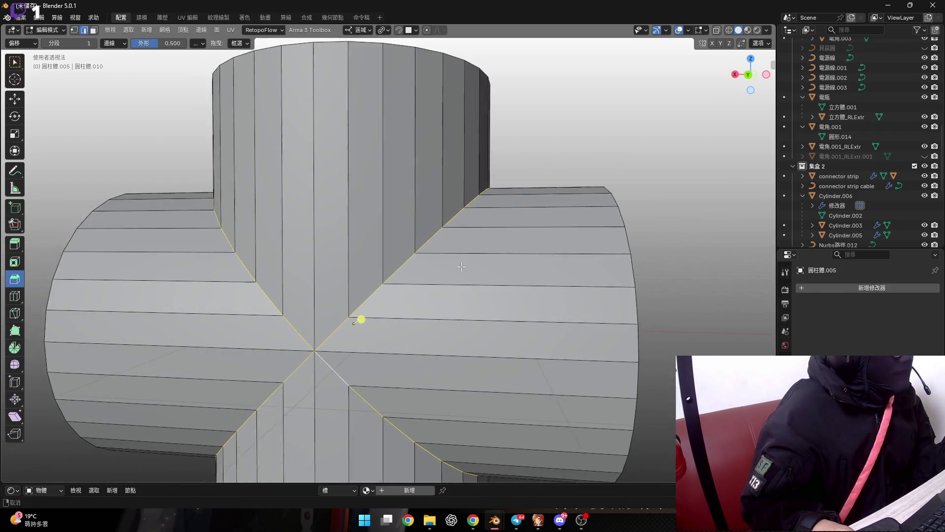
{"action": "scroll", "coordinate": [469, 259], "scroll_direction": "up", "scroll_amount": 2}
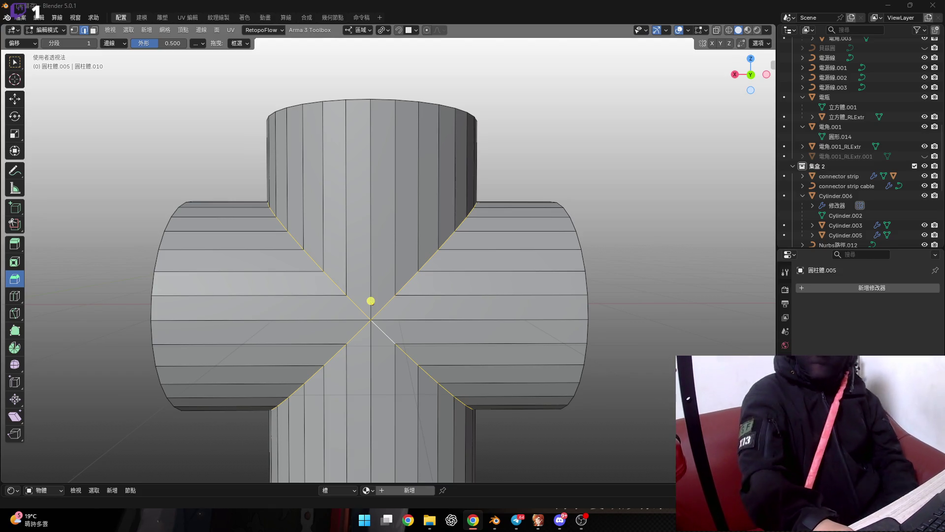
{"action": "key", "text": "Tab"}
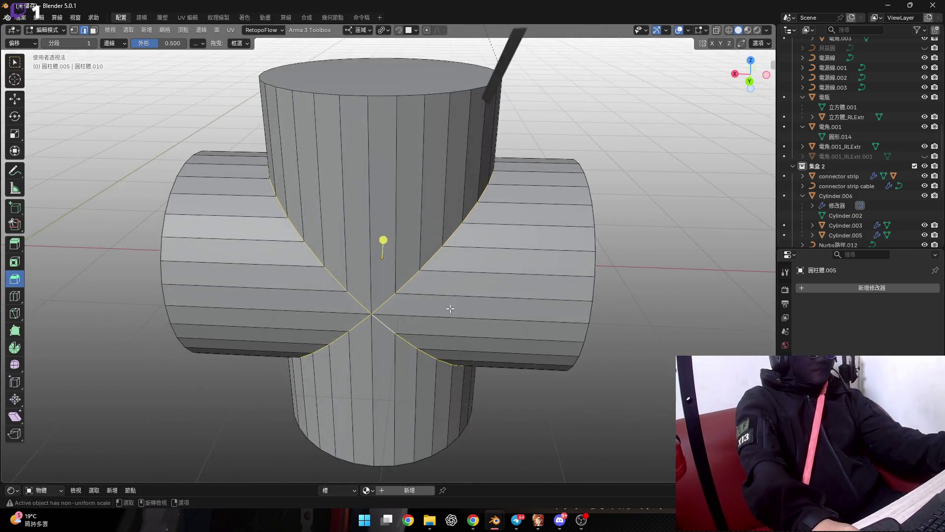
Try smooth shading on the cross, undo it, and add an edge loop on the left arm
{"action": "right_click", "coordinate": [456, 253]}
{"action": "left_click", "coordinate": [451, 252]}
{"action": "key", "text": "ctrl+z"}
{"action": "key", "text": "ctrl+z"}
{"action": "key", "text": "ctrl+z"}
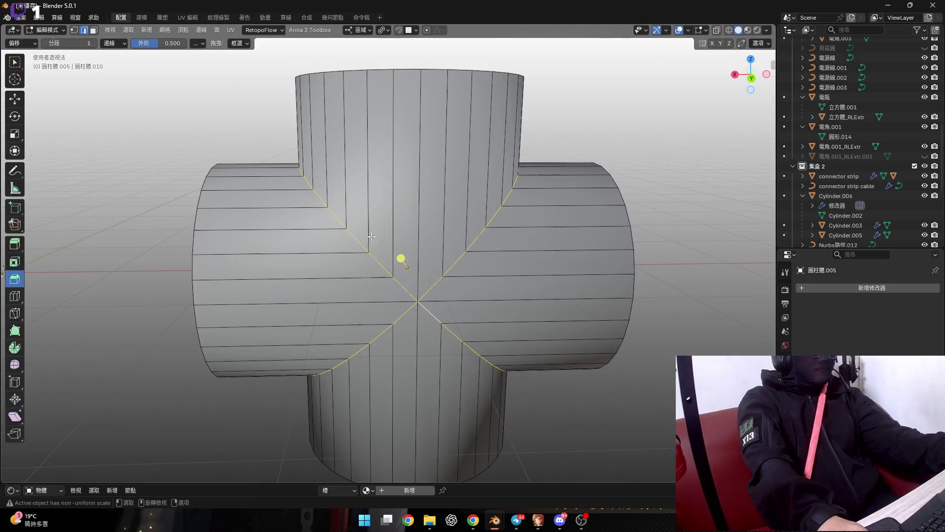
{"action": "scroll", "coordinate": [241, 176], "scroll_direction": "up", "scroll_amount": 1}
{"action": "key", "text": "ctrl+r"}
{"action": "left_click", "coordinate": [275, 183]}
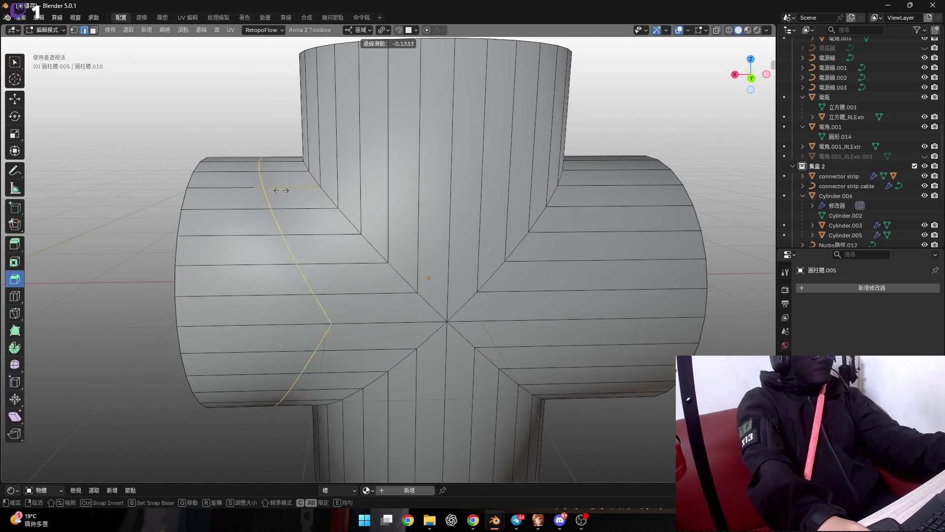
{"action": "left_click", "coordinate": [331, 202]}
Add another left-arm edge loop slid -0.8 toward the junction
{"action": "middle_click_drag", "start_coordinate": [348, 283], "coordinate": [292, 259], "text": "shift"}
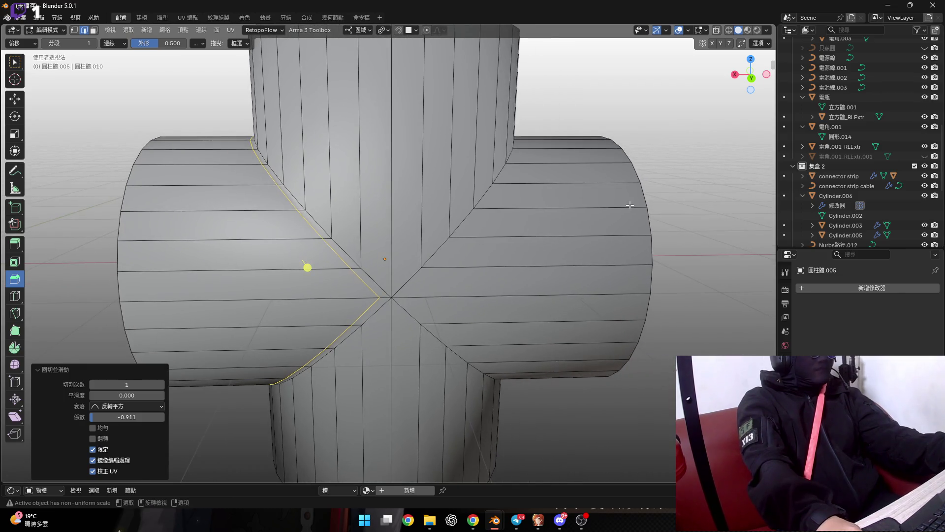
{"action": "key", "text": "ctrl+r"}
{"action": "key", "text": "Escape"}
{"action": "middle_click_drag", "start_coordinate": [598, 197], "coordinate": [647, 192], "text": "shift"}
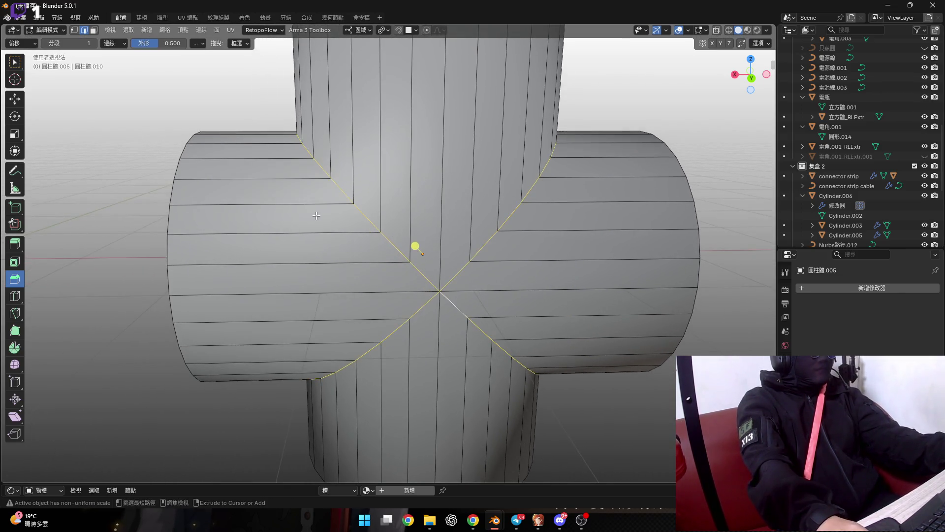
{"action": "key", "text": "ctrl+r"}
{"action": "left_click", "coordinate": [240, 181]}
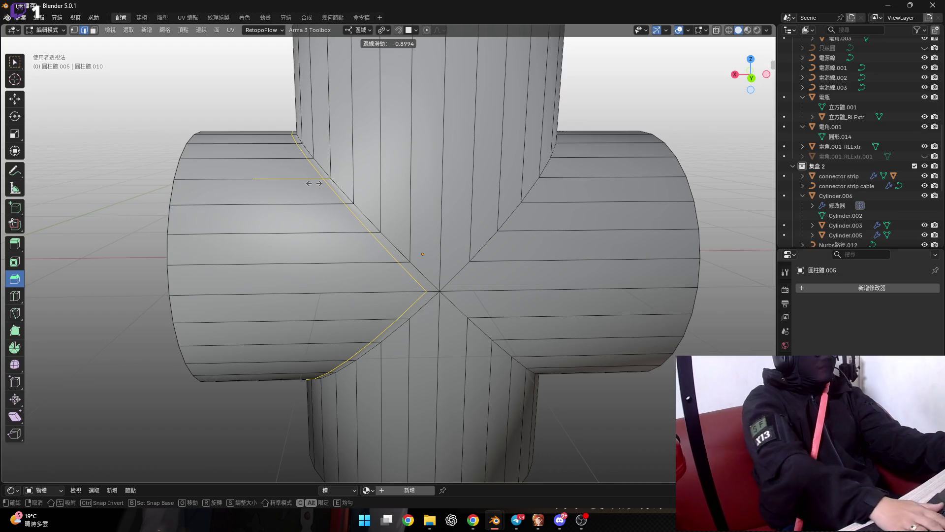
{"action": "type", "text": "-0.8"}
{"action": "key", "text": "Return"}
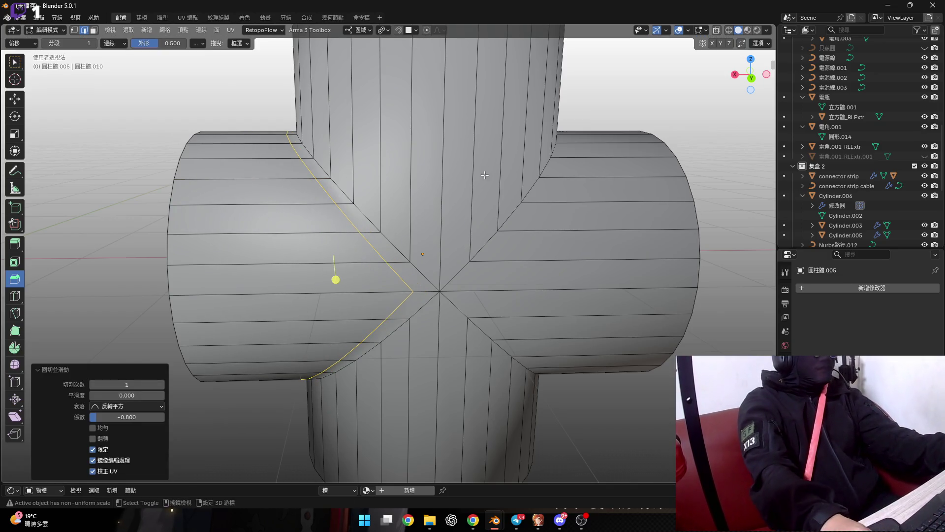
Add an edge loop on the right branch slid -0.8 toward the junction
{"action": "middle_click_drag", "start_coordinate": [485, 175], "coordinate": [422, 177], "text": "shift"}
{"action": "left_click", "coordinate": [541, 203]}
{"action": "type", "text": "-0.8"}
{"action": "key", "text": "Return"}
Check the shape in Object Mode, then add an upper-branch loop slid -0.8
{"action": "key", "text": "Tab"}
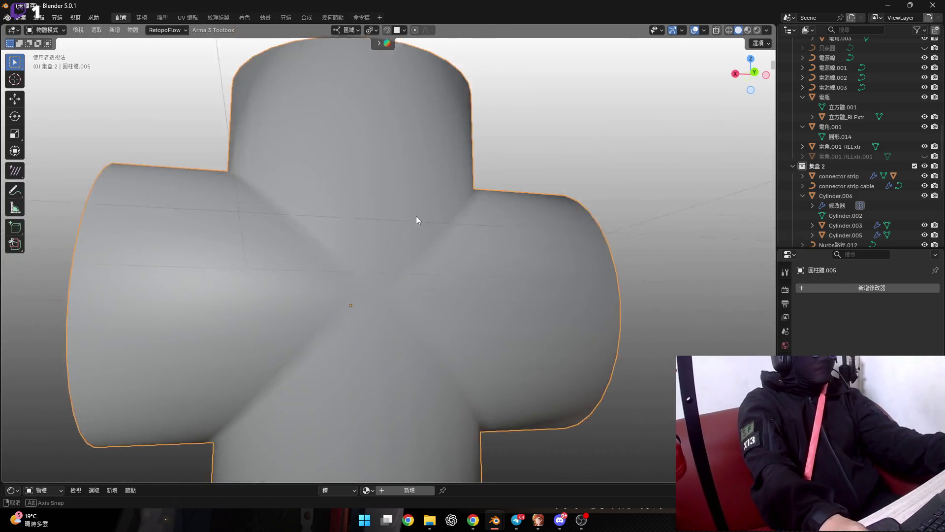
{"action": "middle_click_drag", "start_coordinate": [539, 202], "coordinate": [437, 245]}
{"action": "key", "text": "Tab"}
{"action": "middle_click_drag", "start_coordinate": [370, 186], "coordinate": [350, 185]}
{"action": "left_click_drag", "start_coordinate": [354, 163], "coordinate": [355, 154]}
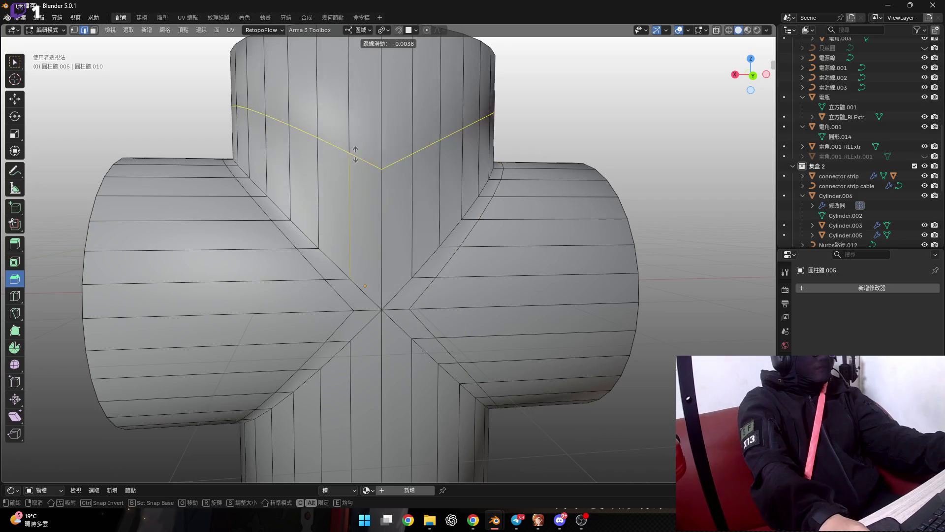
{"action": "type", "text": "-0.8"}
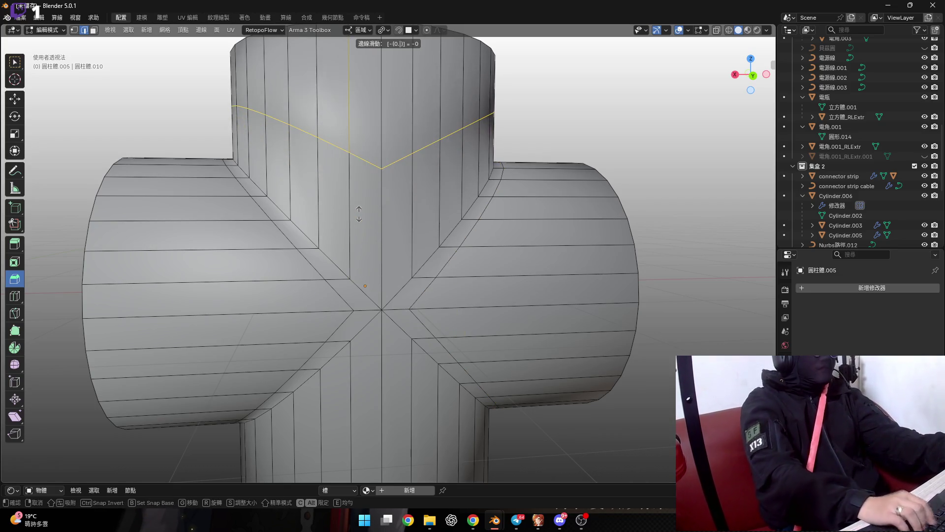
{"action": "key", "text": "Return"}
Add a lower-branch loop near the junction and inspect the smoothed cross in Object Mode
{"action": "middle_click_drag", "start_coordinate": [386, 339], "coordinate": [378, 325]}
{"action": "left_click_drag", "start_coordinate": [378, 325], "coordinate": [377, 315]}
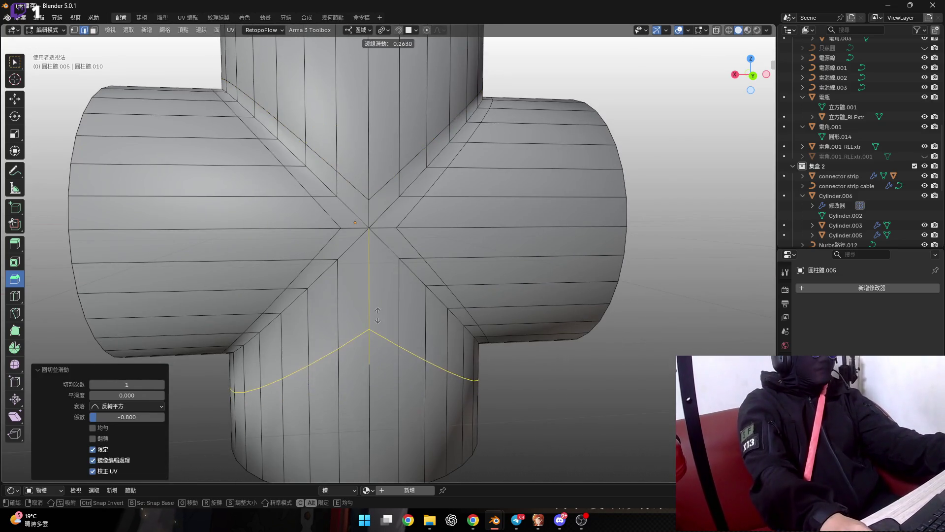
{"action": "type", "text": "-0.8"}
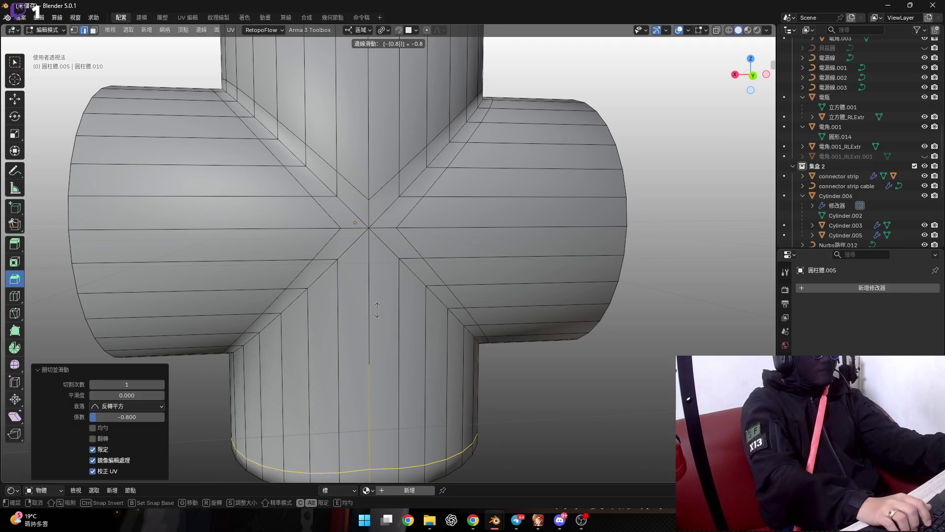
{"action": "key", "text": "Escape"}
{"action": "middle_click_drag", "start_coordinate": [392, 331], "coordinate": [385, 332]}
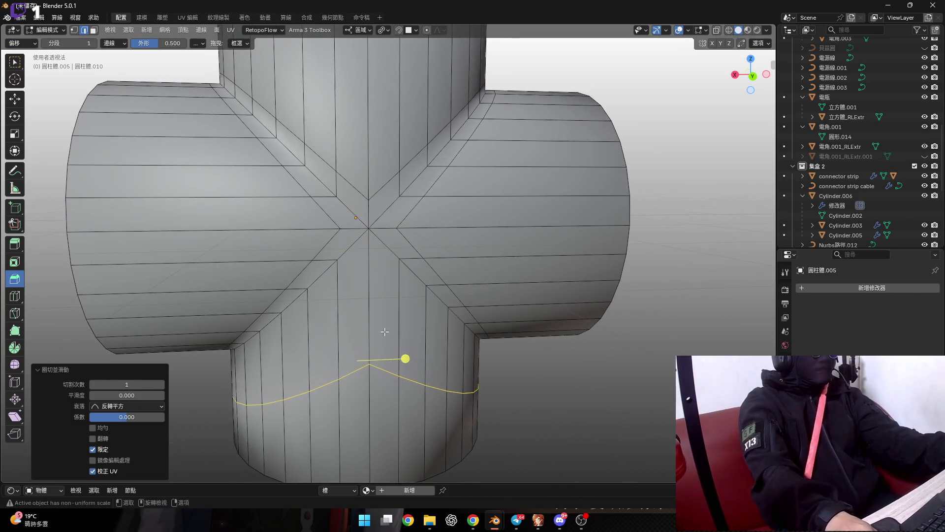
{"action": "left_click_drag", "start_coordinate": [385, 331], "coordinate": [376, 287]}
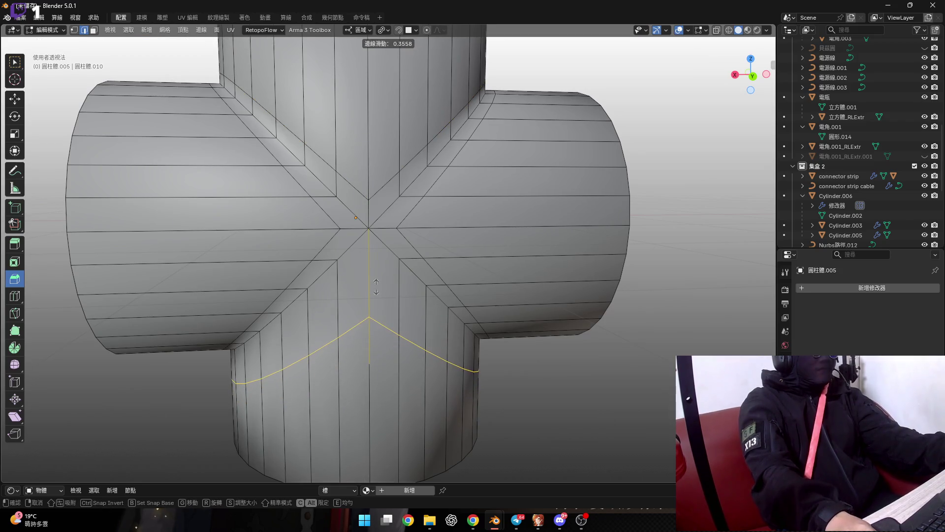
{"action": "left_click_drag", "start_coordinate": [376, 287], "coordinate": [316, 317]}
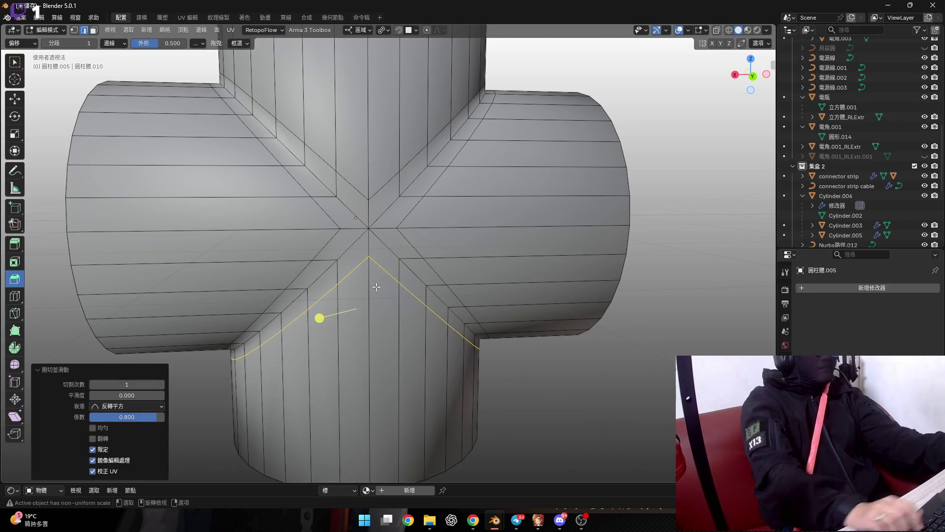
{"action": "key", "text": "Tab"}
{"action": "scroll", "coordinate": [404, 253], "scroll_direction": "down", "scroll_amount": 5}
{"action": "mouse_move", "coordinate": [373, 253]}
{"action": "middle_mouse_down"}
{"action": "mouse_move", "coordinate": [428, 239]}
{"action": "mouse_move", "coordinate": [297, 252]}
{"action": "mouse_move", "coordinate": [394, 251]}
{"action": "mouse_move", "coordinate": [424, 220]}
{"action": "mouse_move", "coordinate": [354, 264]}
{"action": "middle_mouse_up"}
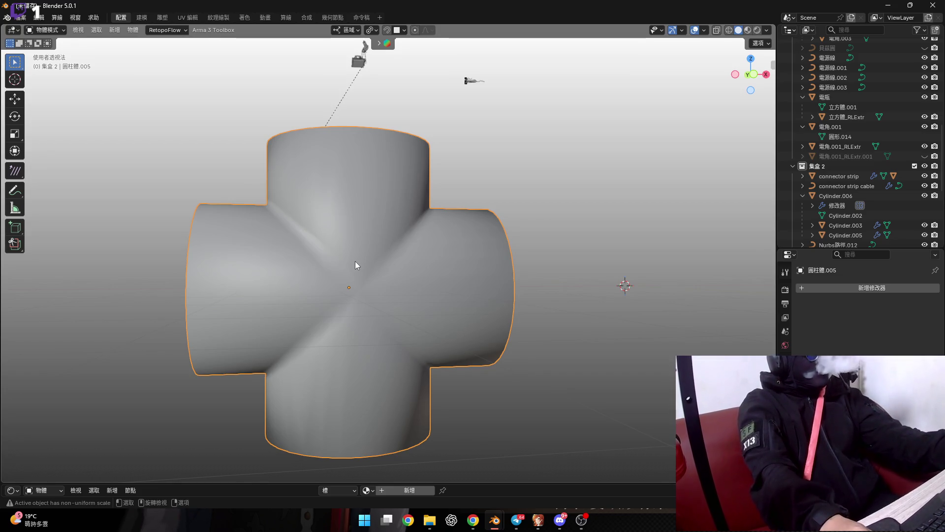
Apply Shade Auto Smooth to the cross junction
{"action": "right_click", "coordinate": [355, 261]}
{"action": "left_click", "coordinate": [350, 269]}
{"action": "middle_click_drag", "start_coordinate": [350, 269], "coordinate": [369, 279]}
{"action": "scroll", "coordinate": [349, 268], "scroll_direction": "up", "scroll_amount": 4}
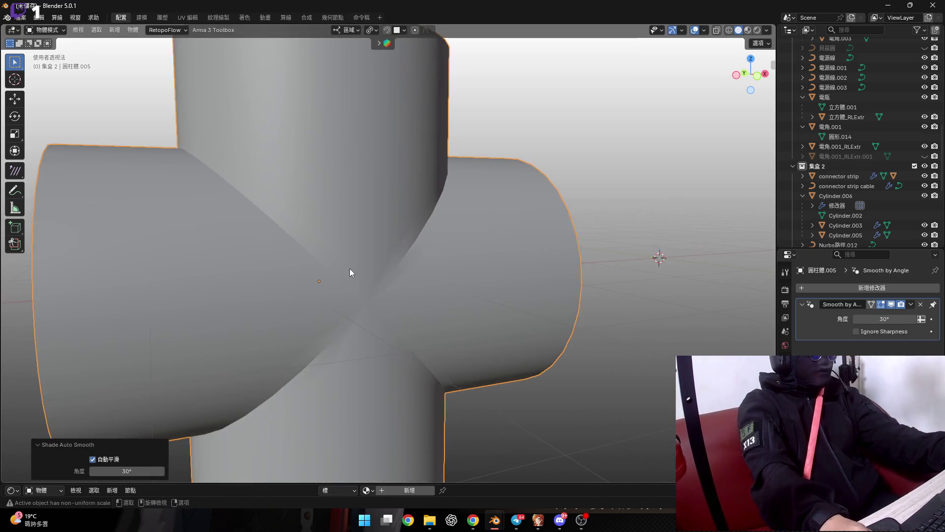
In Edit Mode, fatten the selected seam edges with Alt+S into raised ridge bands
{"action": "key", "text": "Tab"}
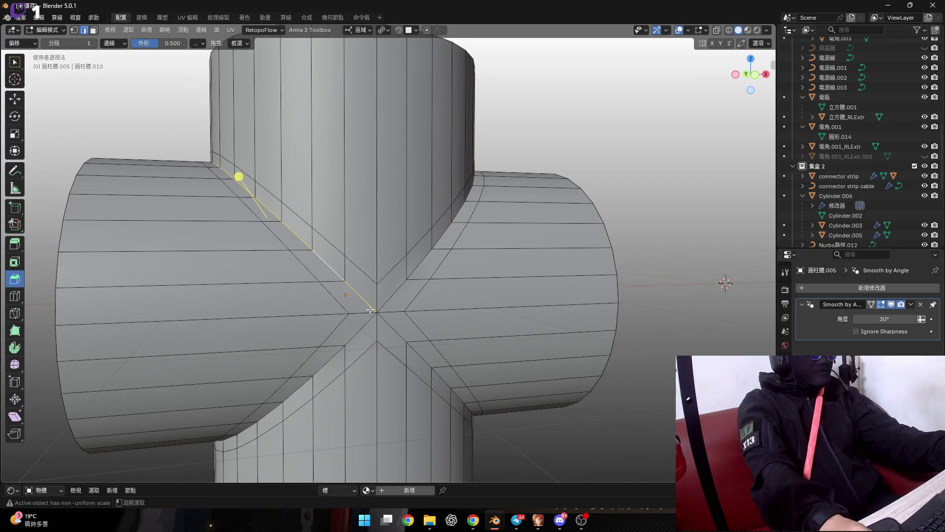
{"action": "scroll", "coordinate": [399, 337], "scroll_direction": "down", "scroll_amount": 3}
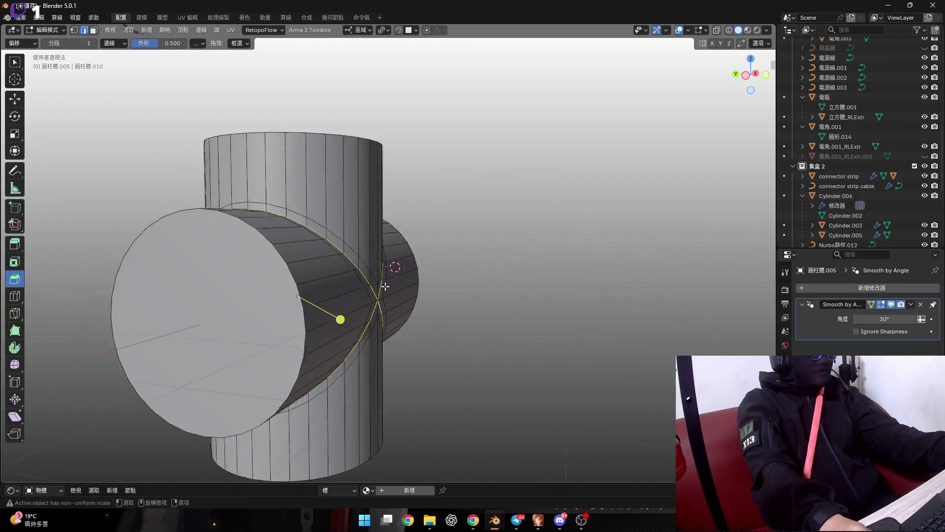
{"action": "middle_click_drag", "start_coordinate": [397, 264], "coordinate": [469, 243]}
{"action": "scroll", "coordinate": [468, 243], "scroll_direction": "up", "scroll_amount": 3}
{"action": "key", "text": "alt+s"}
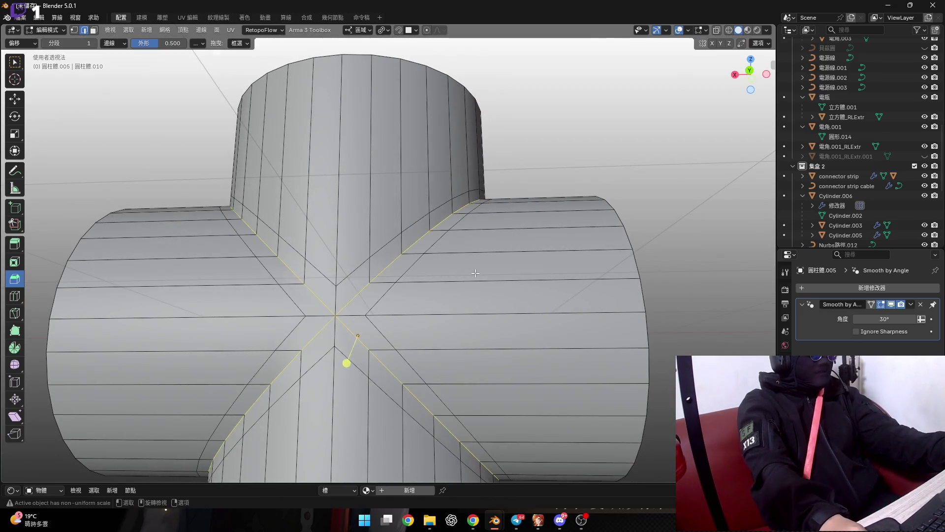
{"action": "middle_click_drag", "start_coordinate": [487, 284], "coordinate": [493, 290]}
{"action": "middle_click_drag", "start_coordinate": [528, 318], "coordinate": [523, 313]}
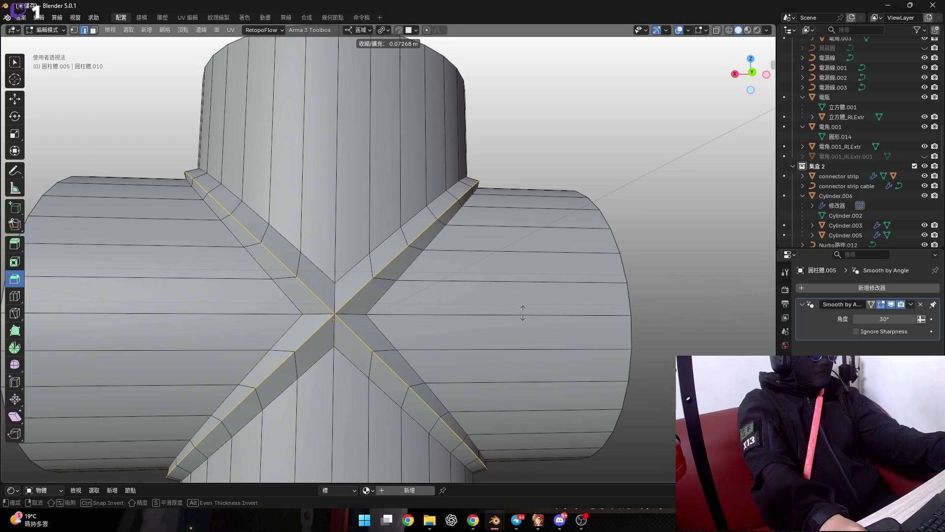
{"action": "left_click", "coordinate": [525, 313]}
Back in Object Mode, apply smooth shading, then reapply auto smooth by angle
{"action": "scroll", "coordinate": [527, 315], "scroll_direction": "down", "scroll_amount": 3}
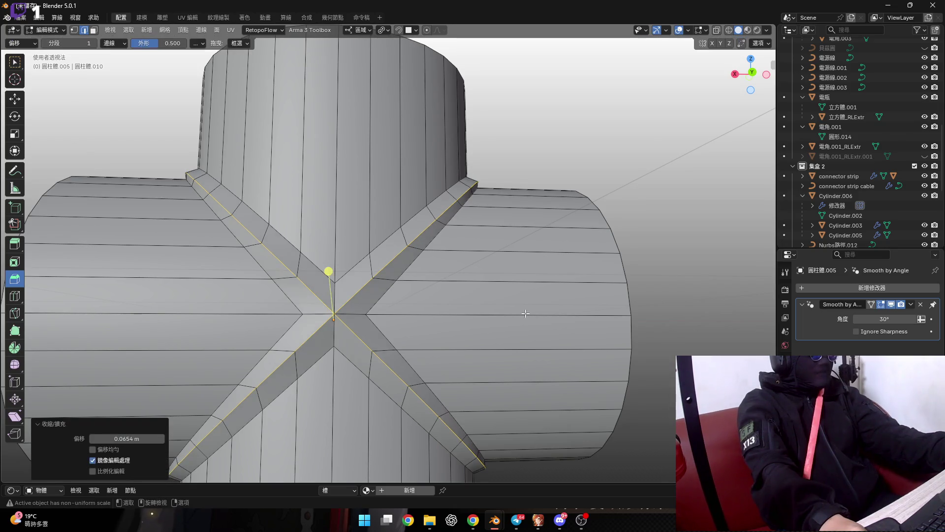
{"action": "key", "text": "Tab"}
{"action": "scroll", "coordinate": [513, 320], "scroll_direction": "down", "scroll_amount": 2}
{"action": "right_click", "coordinate": [495, 313]}
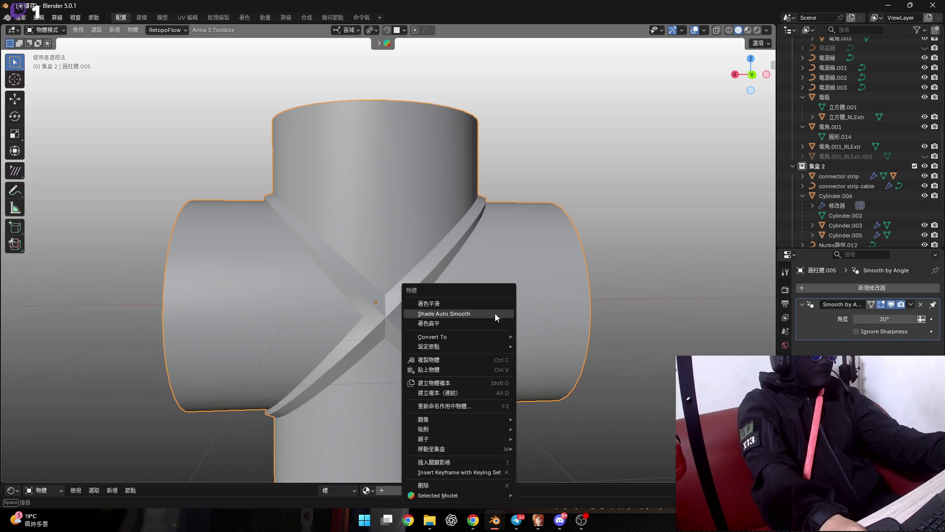
{"action": "left_click", "coordinate": [495, 305]}
{"action": "right_click", "coordinate": [495, 305]}
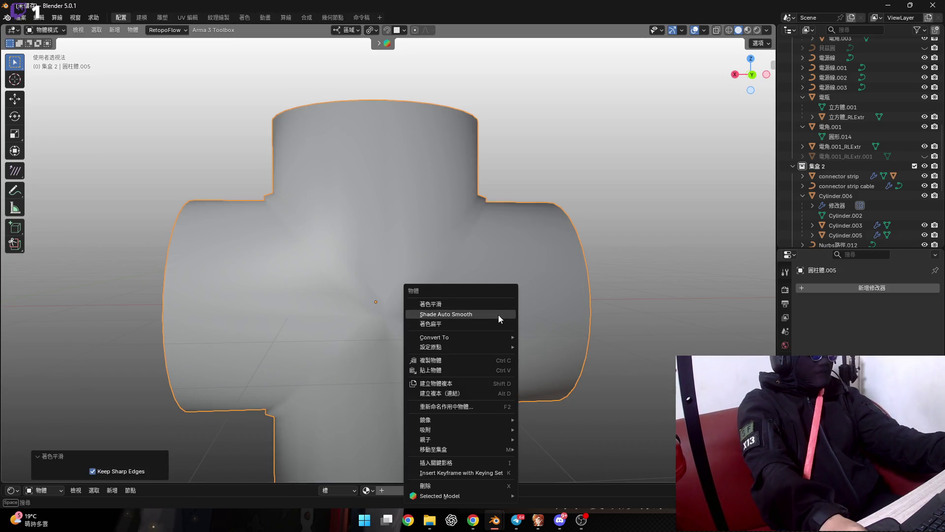
{"action": "left_click", "coordinate": [507, 317]}
{"action": "mouse_move", "coordinate": [459, 306]}
{"action": "middle_mouse_down"}
{"action": "mouse_move", "coordinate": [293, 307]}
{"action": "mouse_move", "coordinate": [361, 325]}
{"action": "mouse_move", "coordinate": [413, 370]}
{"action": "middle_mouse_up"}
{"action": "scroll", "coordinate": [361, 325], "scroll_direction": "up", "scroll_amount": 3}
{"action": "scroll", "coordinate": [398, 332], "scroll_direction": "down", "scroll_amount": 5}
{"action": "scroll", "coordinate": [380, 343], "scroll_direction": "down", "scroll_amount": 5}
Scale the cross junction down to 0.084 and bring the machine box into view
{"action": "key", "text": "s"}
{"action": "left_click", "coordinate": [364, 354]}
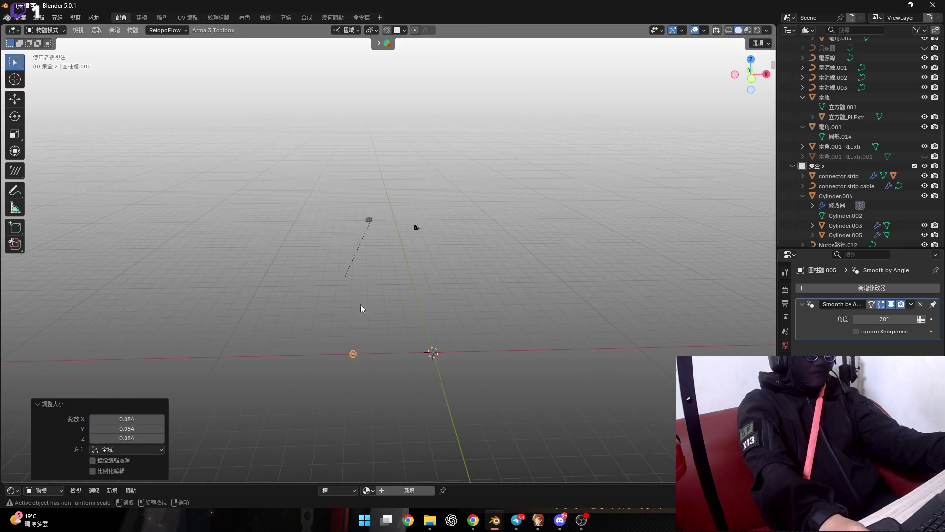
{"action": "scroll", "coordinate": [380, 217], "scroll_direction": "up", "scroll_amount": 5}
{"action": "middle_click_drag", "start_coordinate": [428, 205], "coordinate": [542, 192]}
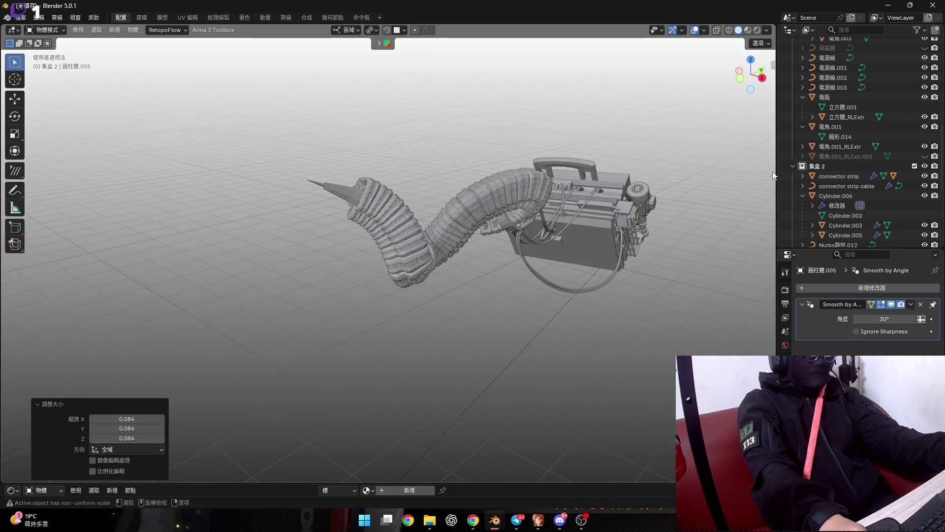
{"action": "scroll", "coordinate": [835, 184], "scroll_direction": "down", "scroll_amount": 5}
{"action": "middle_click_drag", "start_coordinate": [486, 229], "coordinate": [315, 244]}
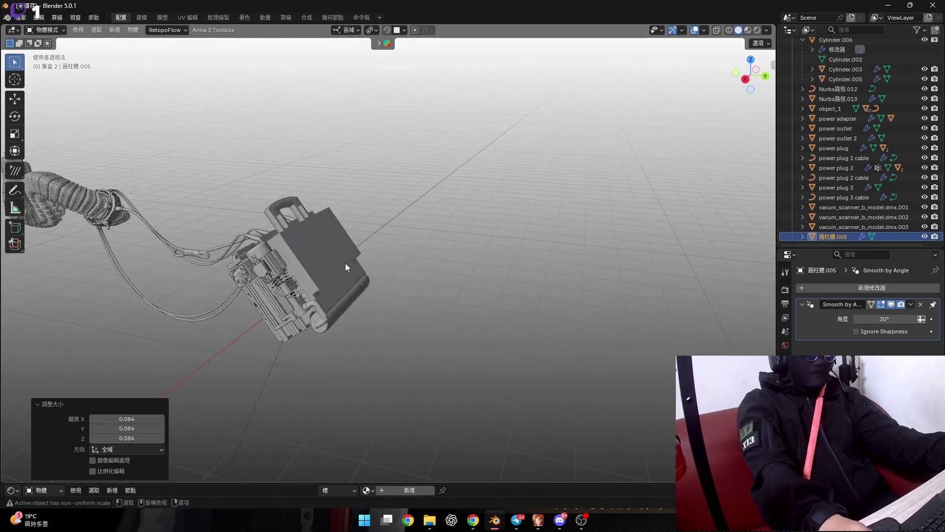
{"action": "scroll", "coordinate": [329, 258], "scroll_direction": "up", "scroll_amount": 4}
{"action": "scroll", "coordinate": [332, 258], "scroll_direction": "up", "scroll_amount": 4}
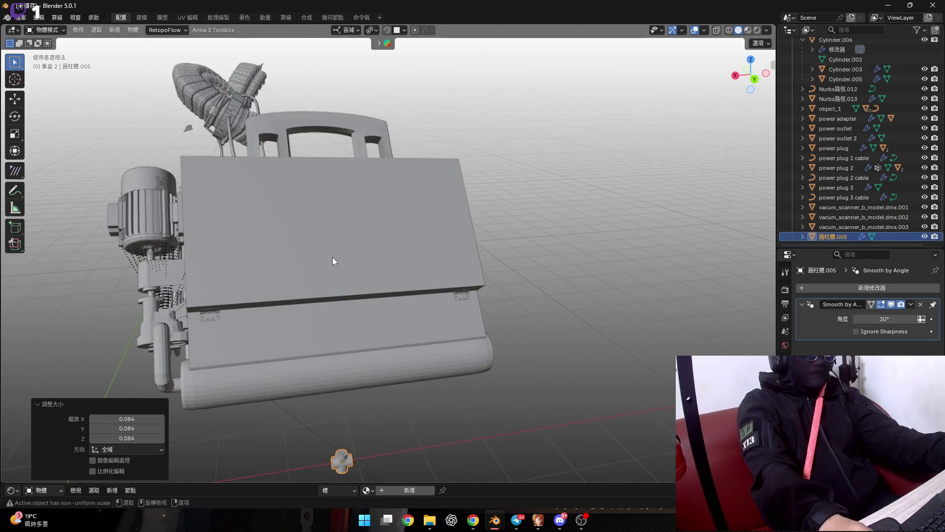
{"action": "middle_click_drag", "start_coordinate": [320, 259], "coordinate": [403, 262], "text": "shift"}
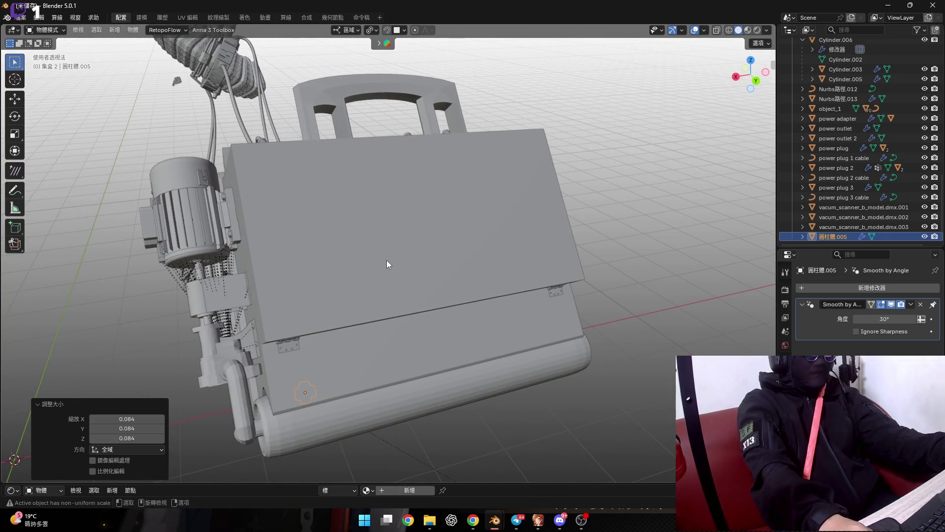
{"action": "scroll", "coordinate": [371, 250], "scroll_direction": "down", "scroll_amount": 3}
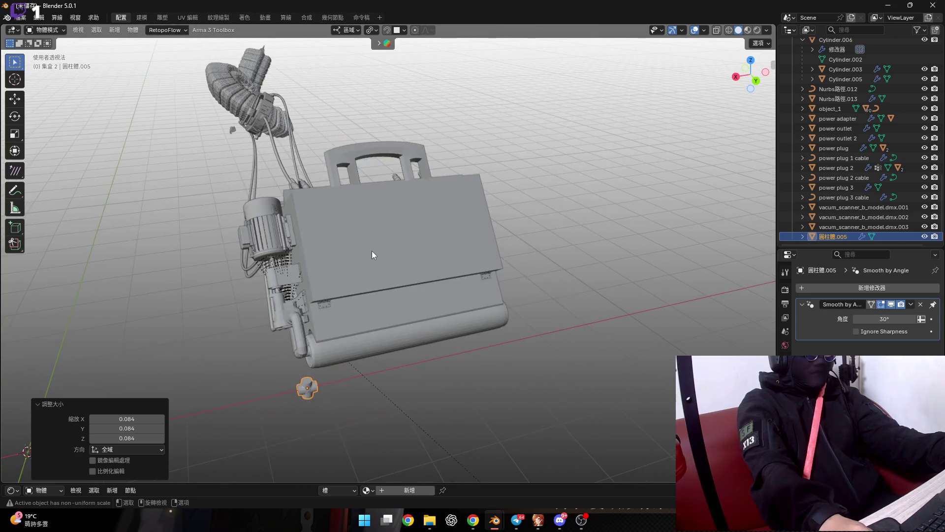
{"action": "middle_click_drag", "start_coordinate": [374, 249], "coordinate": [371, 246]}
Move the junction beside the machine box, shrink it further, and also select the box
{"action": "key", "text": "g"}
{"action": "right_click", "coordinate": [370, 249]}
{"action": "key", "text": "g"}
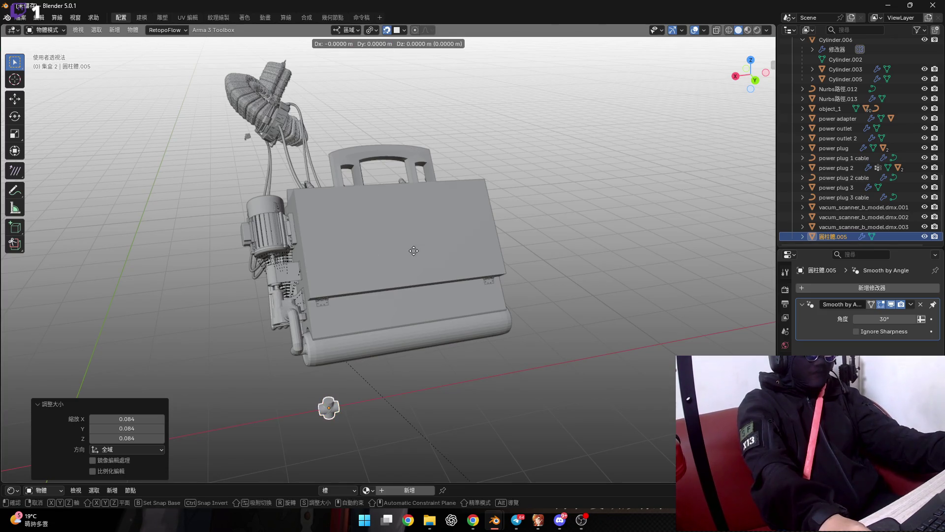
{"action": "right_click", "coordinate": [431, 233]}
{"action": "middle_click_drag", "start_coordinate": [353, 282], "coordinate": [374, 273]}
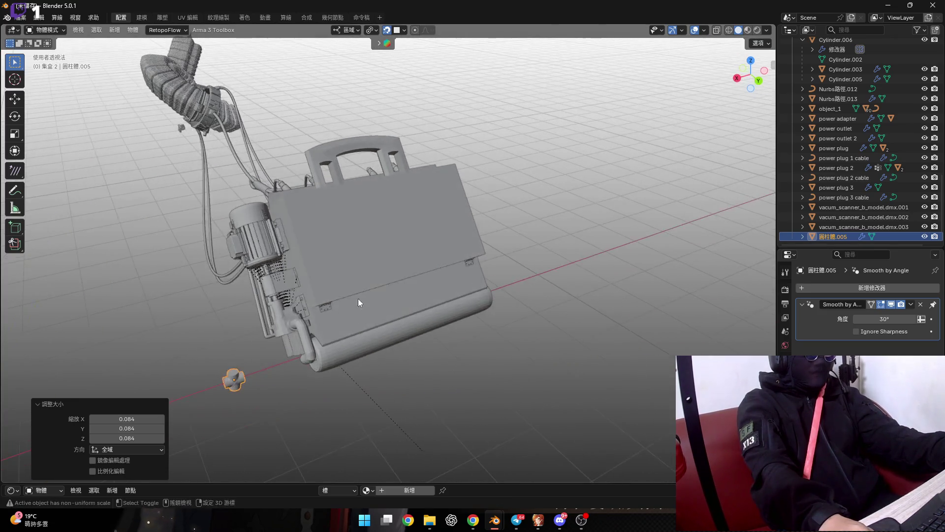
{"action": "key", "text": "g"}
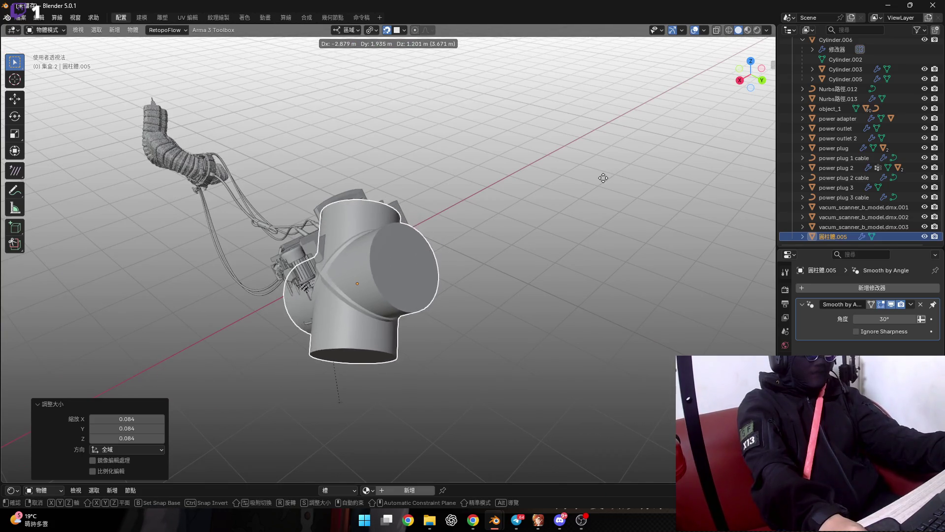
{"action": "left_click", "coordinate": [360, 279]}
{"action": "key", "text": "s"}
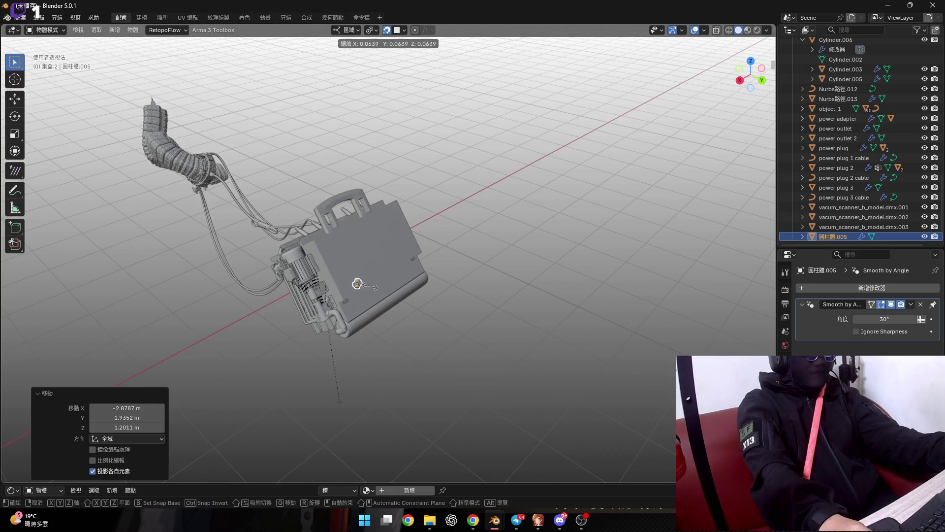
{"action": "left_click", "coordinate": [370, 286]}
{"action": "scroll", "coordinate": [347, 263], "scroll_direction": "up", "scroll_amount": 5}
{"action": "scroll", "coordinate": [357, 256], "scroll_direction": "up", "scroll_amount": 3}
{"action": "left_click", "coordinate": [357, 258], "text": "shift"}
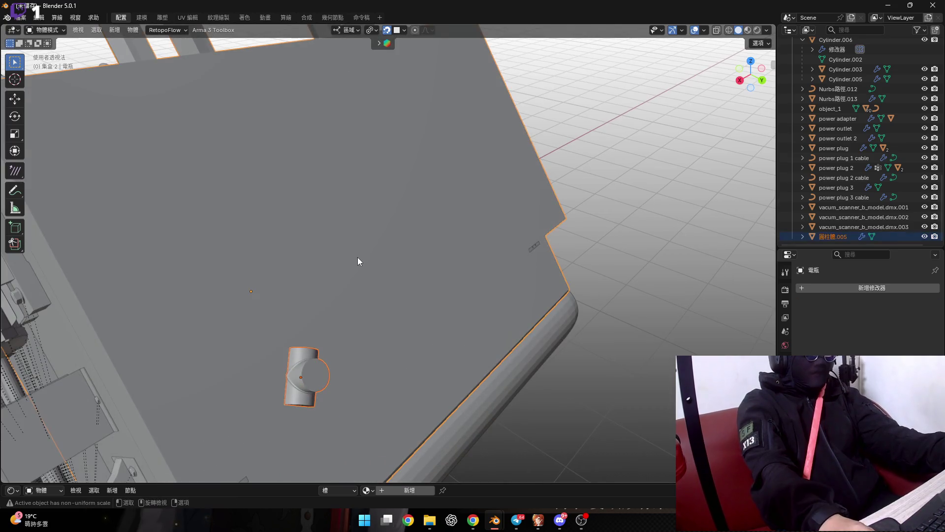
Select the entire cross mesh in Edit Mode
{"action": "mouse_move", "coordinate": [360, 256]}
{"action": "middle_mouse_down"}
{"action": "mouse_move", "coordinate": [407, 238]}
{"action": "mouse_move", "coordinate": [427, 331]}
{"action": "mouse_move", "coordinate": [457, 363]}
{"action": "middle_mouse_up"}
{"action": "key", "text": "Tab"}
{"action": "left_click_drag", "start_coordinate": [274, 264], "coordinate": [480, 412]}
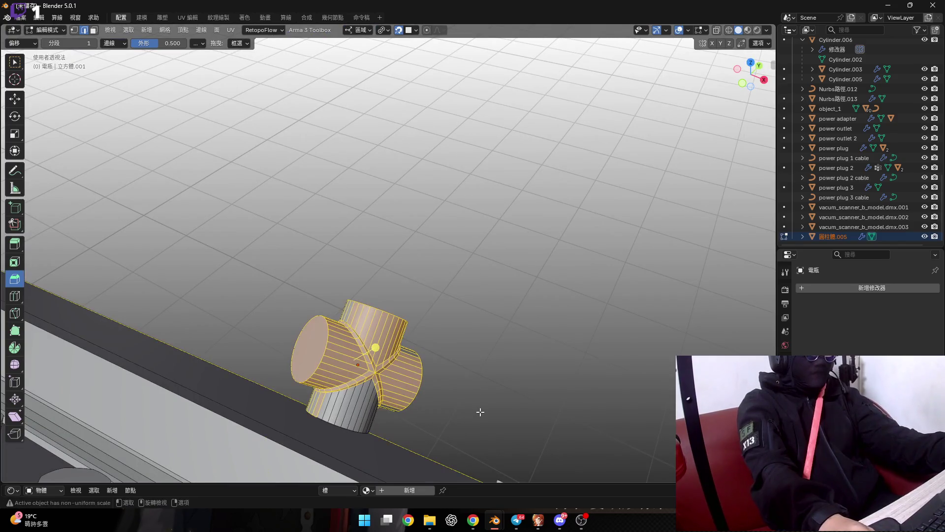
{"action": "left_click", "coordinate": [471, 355]}
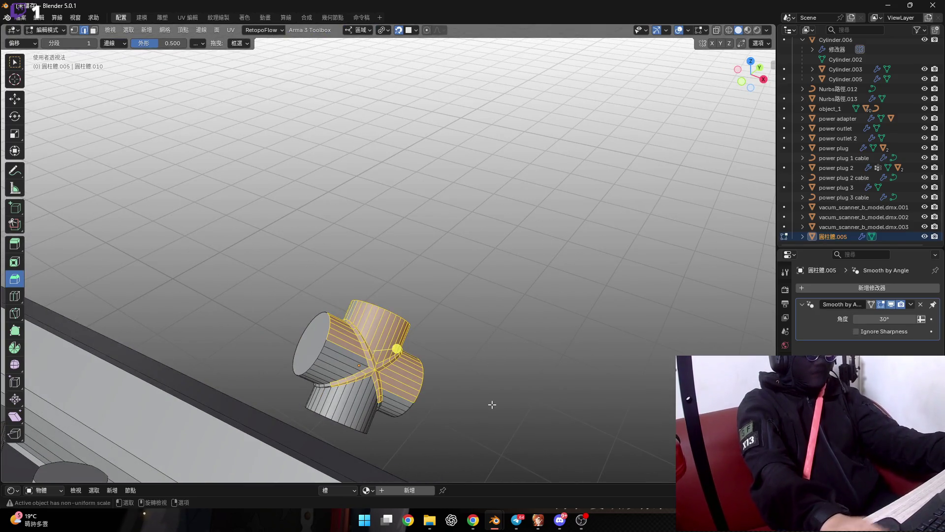
{"action": "key", "text": "ctrl+KP_Add"}
{"action": "middle_click_drag", "start_coordinate": [492, 405], "coordinate": [386, 348]}
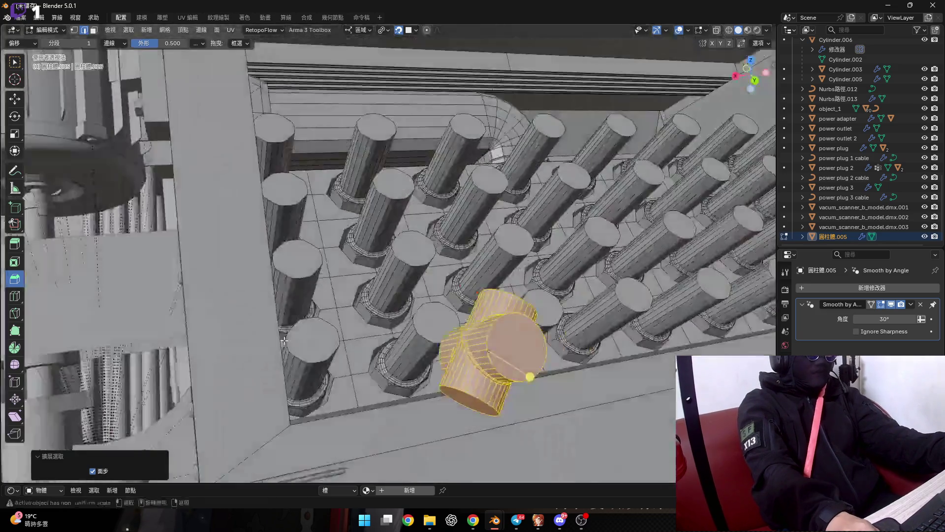
Rotate the cross junction in Object Mode
{"action": "key", "text": "Tab"}
{"action": "scroll", "coordinate": [379, 338], "scroll_direction": "down", "scroll_amount": 3}
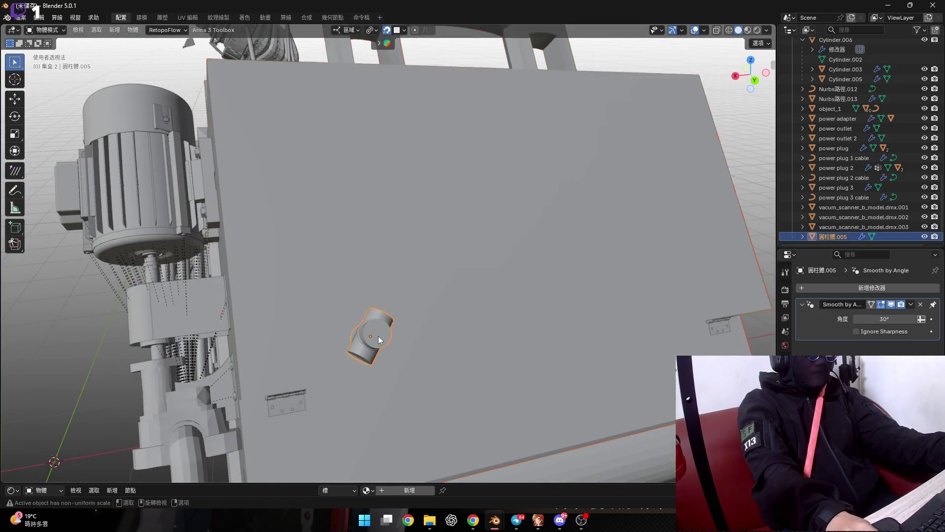
{"action": "key", "text": "r"}
{"action": "left_click", "coordinate": [403, 300]}
Select the machine box, hide and unhide it, then edit its mesh to view the pins
{"action": "left_click", "coordinate": [469, 277]}
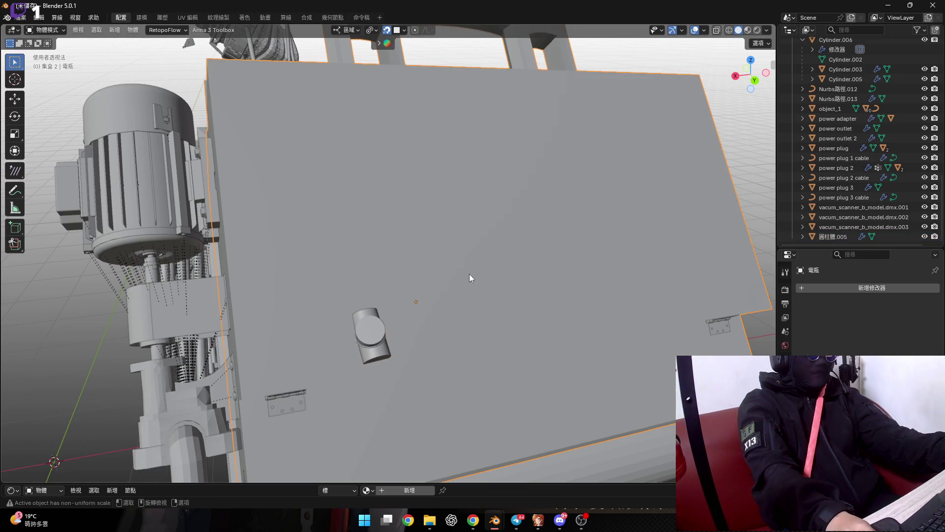
{"action": "key", "text": "h"}
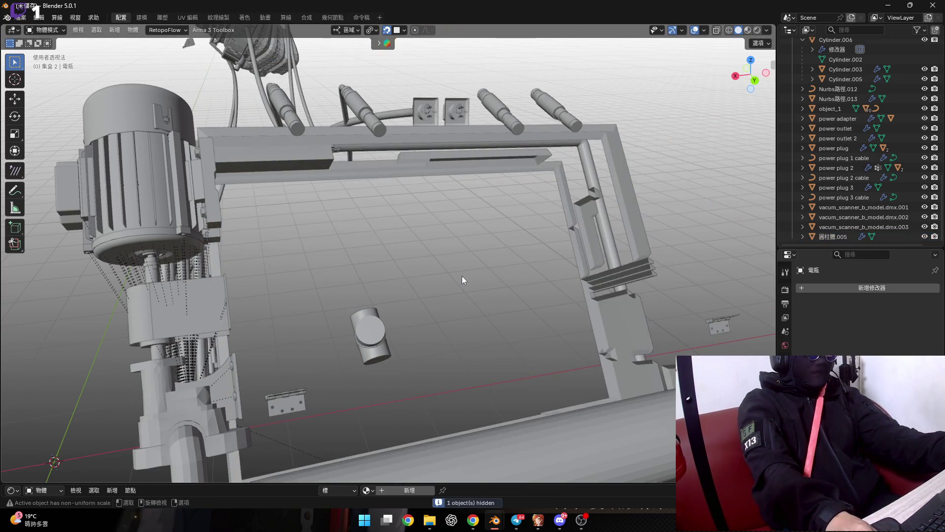
{"action": "key", "text": "alt+h"}
{"action": "mouse_move", "coordinate": [452, 274]}
{"action": "middle_mouse_down"}
{"action": "mouse_move", "coordinate": [489, 261]}
{"action": "mouse_move", "coordinate": [490, 245]}
{"action": "middle_mouse_up"}
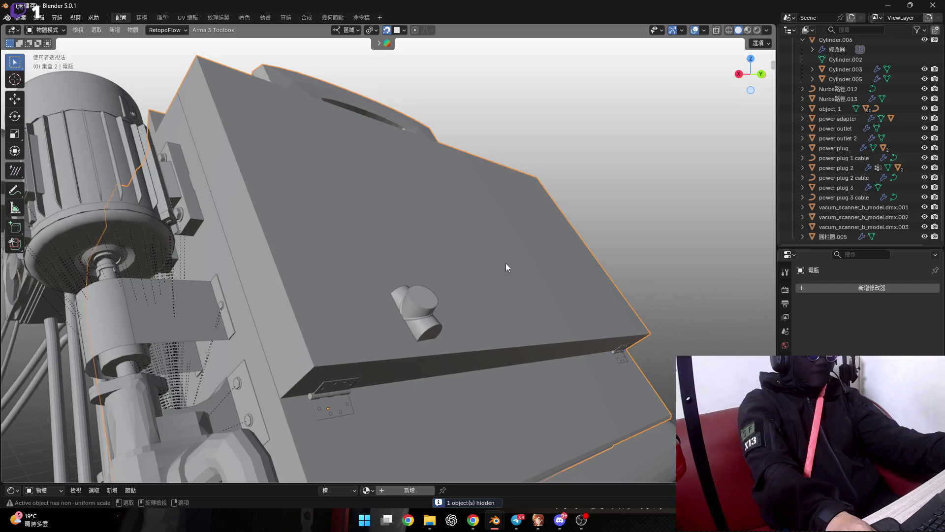
{"action": "key", "text": "Tab"}
{"action": "mouse_move", "coordinate": [602, 289]}
{"action": "middle_mouse_down"}
{"action": "mouse_move", "coordinate": [508, 296]}
{"action": "mouse_move", "coordinate": [478, 264]}
{"action": "middle_mouse_up"}
{"action": "scroll", "coordinate": [509, 297], "scroll_direction": "down", "scroll_amount": 5}
Reveal the lid faces, separate them into their own object, and hide that lid object
{"action": "key", "text": "alt+h"}
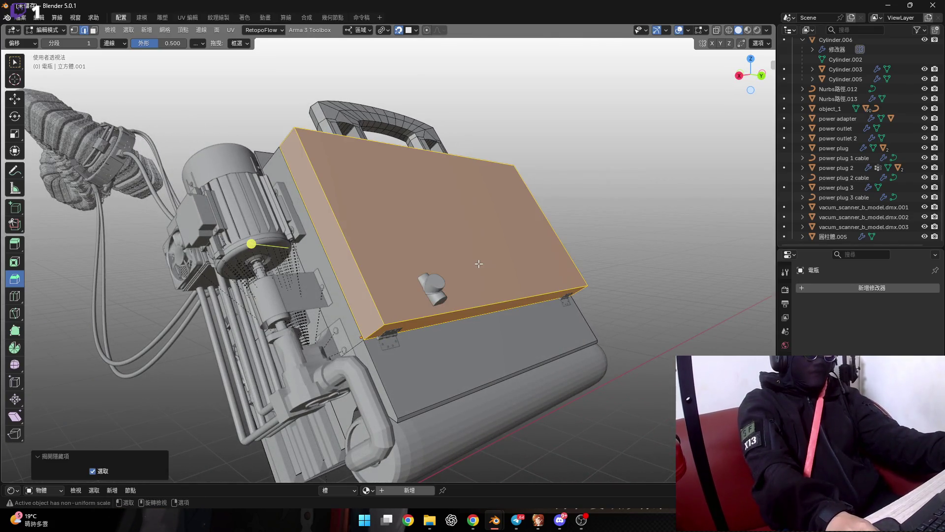
{"action": "key", "text": "p"}
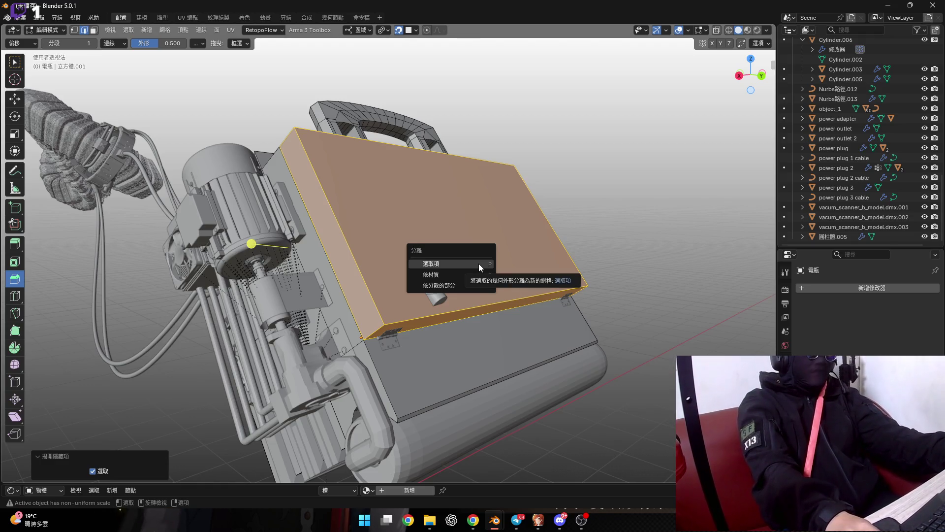
{"action": "mouse_move", "coordinate": [347, 285]}
{"action": "middle_mouse_down"}
{"action": "mouse_move", "coordinate": [402, 302]}
{"action": "mouse_move", "coordinate": [380, 273]}
{"action": "middle_mouse_up"}
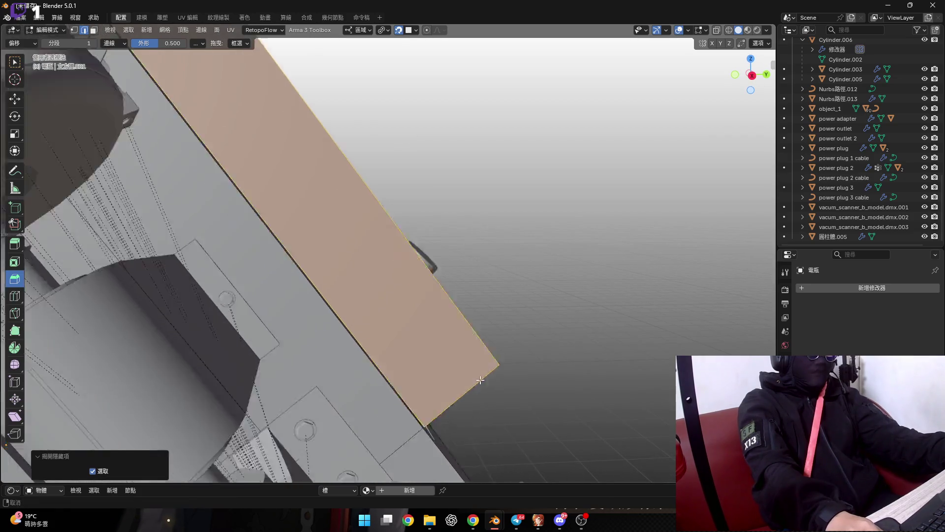
{"action": "scroll", "coordinate": [484, 395], "scroll_direction": "down", "scroll_amount": 3}
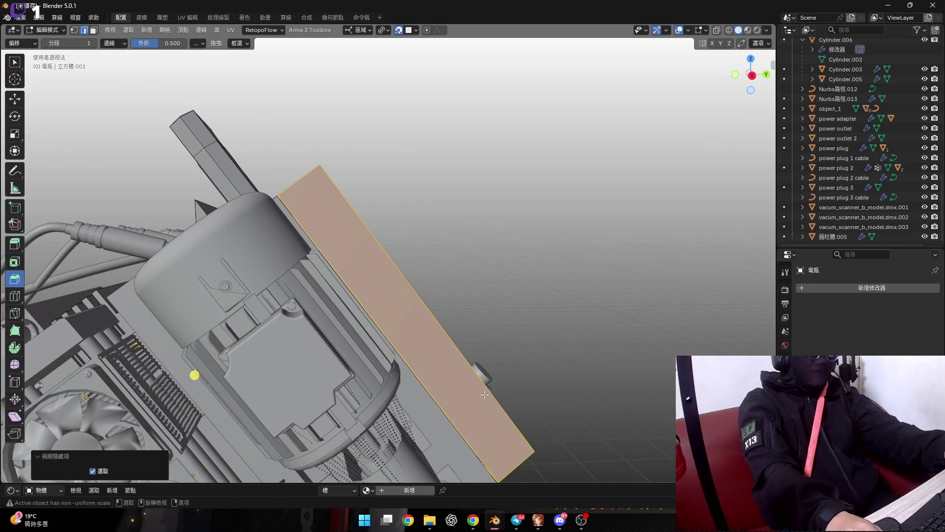
{"action": "middle_click_drag", "start_coordinate": [484, 395], "coordinate": [374, 328]}
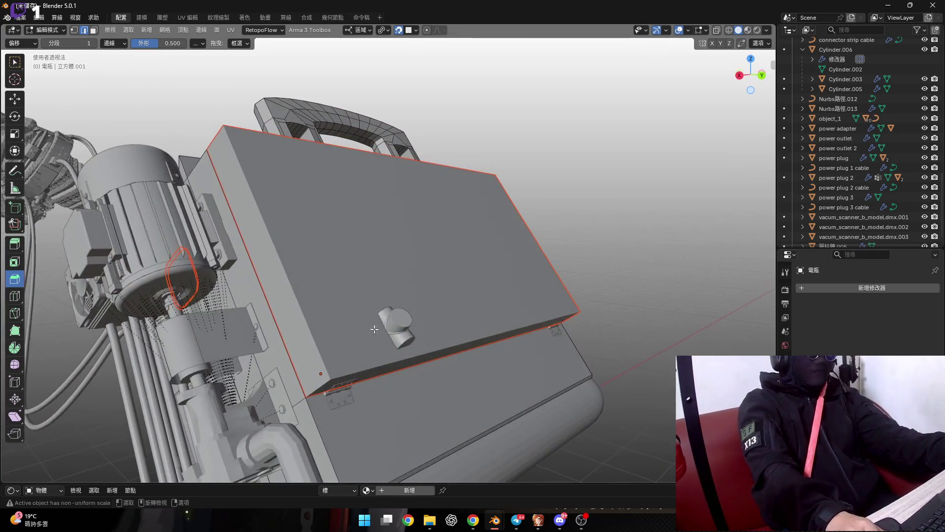
{"action": "key", "text": "Tab"}
{"action": "left_click", "coordinate": [476, 275]}
{"action": "scroll", "coordinate": [842, 209], "scroll_direction": "up", "scroll_amount": 5}
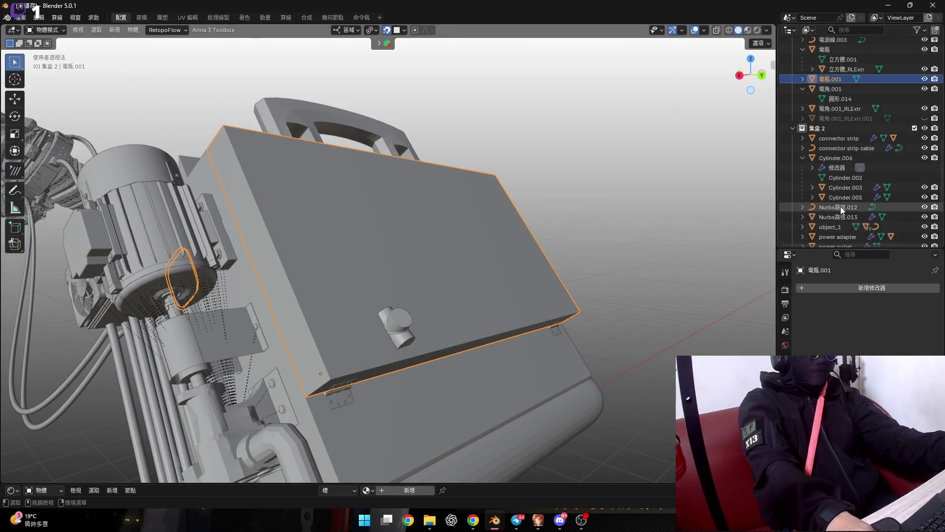
{"action": "scroll", "coordinate": [841, 210], "scroll_direction": "up", "scroll_amount": 4}
{"action": "key", "text": "h"}
Scale the cross junction down to 0.299
{"action": "left_click", "coordinate": [394, 328]}
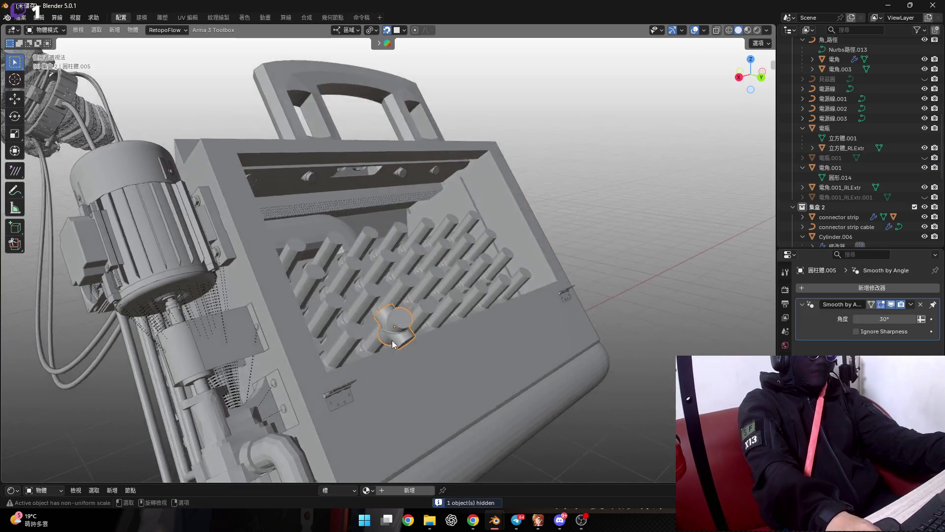
{"action": "scroll", "coordinate": [393, 335], "scroll_direction": "up", "scroll_amount": 5}
{"action": "key", "text": "s"}
{"action": "left_click", "coordinate": [394, 331]}
{"action": "scroll", "coordinate": [321, 336], "scroll_direction": "up", "scroll_amount": 4}
{"action": "scroll", "coordinate": [330, 338], "scroll_direction": "up", "scroll_amount": 2}
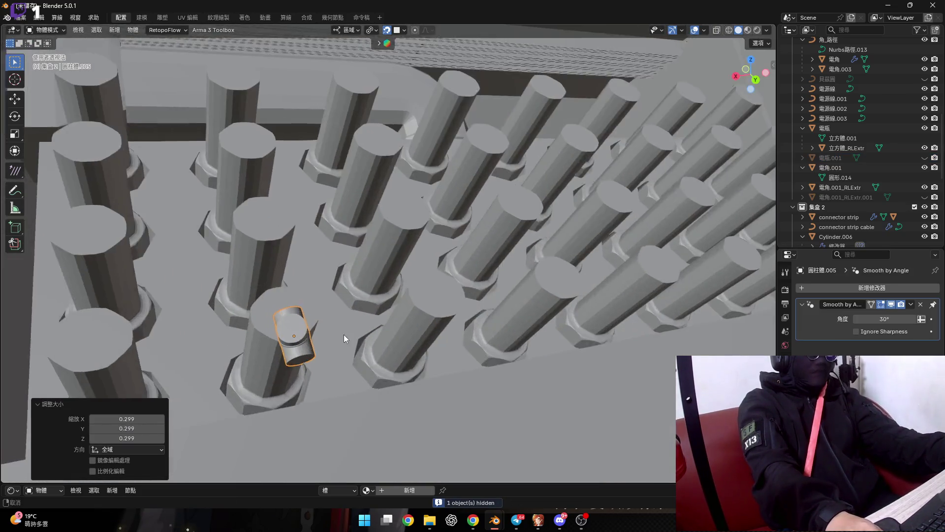
{"action": "scroll", "coordinate": [374, 335], "scroll_direction": "up", "scroll_amount": 2}
{"action": "scroll", "coordinate": [401, 333], "scroll_direction": "up", "scroll_amount": 2}
Rotate the cross junction about 86° on the X axis
{"action": "key", "text": "r"}
{"action": "key", "text": "x"}
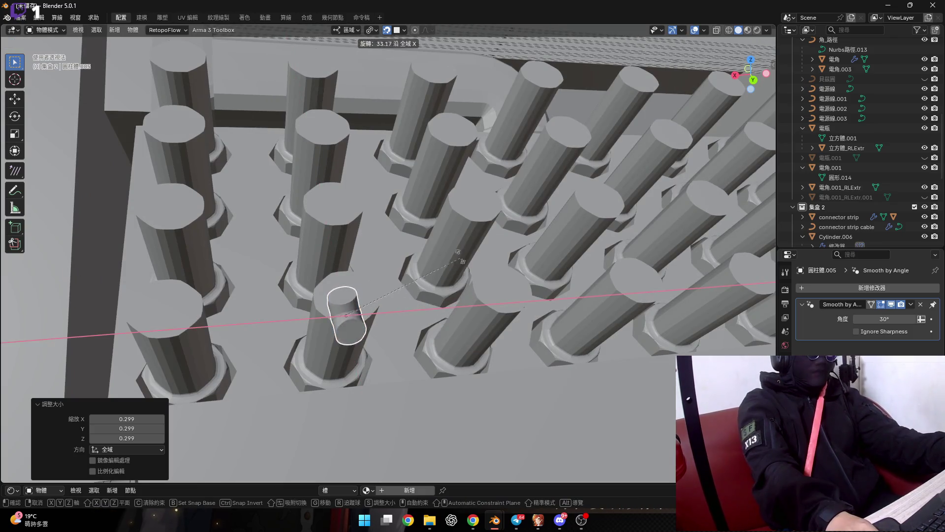
{"action": "key", "text": "c"}
{"action": "right_click", "coordinate": [522, 323]}
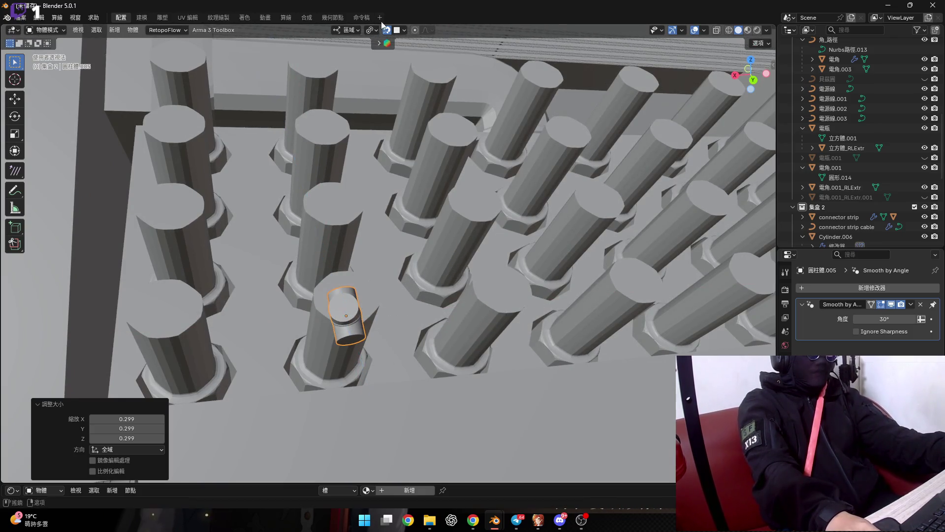
{"action": "key", "text": "r"}
{"action": "key", "text": "x"}
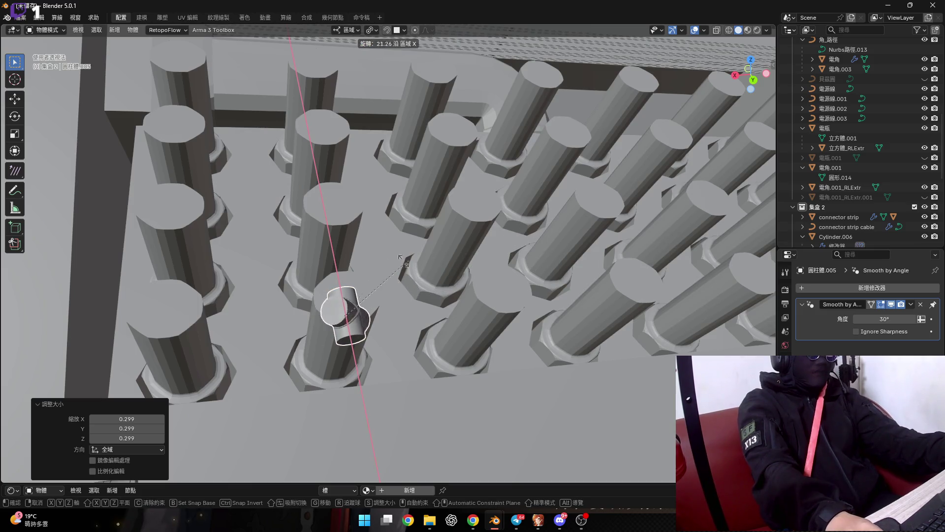
{"action": "left_click", "coordinate": [329, 271]}
{"action": "middle_click_drag", "start_coordinate": [318, 286], "coordinate": [457, 78]}
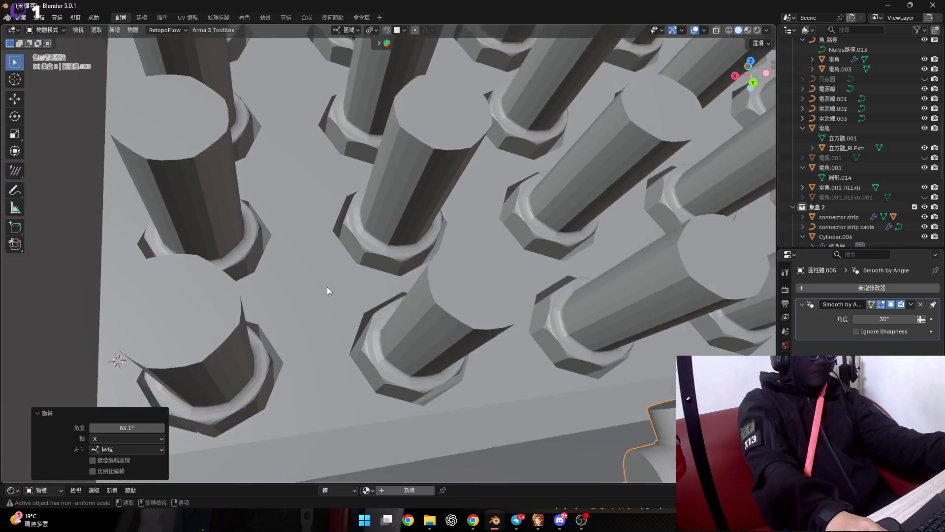
Move the cross junction to a new position and review the snapping settings
{"action": "key", "text": "g"}
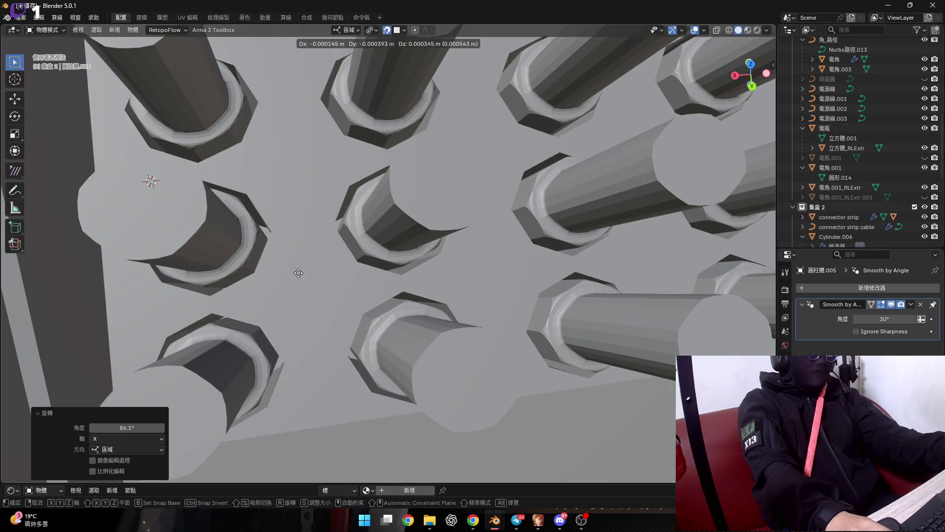
{"action": "left_click", "coordinate": [312, 268]}
{"action": "scroll", "coordinate": [312, 268], "scroll_direction": "down", "scroll_amount": 5}
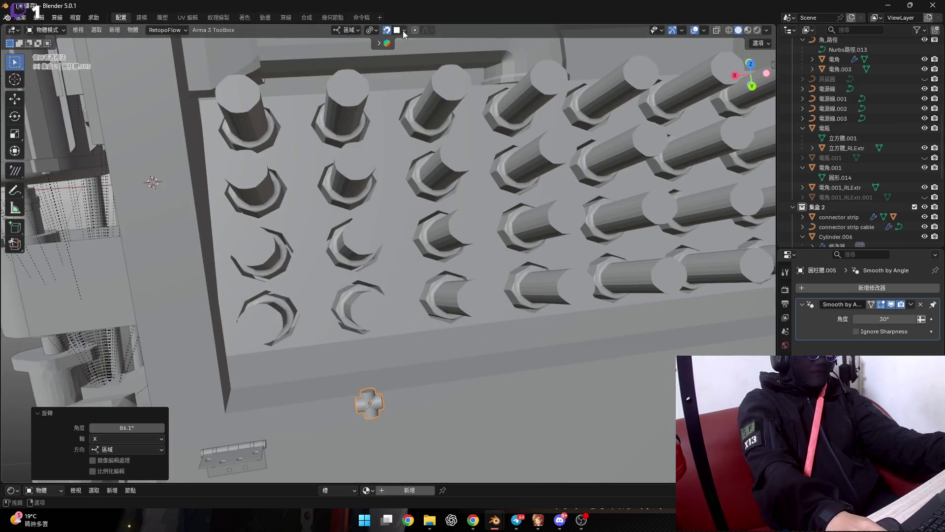
{"action": "left_click", "coordinate": [403, 30]}
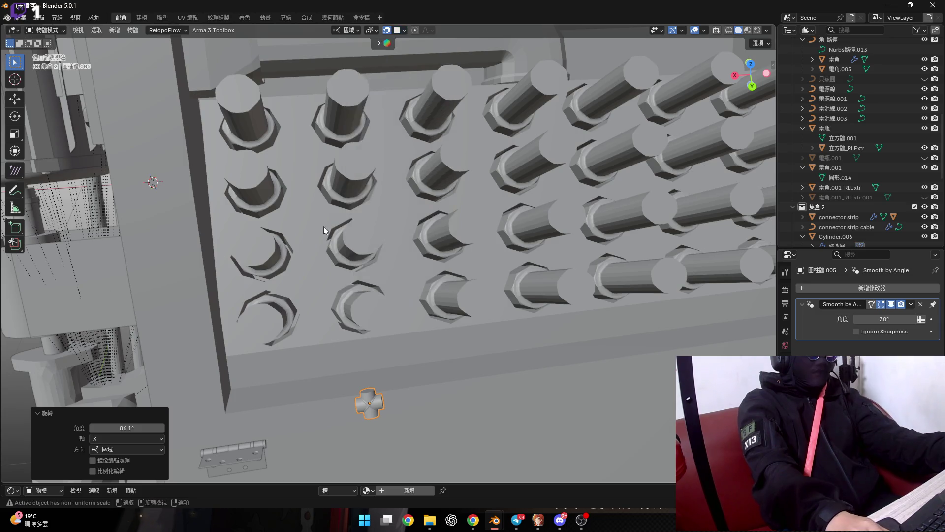
{"action": "key", "text": "g"}
{"action": "key", "text": "Escape"}
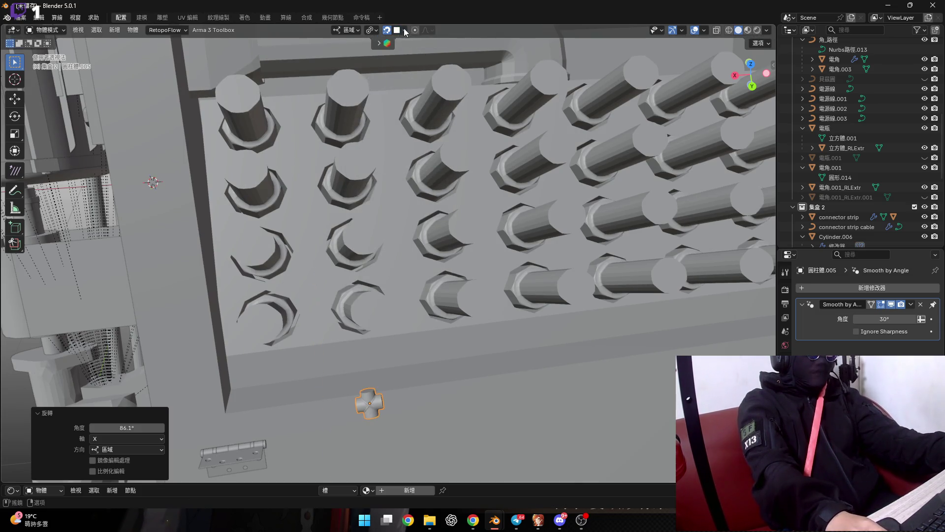
{"action": "left_click", "coordinate": [405, 30]}
Try another move of the cross toward the pins, then cancel it
{"action": "middle_click_drag", "start_coordinate": [296, 231], "coordinate": [311, 270]}
{"action": "key", "text": "g"}
{"action": "scroll", "coordinate": [309, 277], "scroll_direction": "up", "scroll_amount": 2}
{"action": "scroll", "coordinate": [309, 277], "scroll_direction": "up", "scroll_amount": 4}
{"action": "scroll", "coordinate": [315, 278], "scroll_direction": "up", "scroll_amount": 2}
{"action": "right_click", "coordinate": [324, 276]}
{"action": "middle_click_drag", "start_coordinate": [295, 262], "coordinate": [375, 228]}
Tilt the cross again about X, then −7.51° about Y
{"action": "key", "text": "r"}
{"action": "key", "text": "x"}
{"action": "left_click", "coordinate": [401, 191]}
{"action": "key", "text": "r"}
{"action": "key", "text": "y"}
{"action": "left_click", "coordinate": [406, 200]}
{"action": "mouse_move", "coordinate": [406, 200]}
{"action": "middle_mouse_down"}
{"action": "mouse_move", "coordinate": [313, 291]}
{"action": "mouse_move", "coordinate": [519, 261]}
{"action": "mouse_move", "coordinate": [353, 268]}
{"action": "middle_mouse_up"}
Nudge the cross junction 0.005452 m along the Y axis
{"action": "key", "text": "g"}
{"action": "key", "text": "z"}
{"action": "key", "text": "x"}
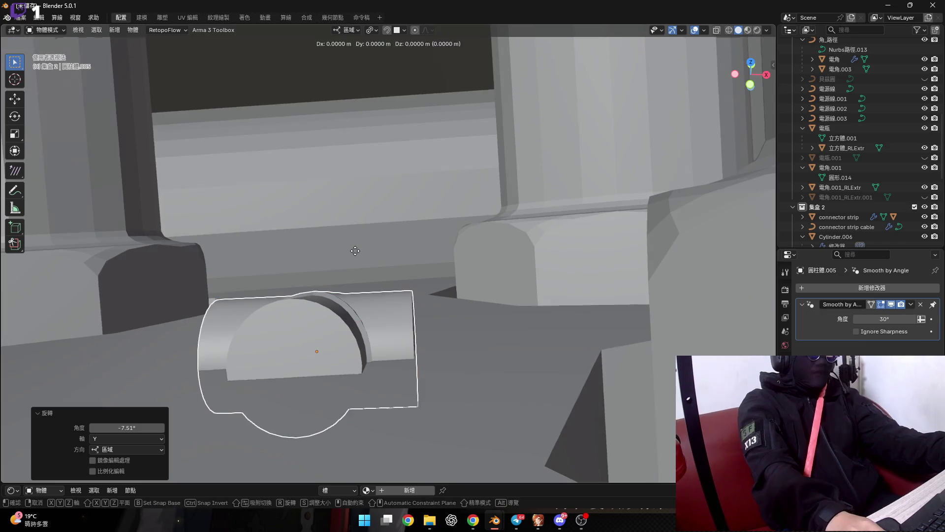
{"action": "key", "text": "y"}
{"action": "key", "text": "y"}
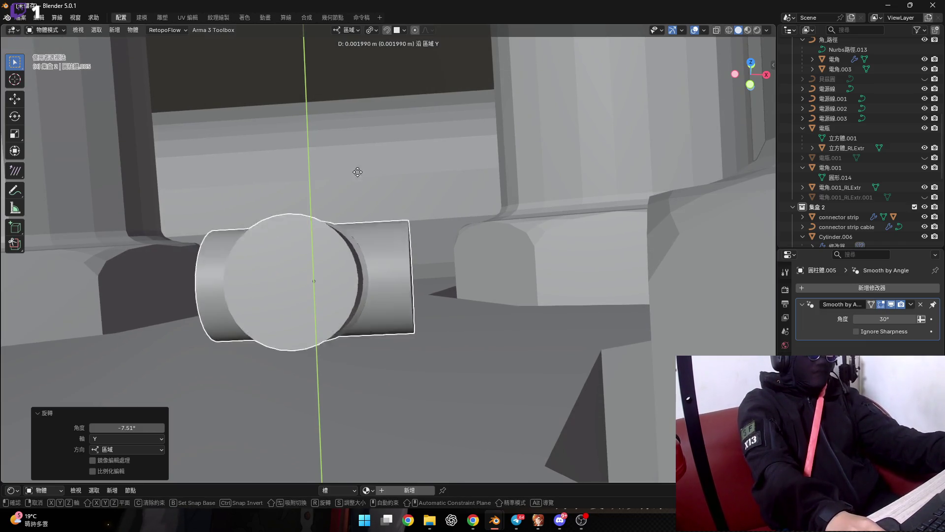
{"action": "left_click", "coordinate": [337, 65]}
{"action": "mouse_move", "coordinate": [337, 65]}
{"action": "middle_mouse_down"}
{"action": "mouse_move", "coordinate": [338, 404]}
{"action": "mouse_move", "coordinate": [219, 289]}
{"action": "middle_mouse_up"}
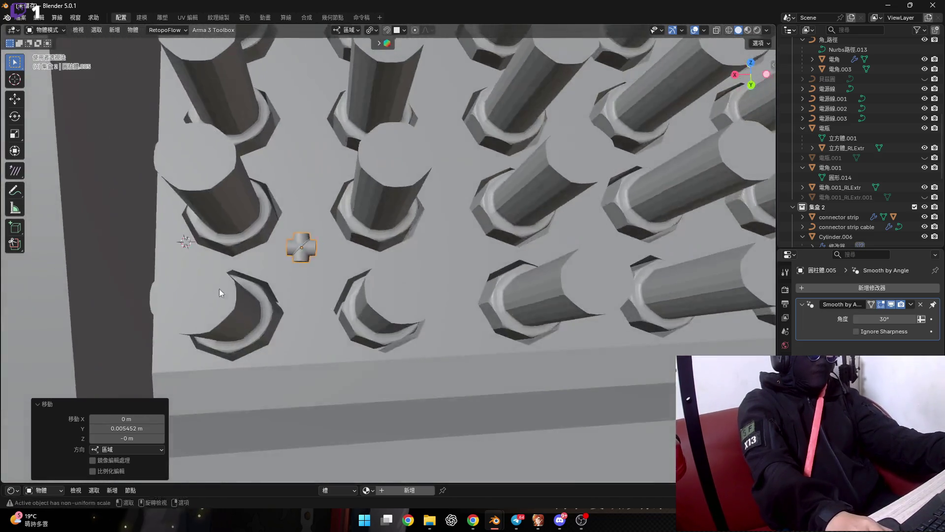
{"action": "scroll", "coordinate": [219, 289], "scroll_direction": "up", "scroll_amount": 3}
Select the machine box 電瓶 and enter its mesh editing
{"action": "left_click", "coordinate": [218, 246]}
{"action": "key", "text": "Tab"}
{"action": "mouse_move", "coordinate": [217, 245]}
{"action": "middle_mouse_down"}
{"action": "mouse_move", "coordinate": [304, 327]}
{"action": "mouse_move", "coordinate": [311, 294]}
{"action": "middle_mouse_up"}
Select a face on one of the pins in face mode, then return to Object Mode
{"action": "scroll", "coordinate": [311, 296], "scroll_direction": "up", "scroll_amount": 3}
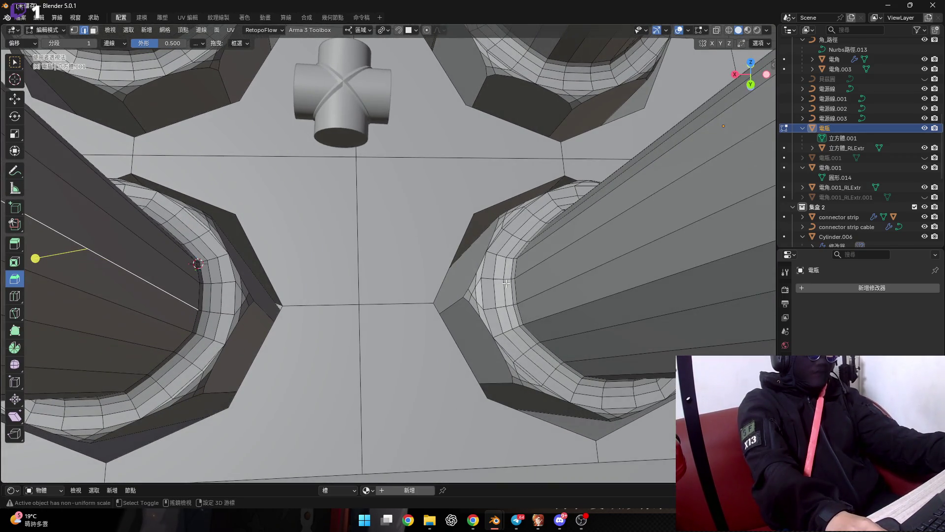
{"action": "middle_click_drag", "start_coordinate": [517, 292], "coordinate": [522, 301]}
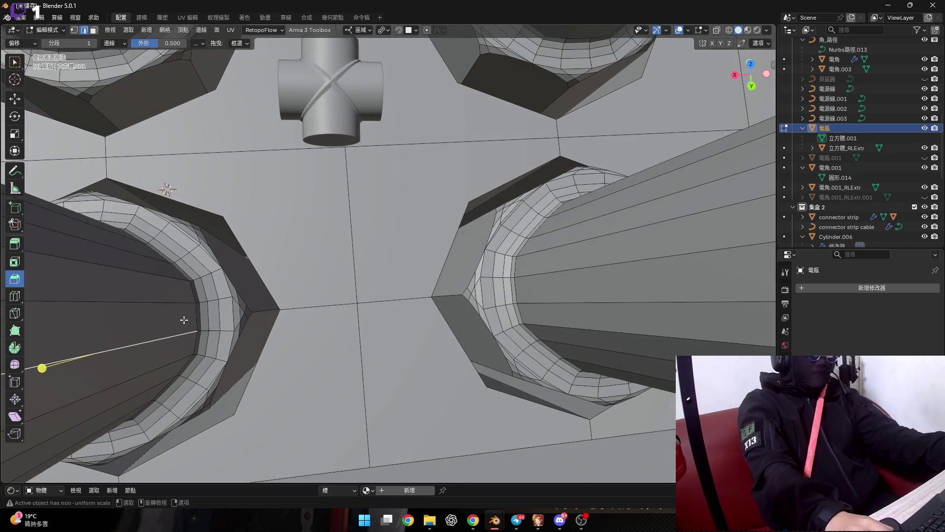
{"action": "key", "text": "3"}
{"action": "left_click", "coordinate": [184, 320]}
{"action": "scroll", "coordinate": [294, 322], "scroll_direction": "down", "scroll_amount": 4}
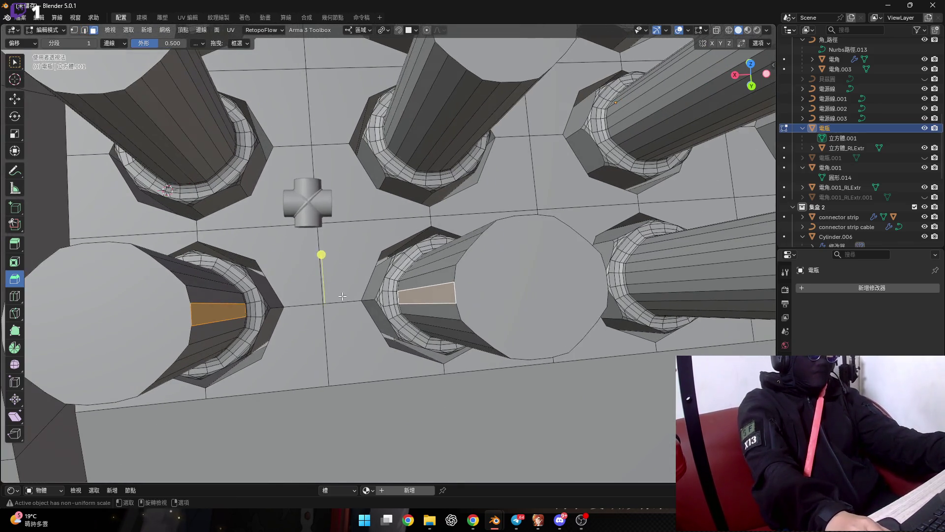
{"action": "key", "text": "Tab"}
Set the junction's origin to the 3D cursor and snap the junction onto the cursor
{"action": "left_click", "coordinate": [318, 204]}
{"action": "right_click", "coordinate": [318, 205]}
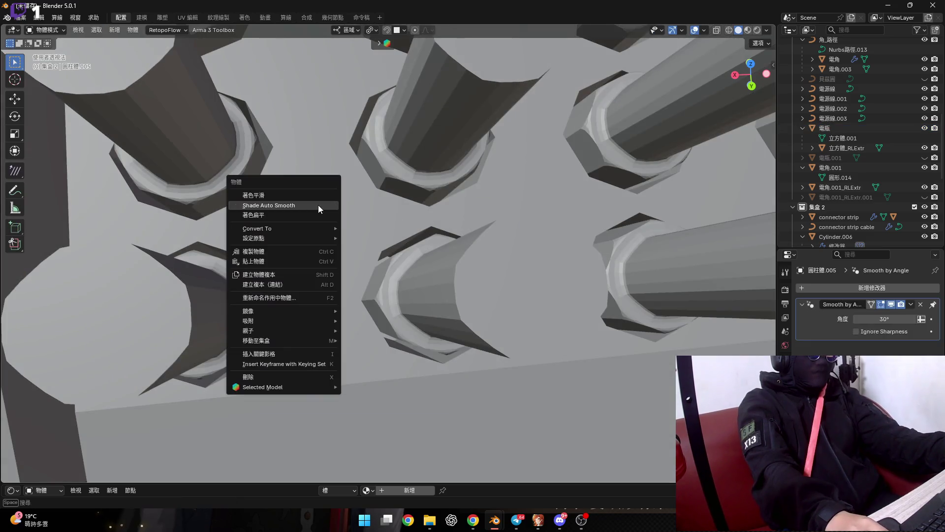
{"action": "mouse_move", "coordinate": [330, 239]}
{"action": "left_click", "coordinate": [392, 260]}
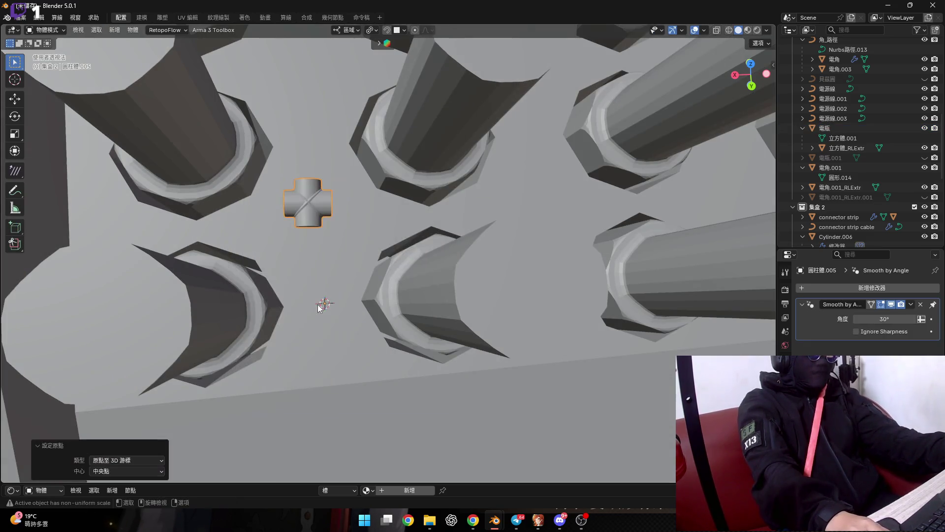
{"action": "right_click", "coordinate": [315, 207]}
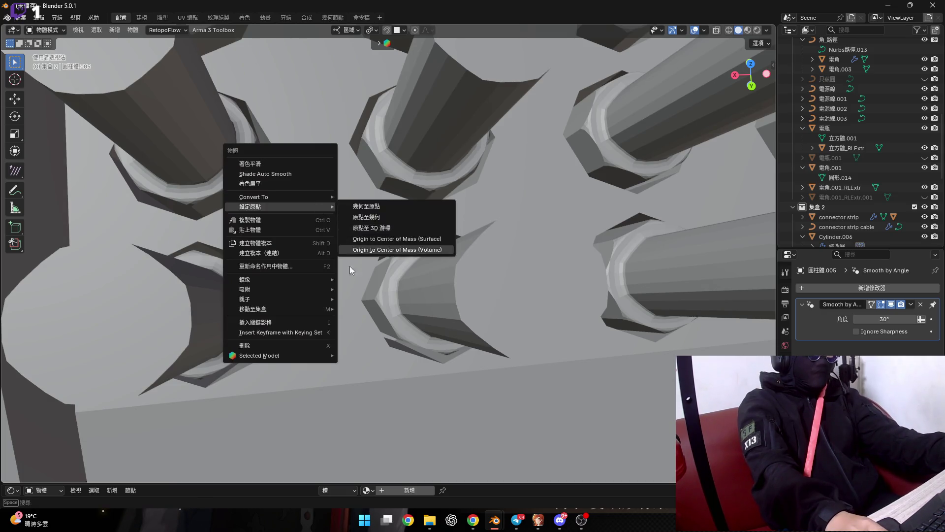
{"action": "mouse_move", "coordinate": [315, 289]}
{"action": "left_click", "coordinate": [386, 298]}
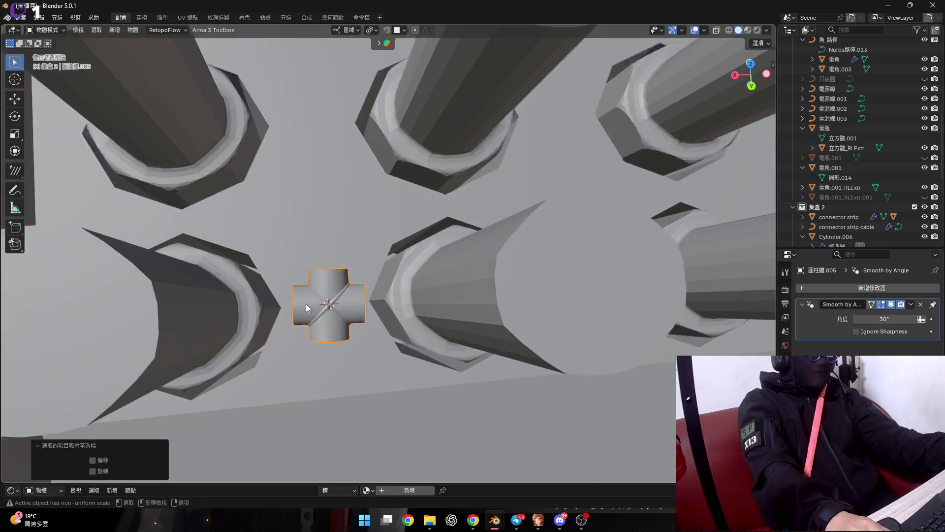
Zero all three rotation values of the junction in the N panel Item tab
{"action": "scroll", "coordinate": [306, 304], "scroll_direction": "up", "scroll_amount": 4}
{"action": "scroll", "coordinate": [325, 315], "scroll_direction": "down", "scroll_amount": 3}
{"action": "middle_click_drag", "start_coordinate": [316, 321], "coordinate": [368, 291]}
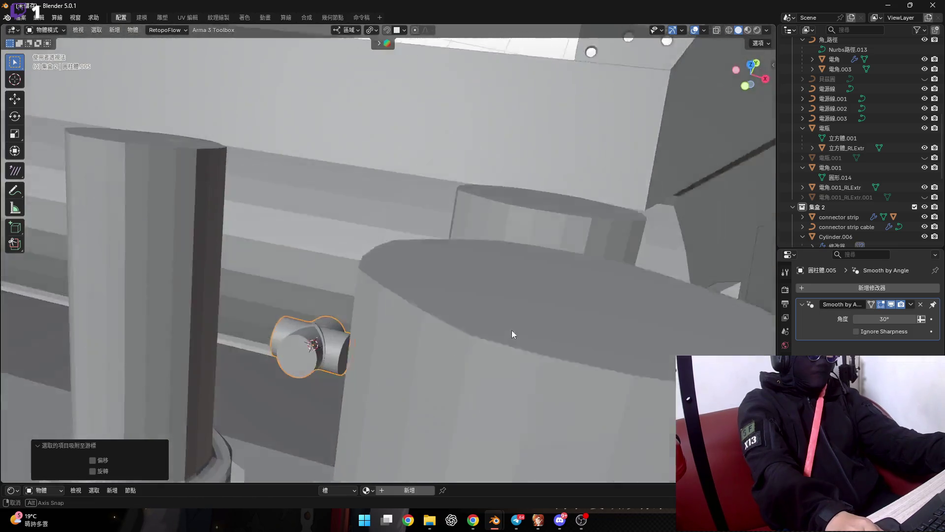
{"action": "scroll", "coordinate": [364, 293], "scroll_direction": "up", "scroll_amount": 3}
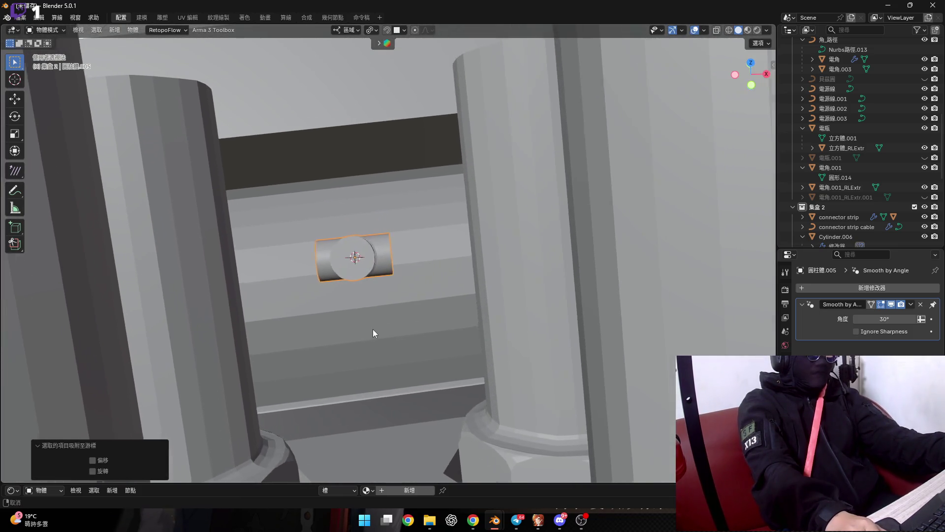
{"action": "key", "text": "n"}
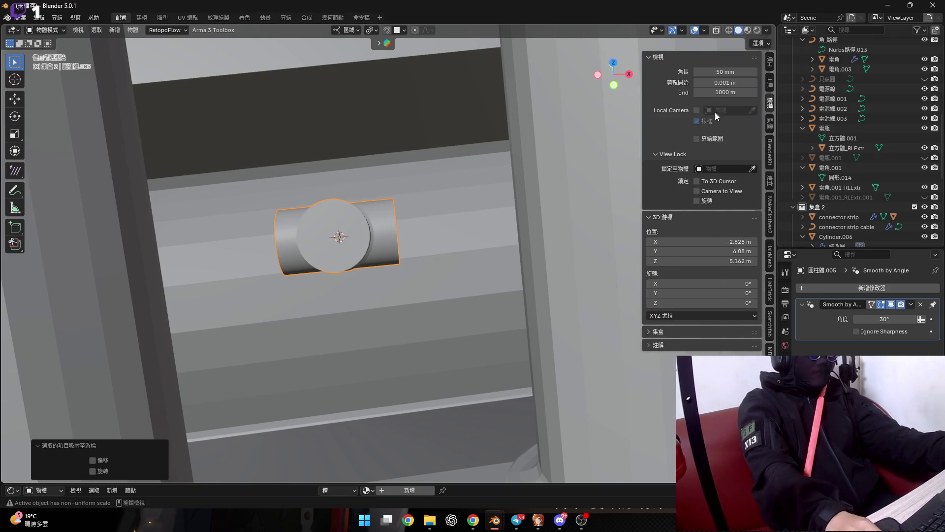
{"action": "left_click", "coordinate": [770, 62]}
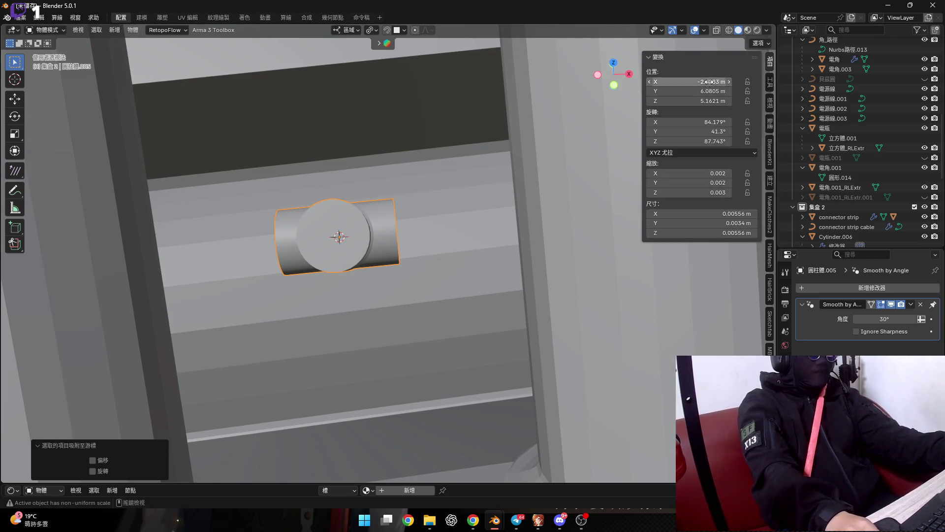
{"action": "left_click_drag", "start_coordinate": [709, 121], "coordinate": [709, 142]}
{"action": "type", "text": "0"}
{"action": "key", "text": "Return"}
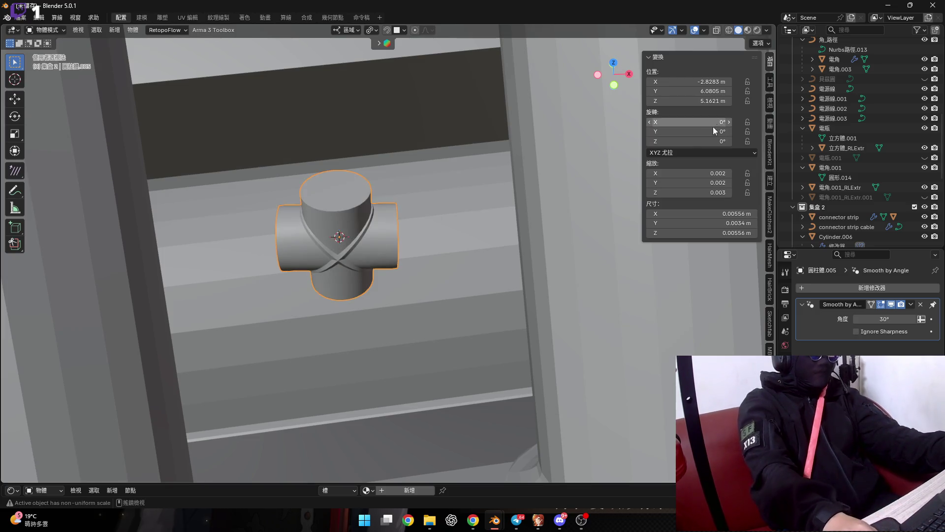
Copy 電瓶's rotation (X −53.447°, Y −3.1289°, Z 4.6883°) onto the junction
{"action": "mouse_move", "coordinate": [559, 159]}
{"action": "middle_mouse_down", "text": "shift"}
{"action": "mouse_move", "coordinate": [592, 243]}
{"action": "mouse_move", "coordinate": [560, 224]}
{"action": "middle_mouse_up", "text": "shift"}
{"action": "left_click", "coordinate": [589, 244]}
{"action": "left_click", "coordinate": [695, 123]}
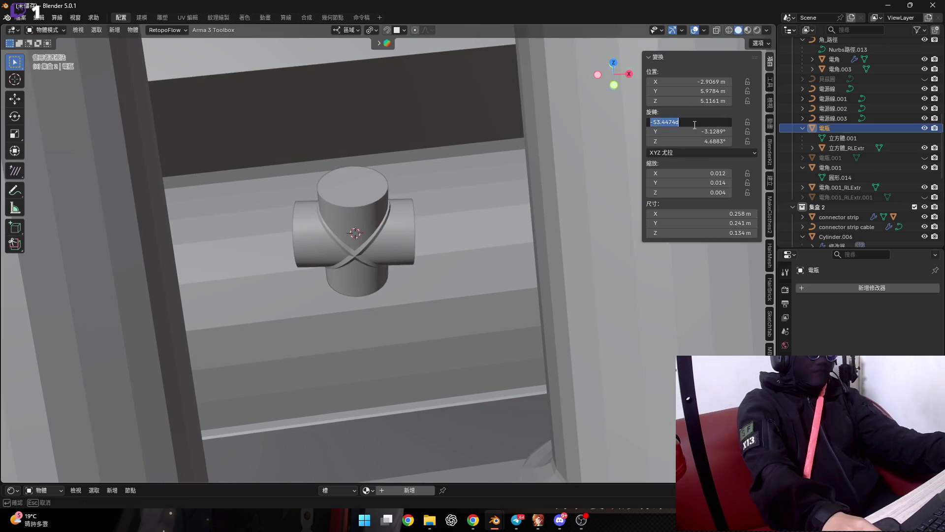
{"action": "key", "text": "ctrl+c"}
{"action": "key", "text": "Escape"}
{"action": "left_click", "coordinate": [384, 219]}
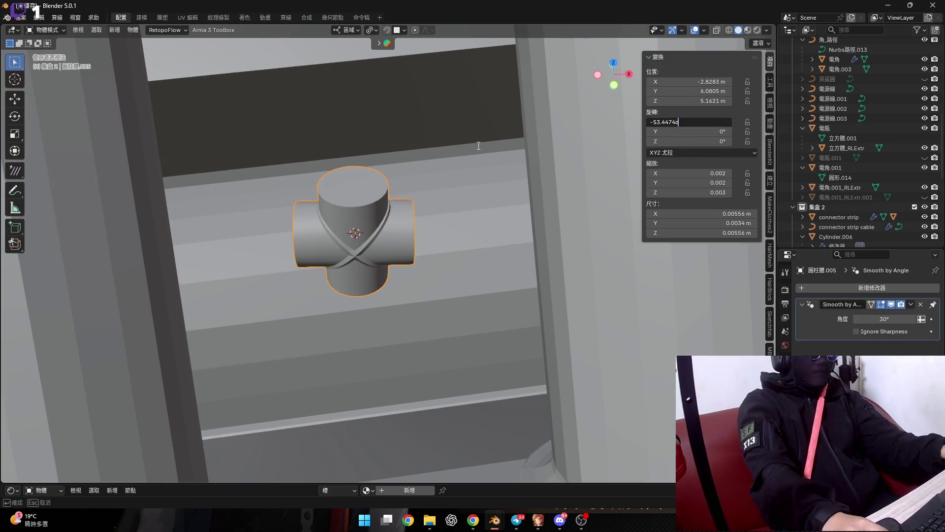
{"action": "key", "text": "ctrl+v"}
{"action": "left_click", "coordinate": [531, 186]}
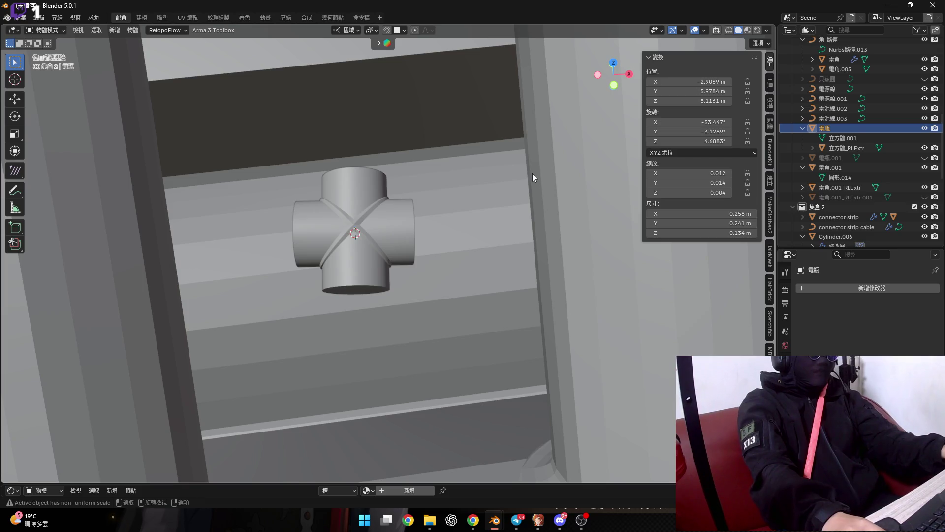
{"action": "left_click", "coordinate": [370, 214]}
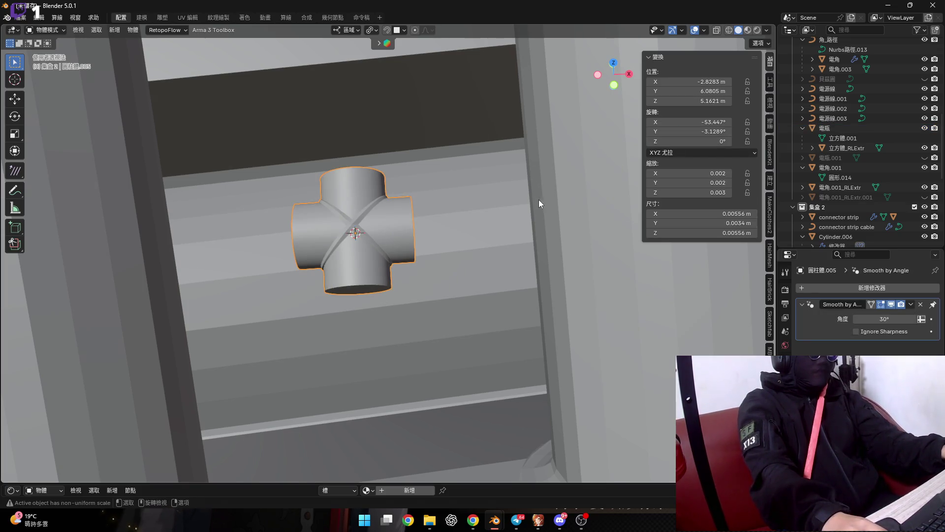
{"action": "left_click", "coordinate": [542, 199]}
{"action": "left_click", "coordinate": [689, 141]}
{"action": "key", "text": "Return"}
{"action": "left_click", "coordinate": [392, 201]}
{"action": "mouse_move", "coordinate": [498, 191]}
{"action": "middle_mouse_down"}
{"action": "mouse_move", "coordinate": [458, 223]}
{"action": "mouse_move", "coordinate": [495, 217]}
{"action": "middle_mouse_up"}
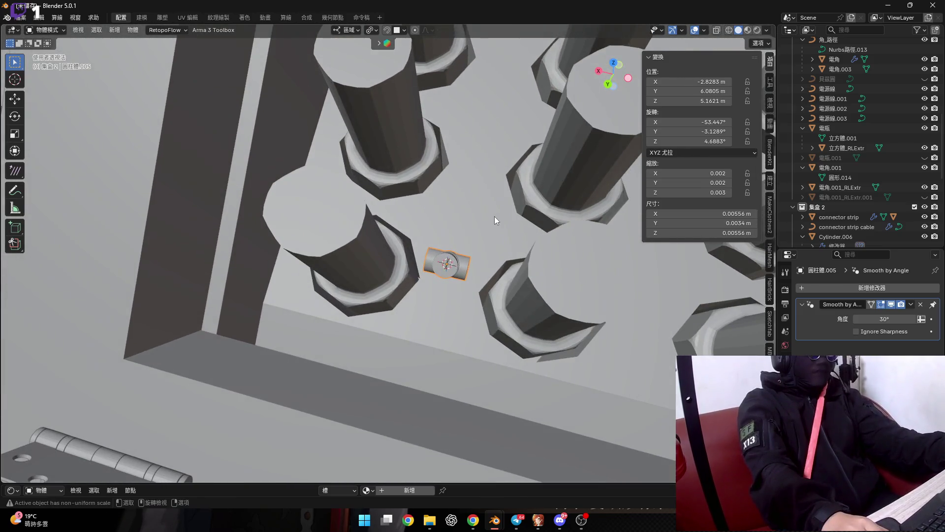
Hide the side panel and rotate the junction −83.8° about its local X axis
{"action": "key", "text": "n"}
{"action": "scroll", "coordinate": [460, 250], "scroll_direction": "up", "scroll_amount": 5}
{"action": "mouse_move", "coordinate": [417, 244]}
{"action": "middle_mouse_down"}
{"action": "mouse_move", "coordinate": [332, 173]}
{"action": "mouse_move", "coordinate": [581, 211]}
{"action": "middle_mouse_up"}
{"action": "key", "text": "r"}
{"action": "key", "text": "x"}
{"action": "key", "text": "x"}
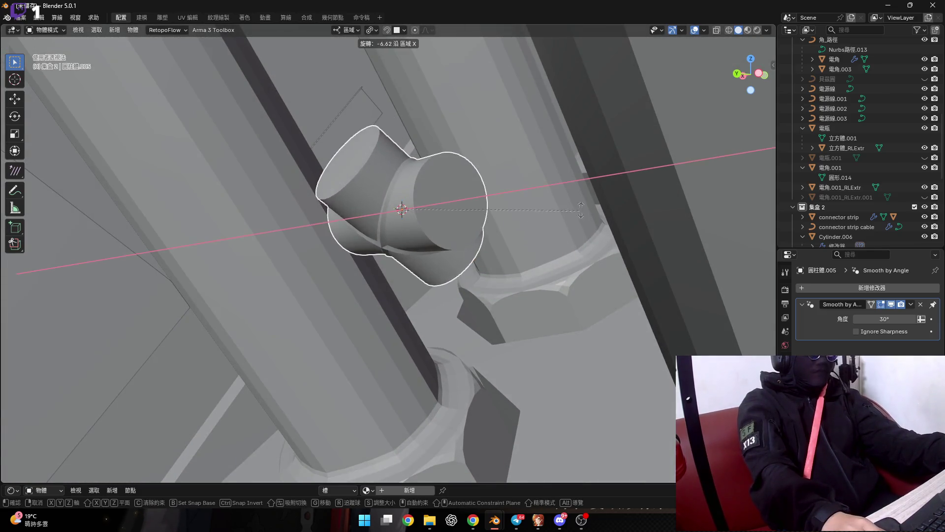
{"action": "left_click", "coordinate": [445, 81]}
{"action": "mouse_move", "coordinate": [445, 80]}
{"action": "middle_mouse_down"}
{"action": "mouse_move", "coordinate": [480, 164]}
{"action": "mouse_move", "coordinate": [497, 156]}
{"action": "middle_mouse_up"}
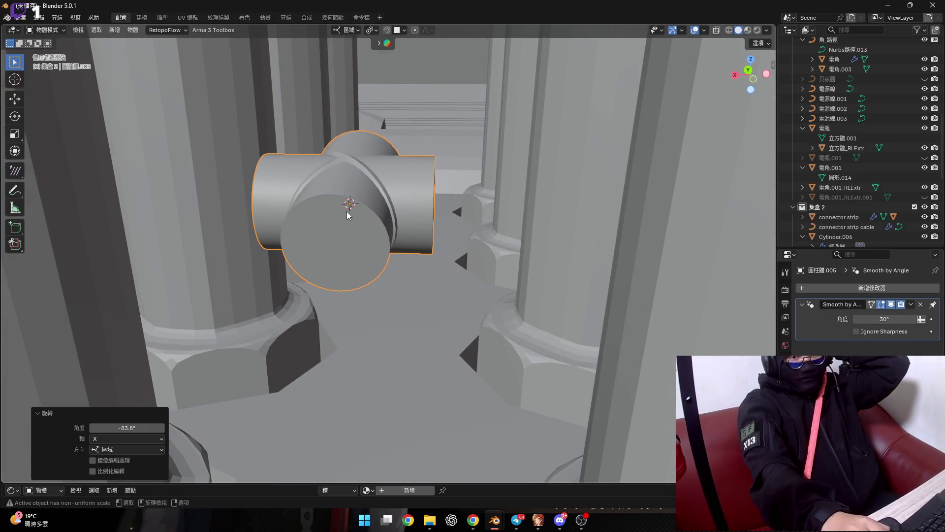
Shift the junction along its local Y axis in two moves, the second 0.005242 m
{"action": "key", "text": "g"}
{"action": "key", "text": "Escape"}
{"action": "key", "text": "g"}
{"action": "key", "text": "z"}
{"action": "key", "text": "y"}
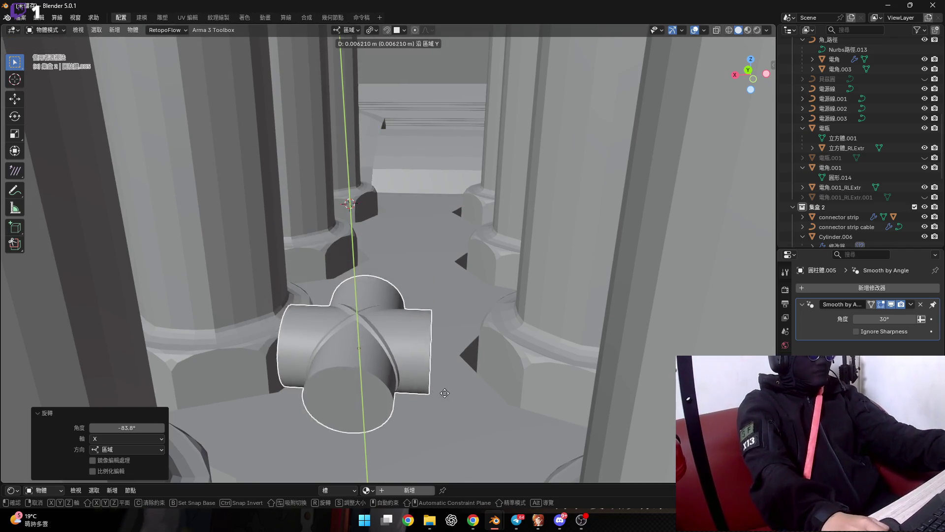
{"action": "key", "text": "Return"}
{"action": "middle_click_drag", "start_coordinate": [416, 332], "coordinate": [424, 178], "text": "shift"}
{"action": "key", "text": "g"}
{"action": "key", "text": "y"}
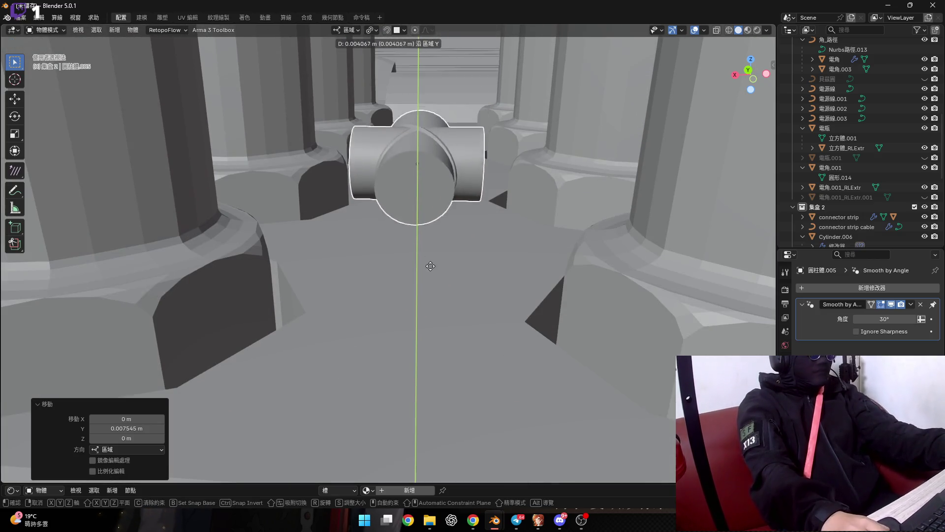
{"action": "left_click", "coordinate": [431, 283]}
{"action": "middle_click_drag", "start_coordinate": [431, 285], "coordinate": [391, 185]}
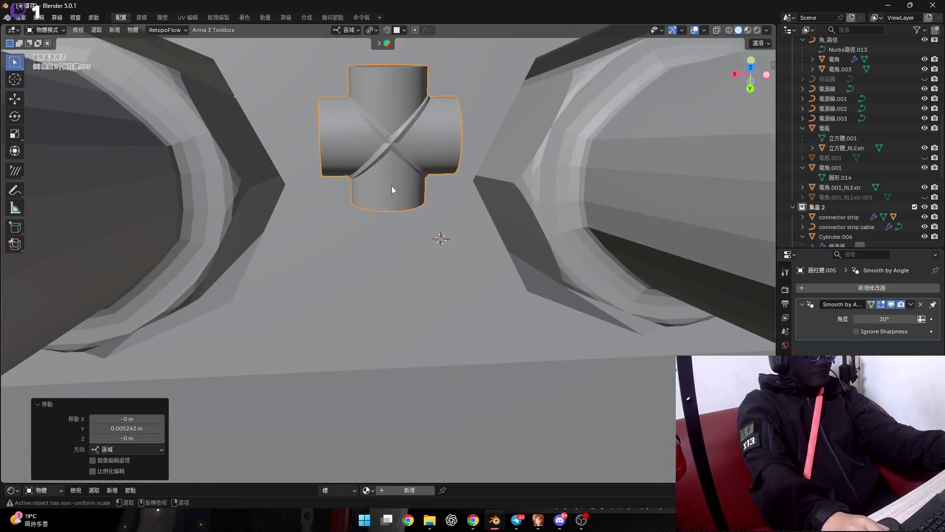
{"action": "scroll", "coordinate": [391, 186], "scroll_direction": "down", "scroll_amount": 3}
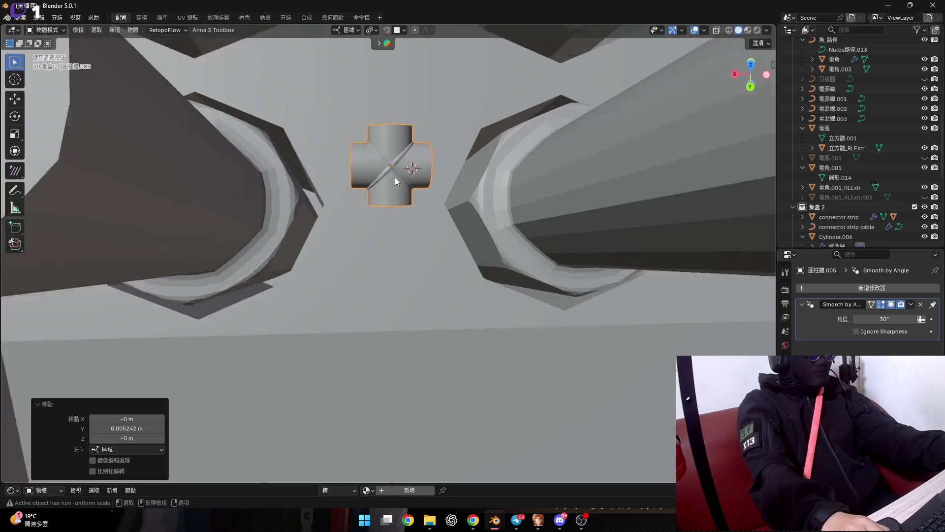
{"action": "mouse_move", "coordinate": [395, 178]}
{"action": "middle_mouse_down"}
{"action": "mouse_move", "coordinate": [376, 177]}
{"action": "mouse_move", "coordinate": [386, 197]}
{"action": "mouse_move", "coordinate": [496, 129]}
{"action": "mouse_move", "coordinate": [468, 181]}
{"action": "middle_mouse_up"}
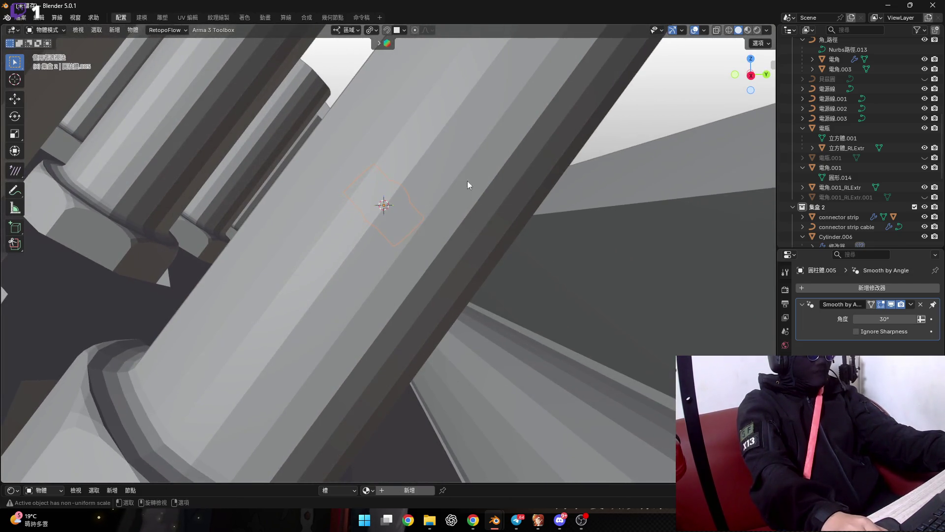
Rotate the junction about −11.6° and nudge it 0.012365 m along Y between the pins
{"action": "key", "text": "r"}
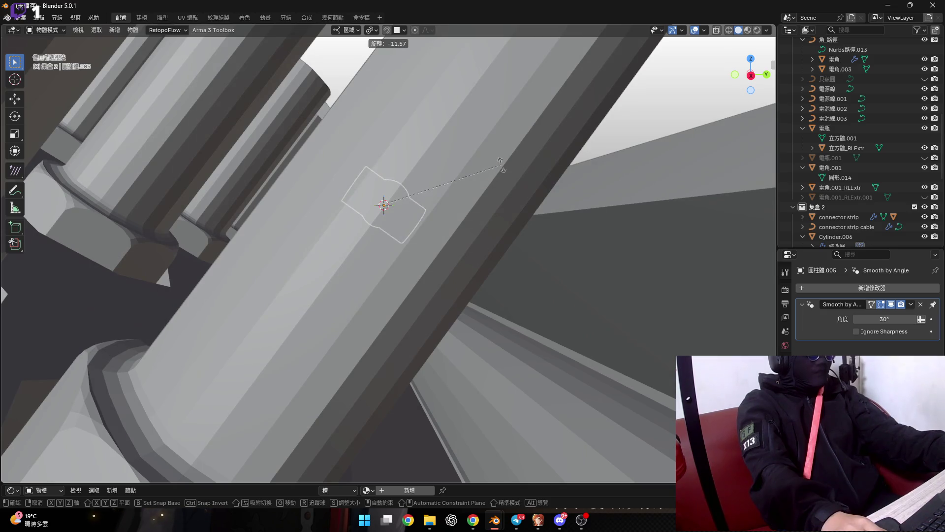
{"action": "left_click", "coordinate": [502, 164]}
{"action": "key", "text": "g"}
{"action": "key", "text": "y"}
{"action": "key", "text": "y"}
{"action": "key", "text": "x"}
{"action": "key", "text": "x"}
{"action": "key", "text": "z"}
{"action": "key", "text": "z"}
{"action": "key", "text": "z"}
{"action": "key", "text": "y"}
{"action": "key", "text": "y"}
{"action": "left_click", "coordinate": [350, 300]}
{"action": "mouse_move", "coordinate": [349, 300]}
{"action": "middle_mouse_down"}
{"action": "mouse_move", "coordinate": [391, 245]}
{"action": "mouse_move", "coordinate": [522, 283]}
{"action": "mouse_move", "coordinate": [471, 241]}
{"action": "mouse_move", "coordinate": [442, 278]}
{"action": "mouse_move", "coordinate": [403, 244]}
{"action": "mouse_move", "coordinate": [413, 309]}
{"action": "mouse_move", "coordinate": [416, 276]}
{"action": "mouse_move", "coordinate": [353, 308]}
{"action": "mouse_move", "coordinate": [340, 305]}
{"action": "middle_mouse_up"}
{"action": "scroll", "coordinate": [413, 309], "scroll_direction": "down", "scroll_amount": 5}
{"action": "scroll", "coordinate": [327, 280], "scroll_direction": "down", "scroll_amount": 4}
{"action": "scroll", "coordinate": [335, 288], "scroll_direction": "up", "scroll_amount": 4}
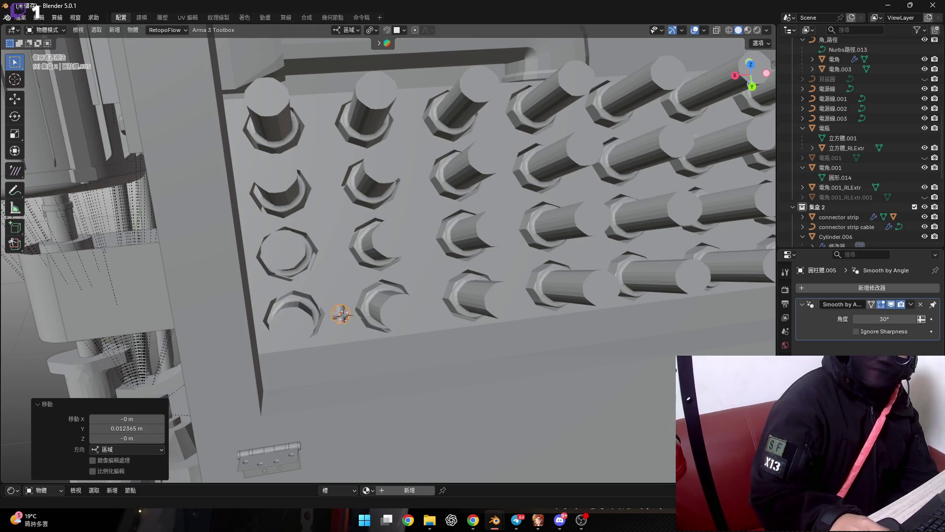
{"action": "key", "text": "alt+Tab"}
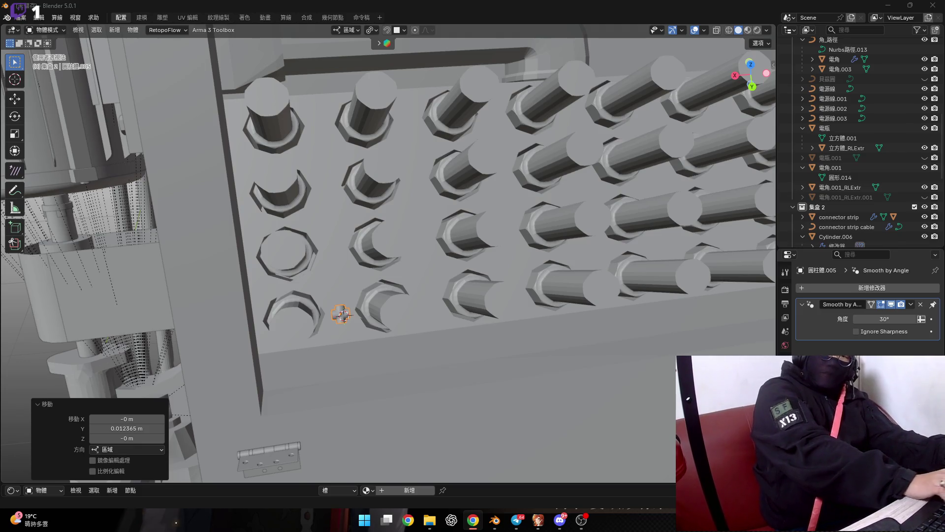
{"action": "scroll", "coordinate": [347, 341], "scroll_direction": "down", "scroll_amount": 5}
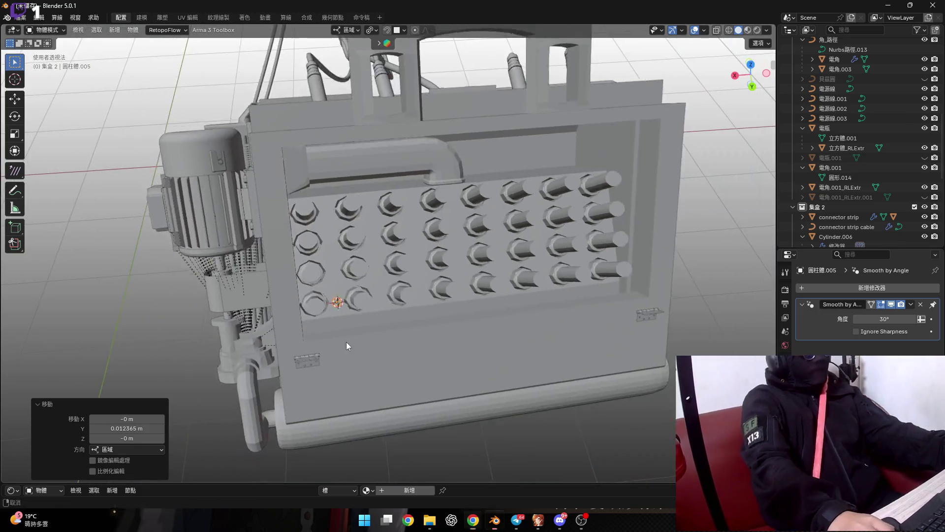
{"action": "middle_click_drag", "start_coordinate": [347, 342], "coordinate": [320, 315]}
{"action": "scroll", "coordinate": [315, 309], "scroll_direction": "up", "scroll_amount": 5}
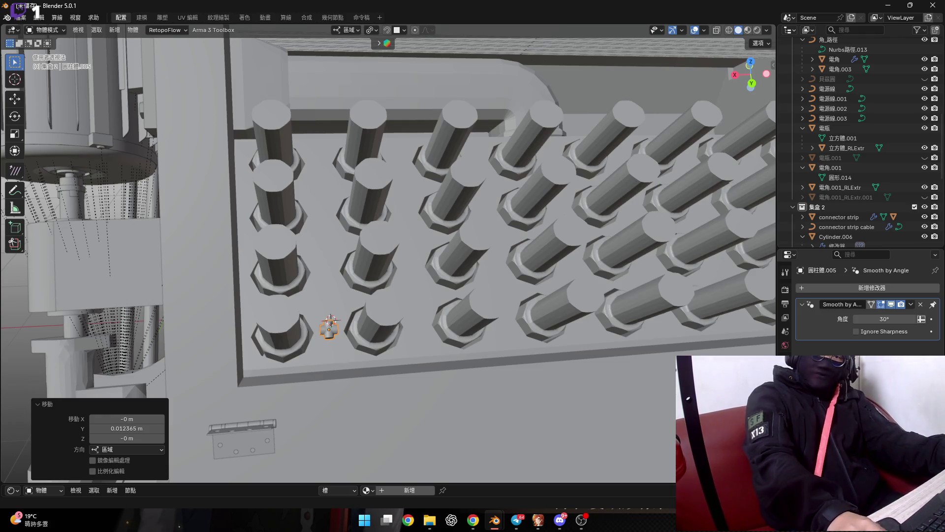
{"action": "key", "text": "alt+Tab"}
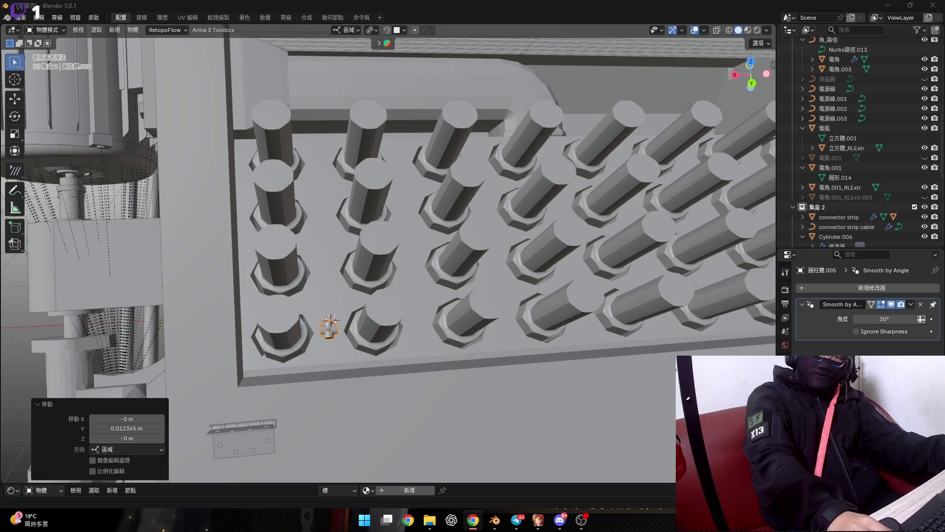